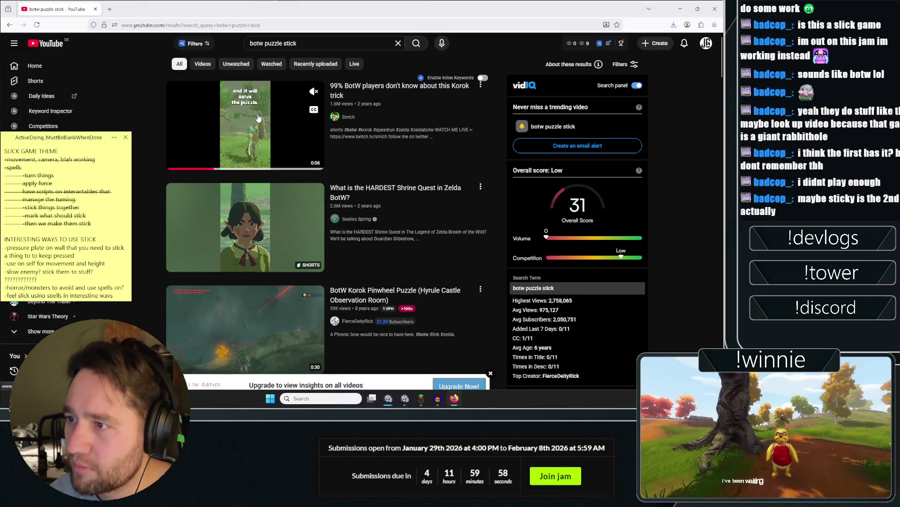
Open the Korok trick Short in a new tab, watch and pause it, then close that tab.
right_click(246, 105)
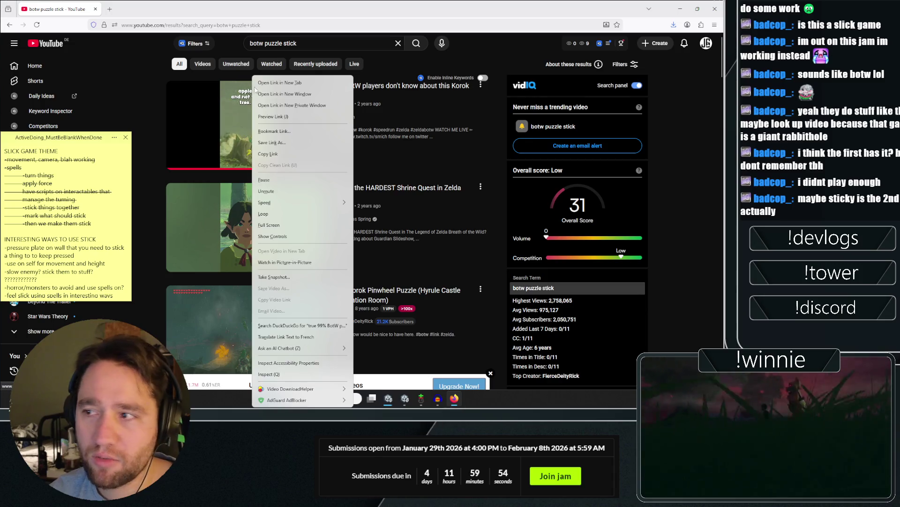
left_click(263, 83)
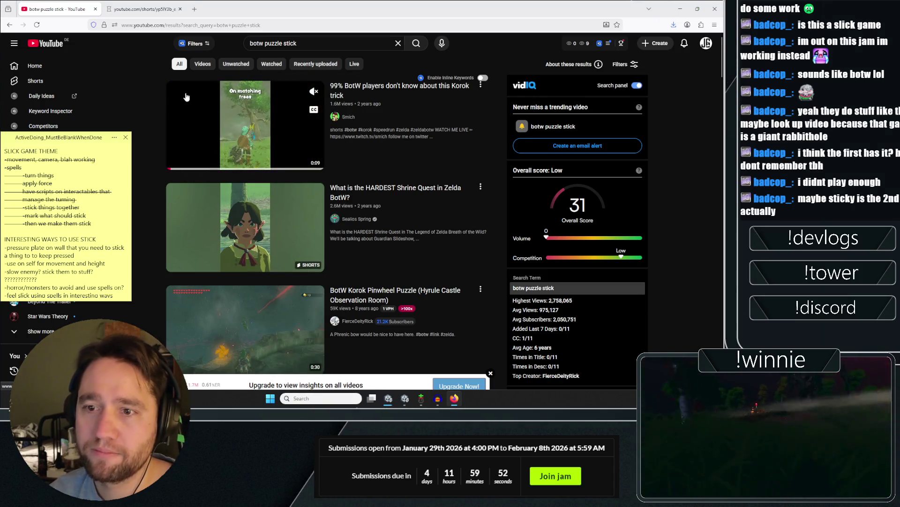
left_click(126, 9)
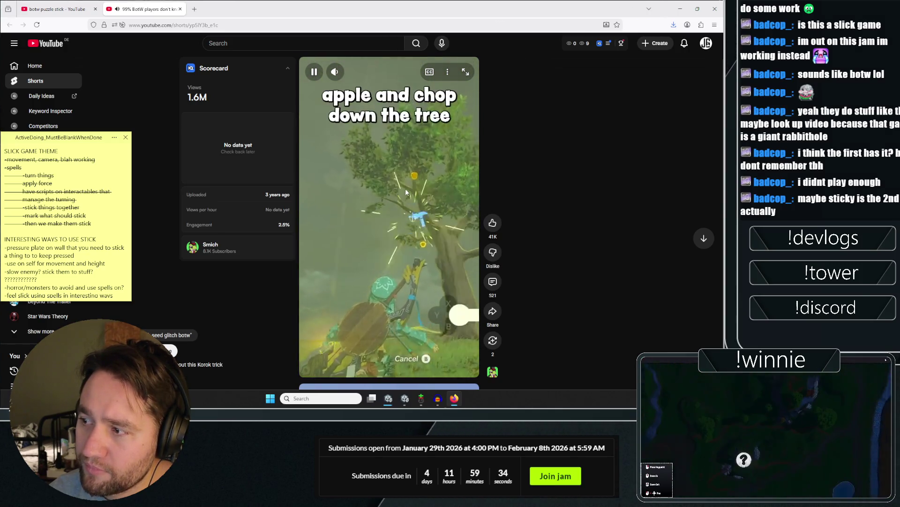
left_click(387, 190)
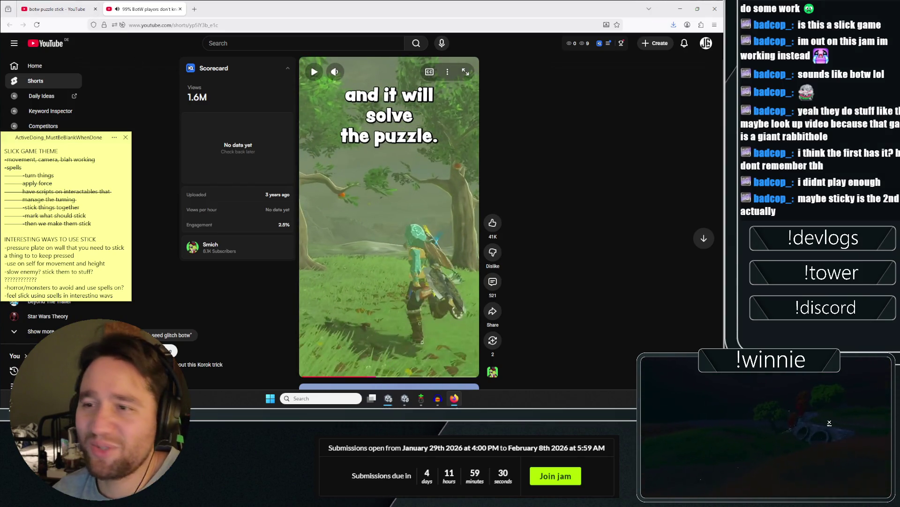
left_click(56, 9)
left_click(181, 9)
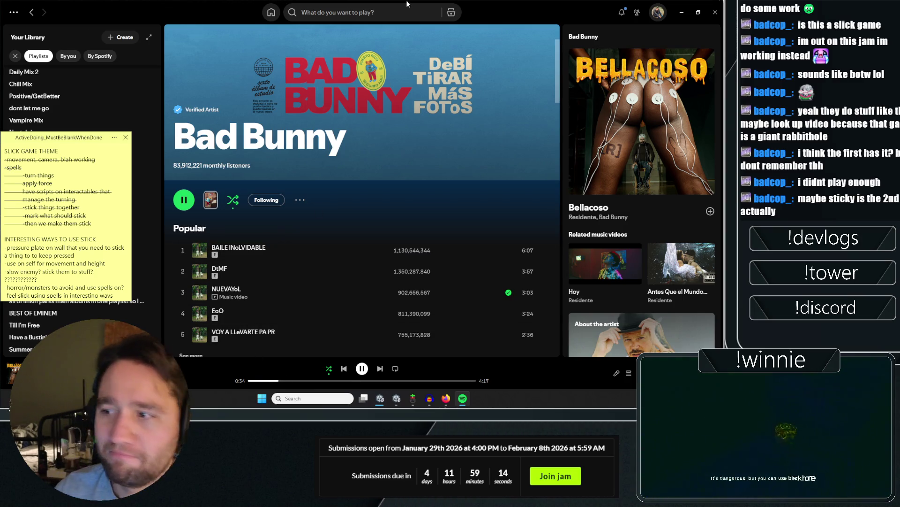
Close Spotify and scroll through the botw puzzle stick search results.
left_click(715, 12)
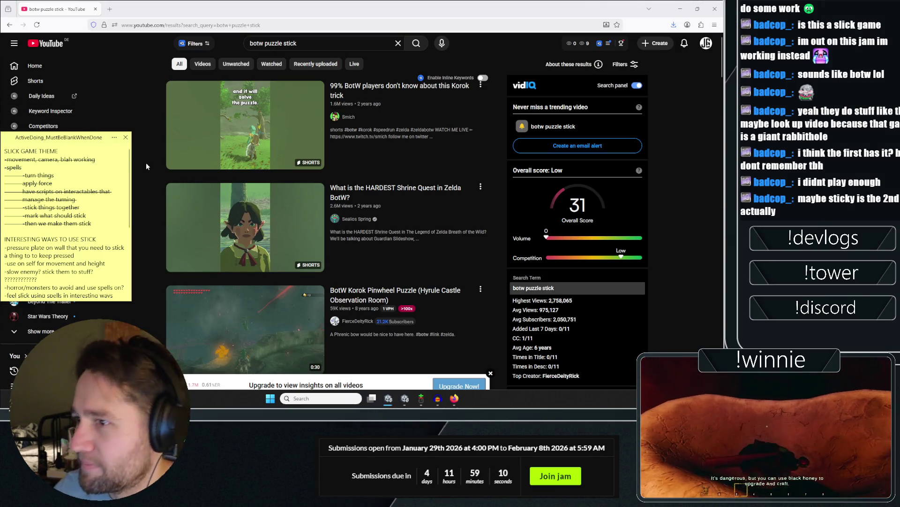
scroll(144, 163, "down", 2)
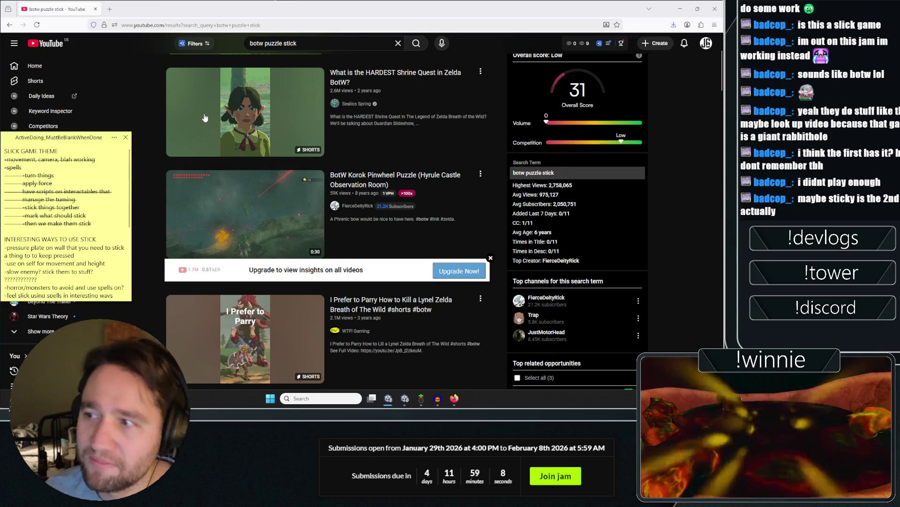
mouse_move(220, 107)
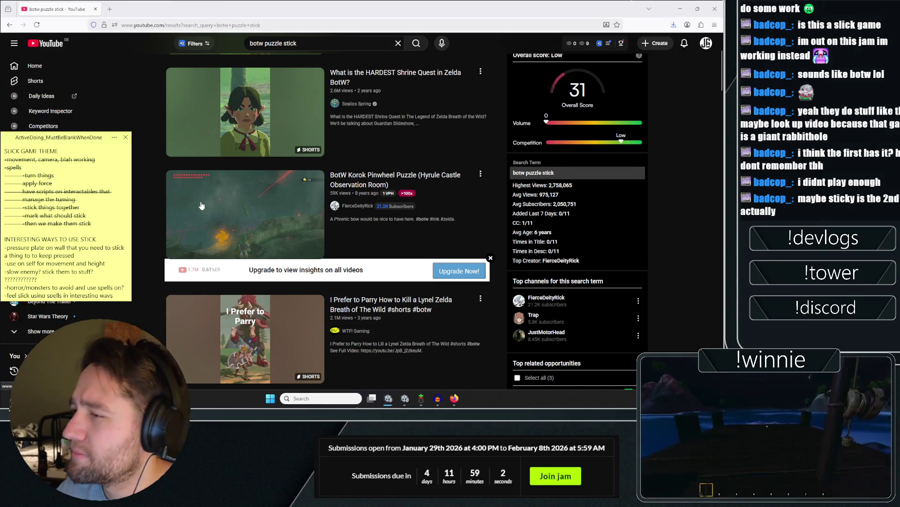
scroll(200, 205, "down", 3)
scroll(193, 271, "down", 3)
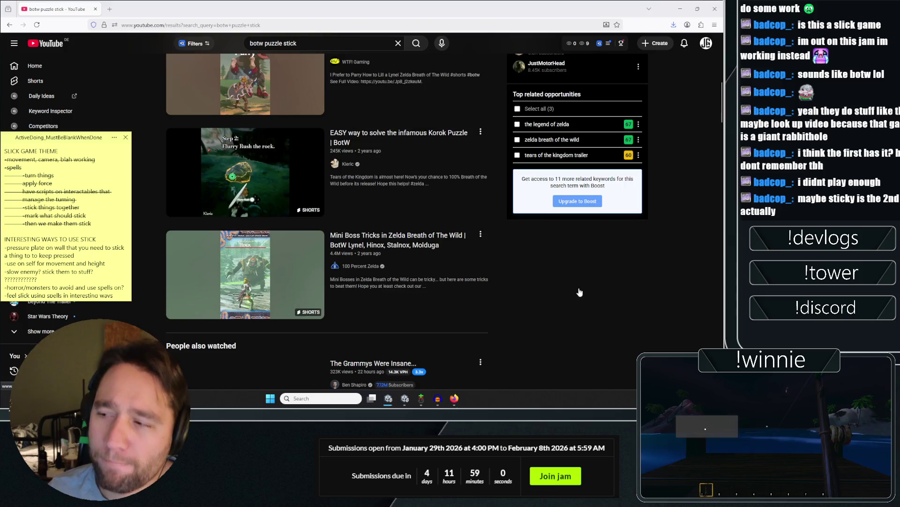
scroll(580, 292, "down", 2)
scroll(506, 213, "up", 10)
Change the YouTube search to 'botw tears shrines lets play' and run it.
left_click(265, 44)
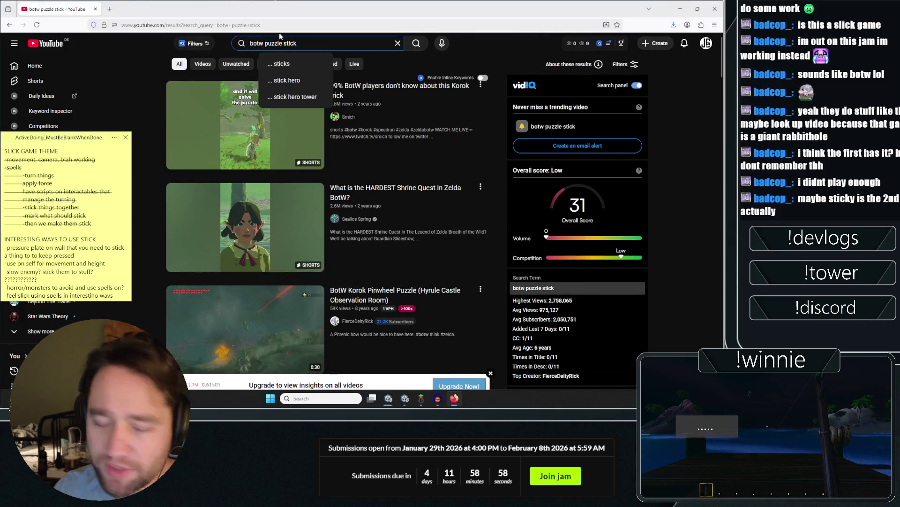
type("tears")
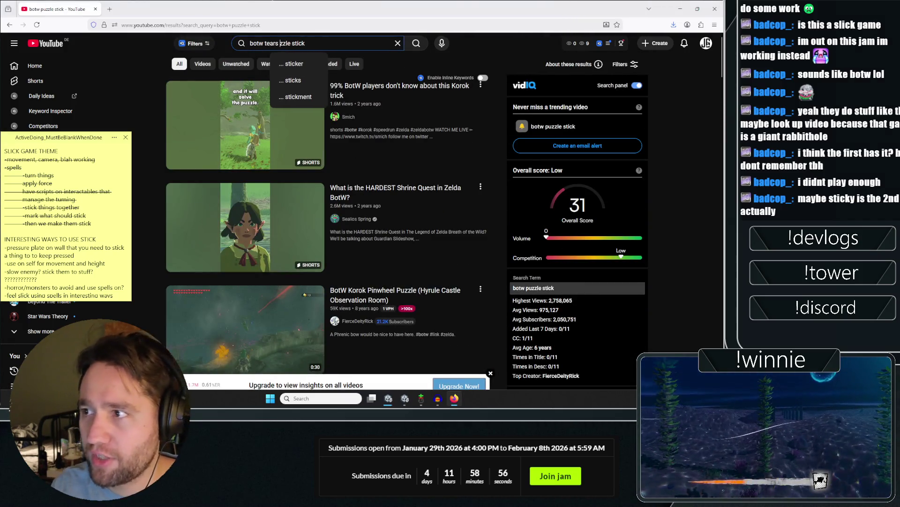
key("Delete")
key("Delete")
key("Delete")
type("shrines ")
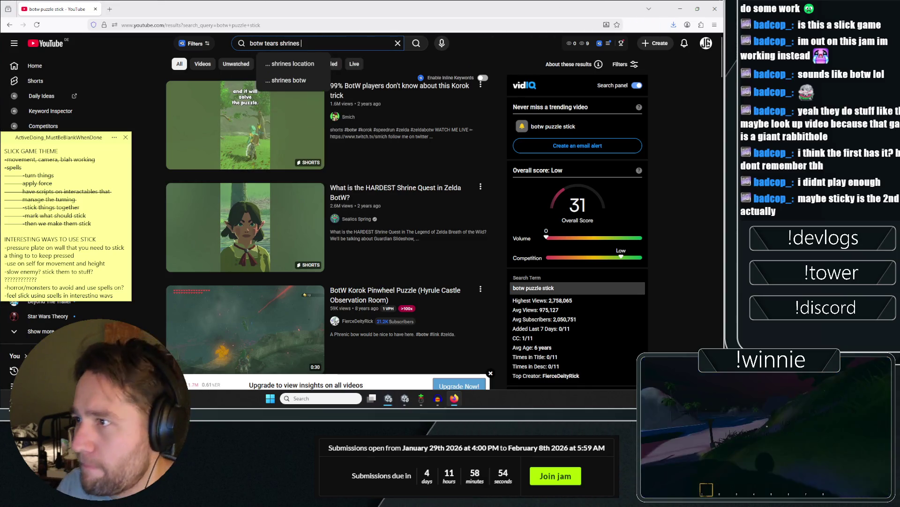
type("lets play")
key("Return")
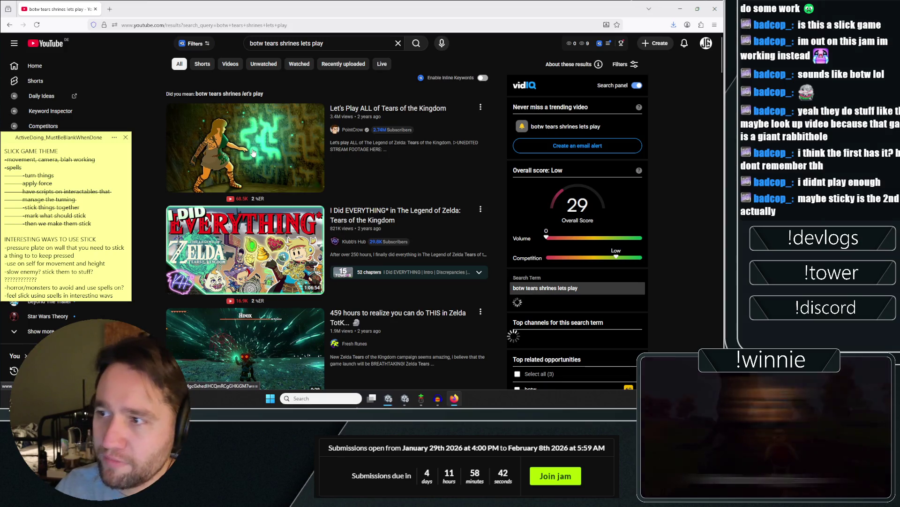
Scroll through the new Tears of the Kingdom shrine let's play results.
scroll(255, 127, "down", 3)
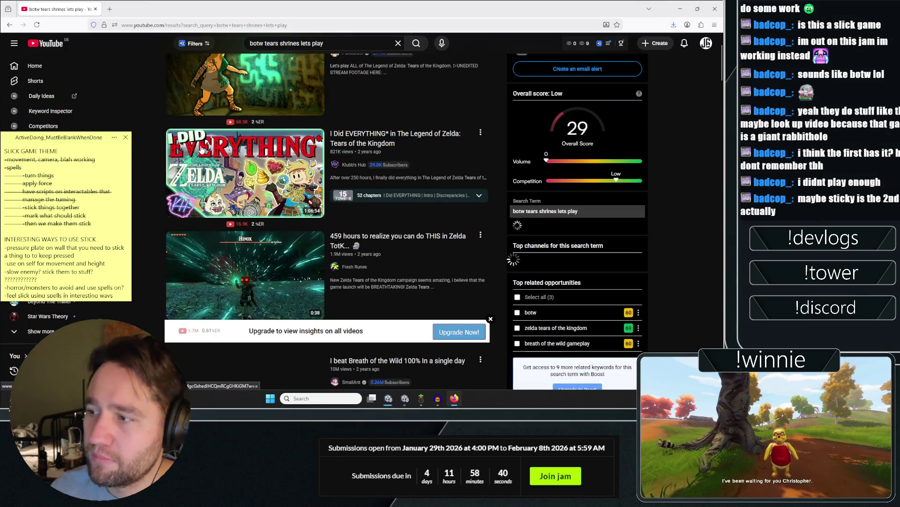
scroll(202, 150, "down", 2)
scroll(270, 216, "down", 3)
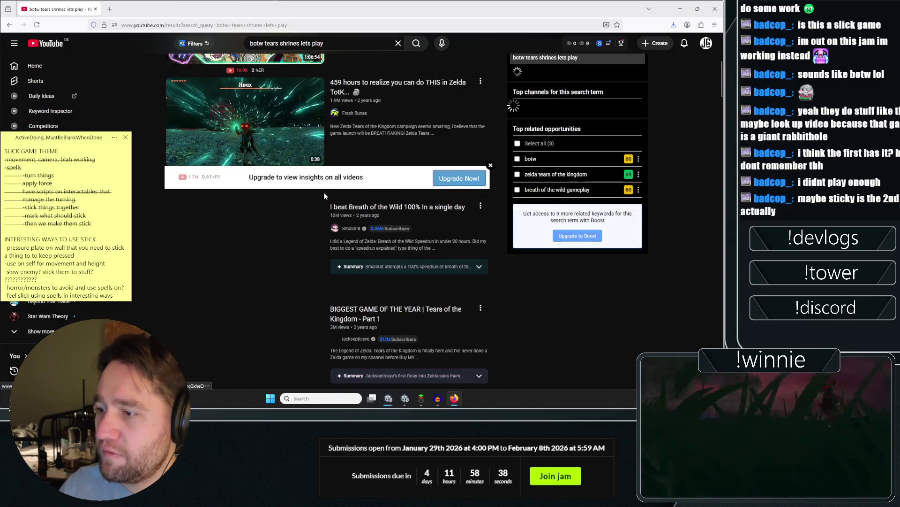
scroll(307, 150, "down", 2)
scroll(626, 206, "down", 4)
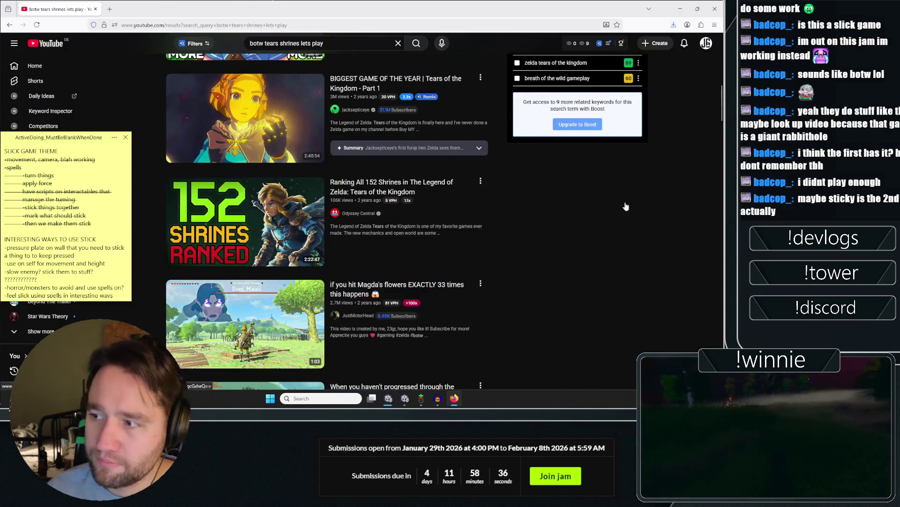
scroll(612, 244, "down", 3)
scroll(601, 200, "down", 10)
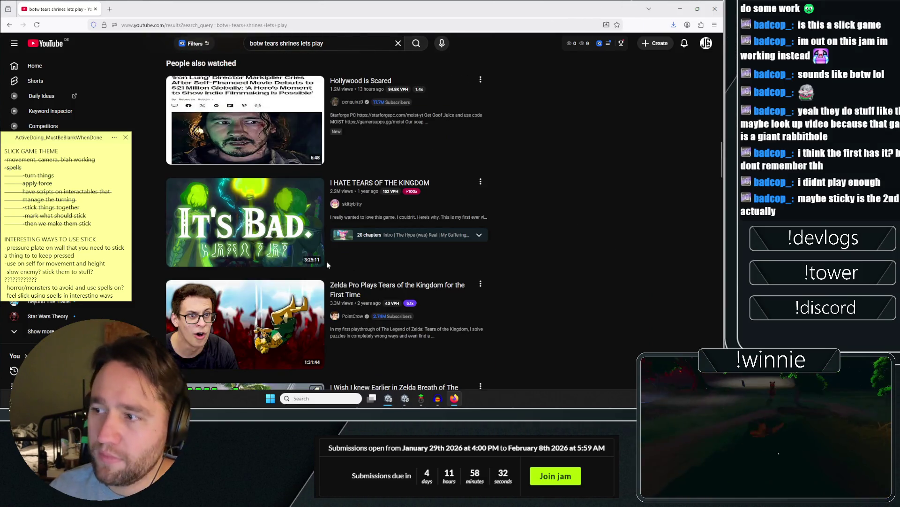
scroll(250, 256, "up", 10)
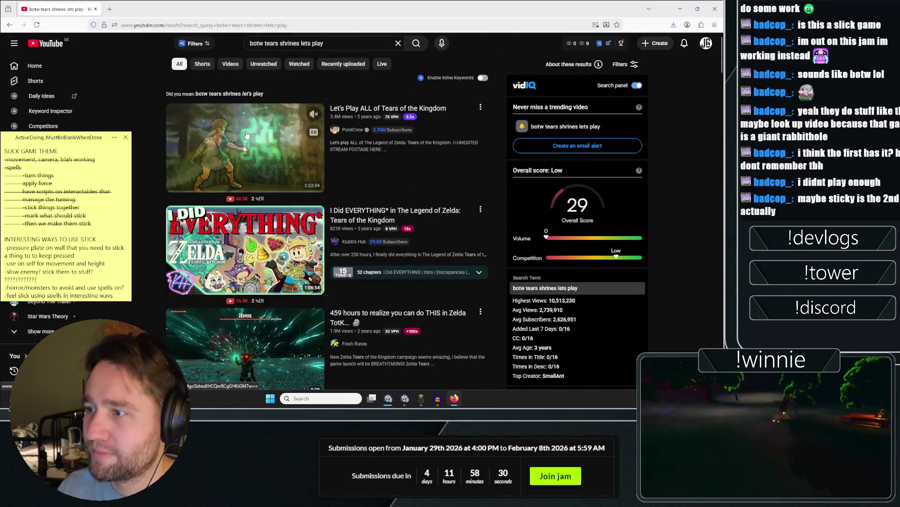
Open the Tears of the Kingdom let's play, pause and seek to about 5:31, then open a new tab.
left_click(234, 121)
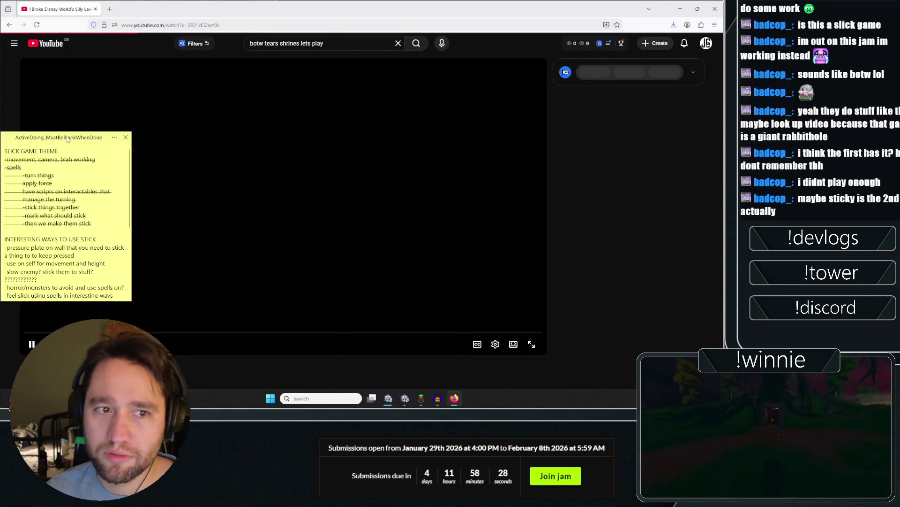
left_click_drag(73, 136, 636, 95)
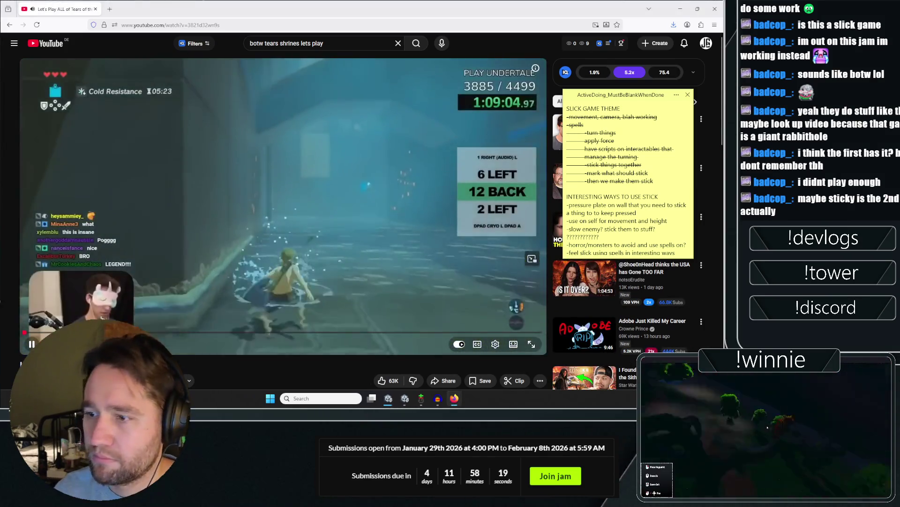
left_click(301, 270)
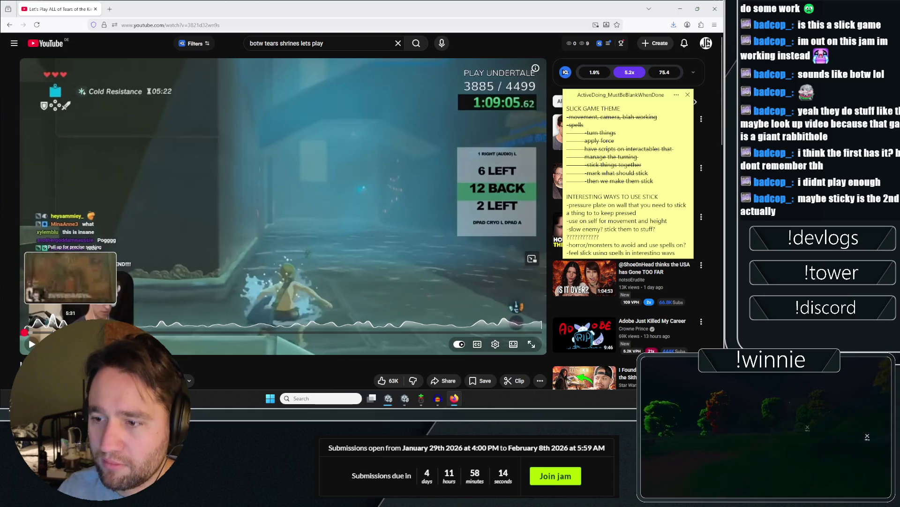
left_click(70, 332)
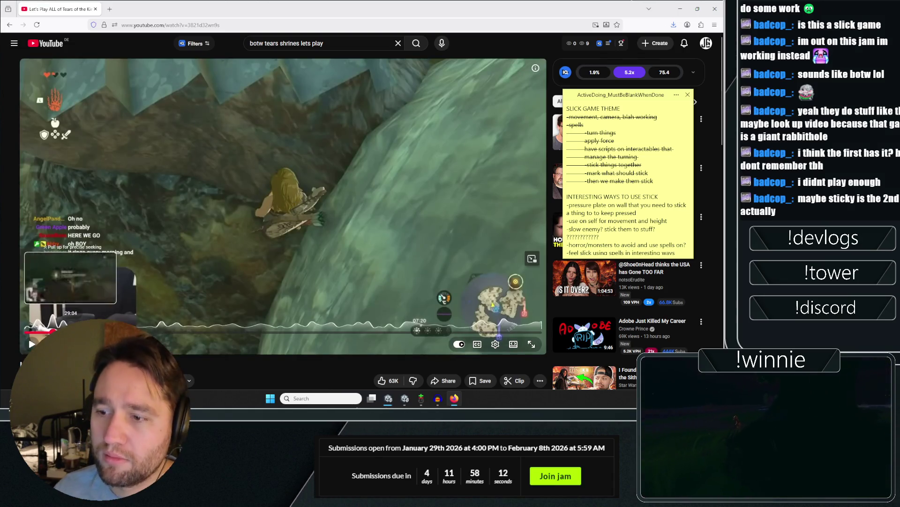
left_click(109, 8)
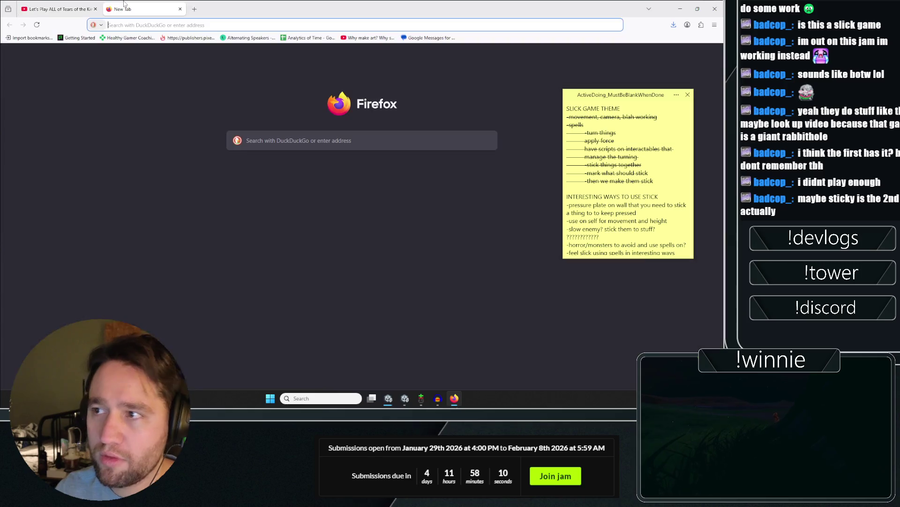
Search DuckDuckGo for 'puzzle mechanics botw' from the address bar.
type("puzzle ")
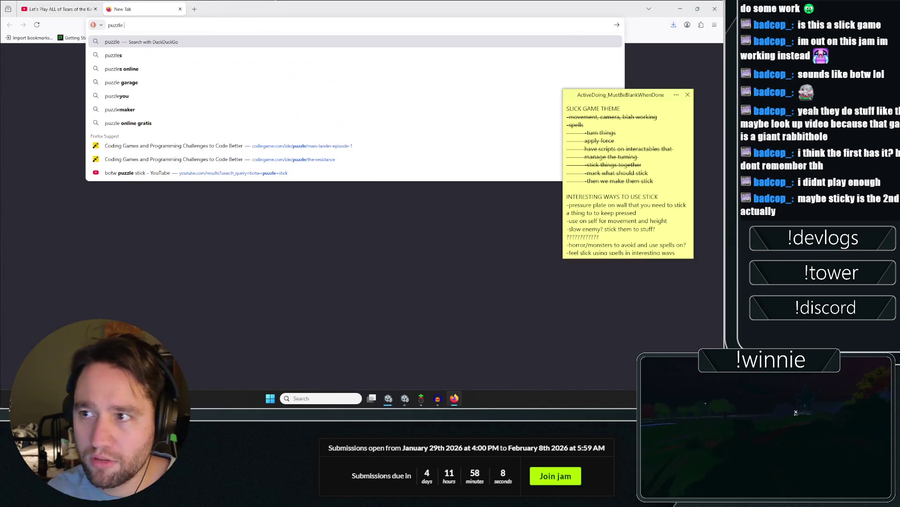
type("mechanics botw")
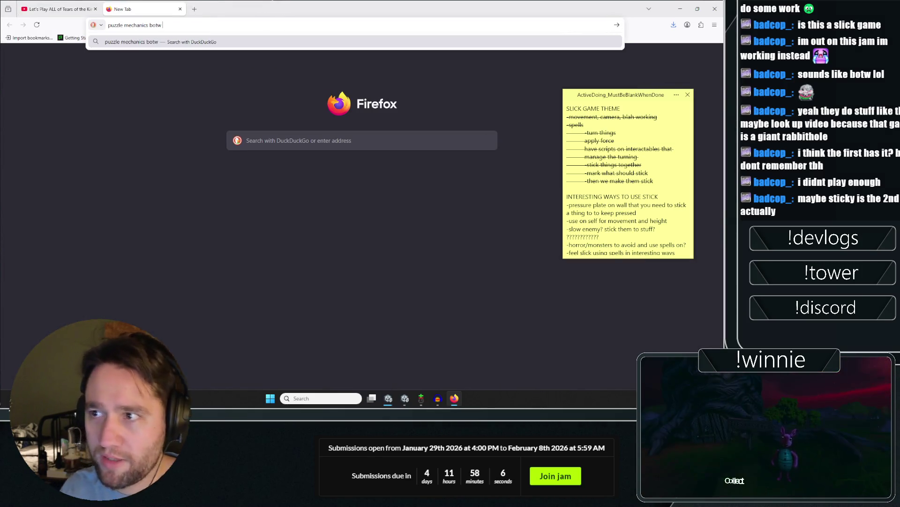
key("Return")
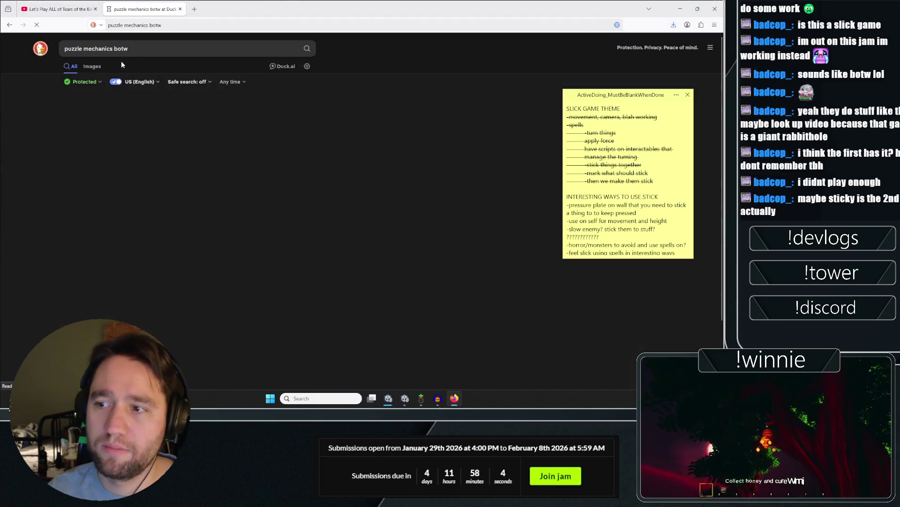
right_click(137, 163)
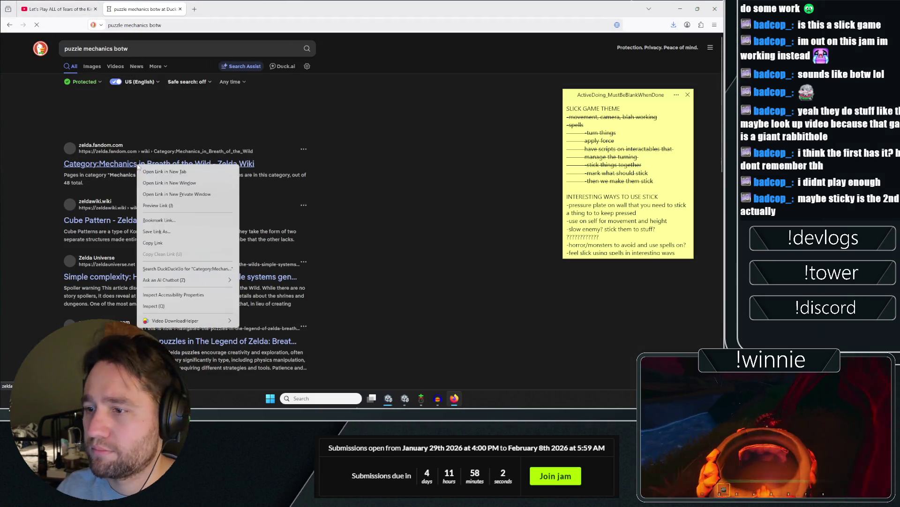
key("Escape")
left_click(146, 174)
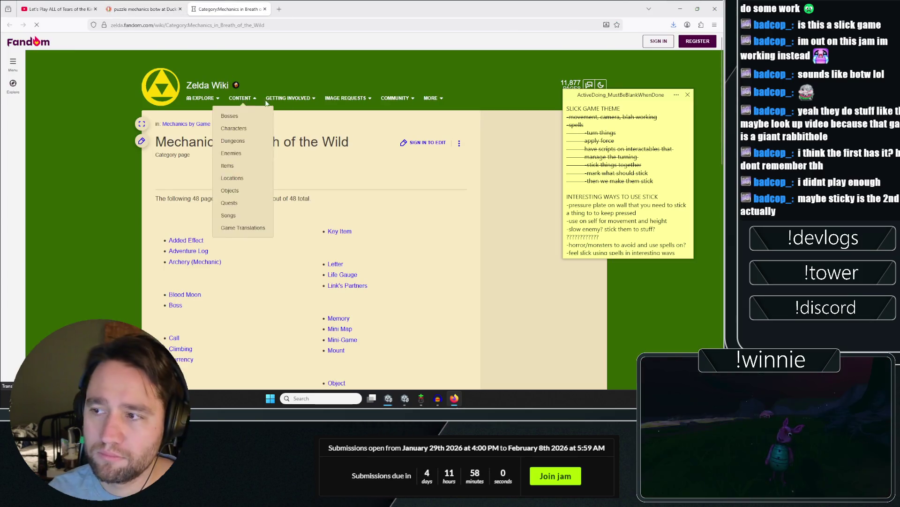
scroll(306, 132, "down", 3)
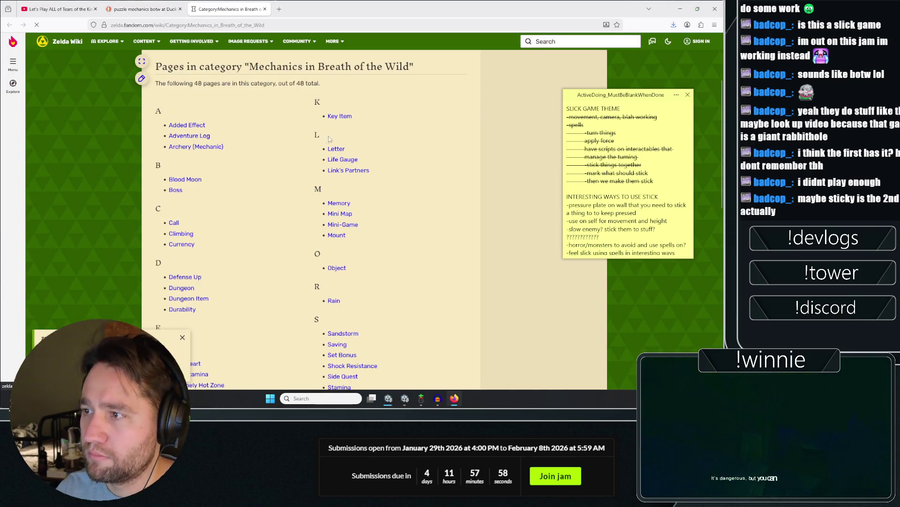
scroll(241, 178, "down", 3)
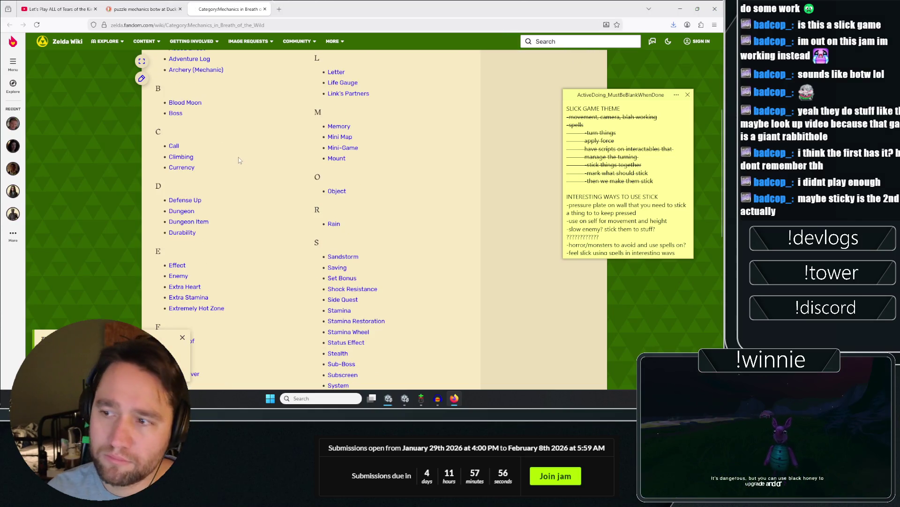
scroll(230, 180, "down", 3)
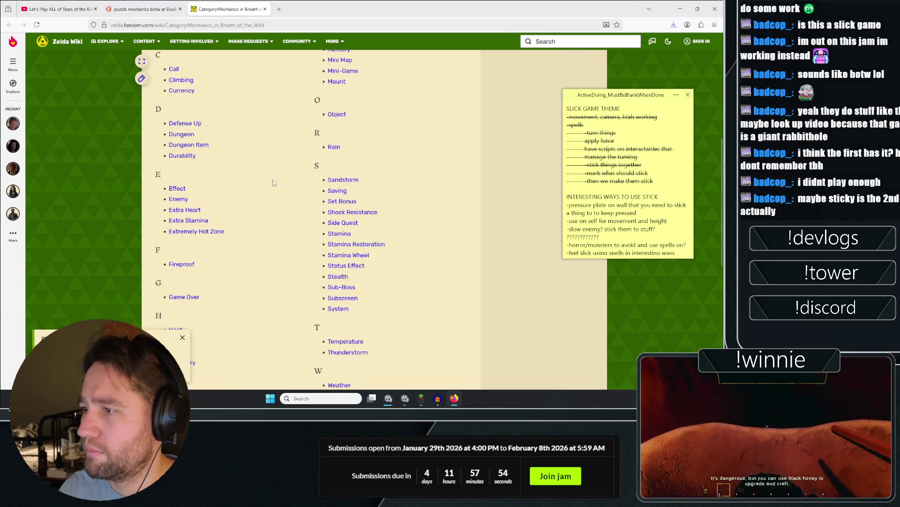
scroll(239, 180, "down", 2)
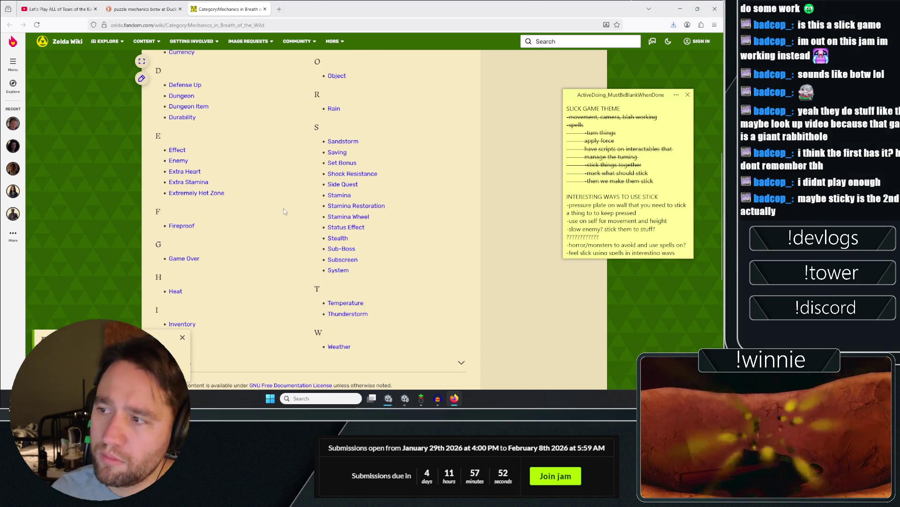
scroll(214, 165, "down", 3)
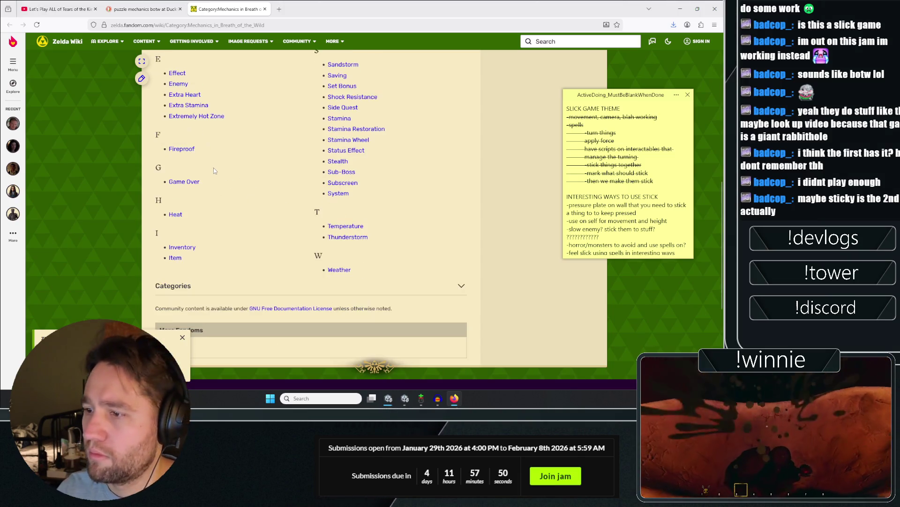
scroll(236, 202, "up", 10)
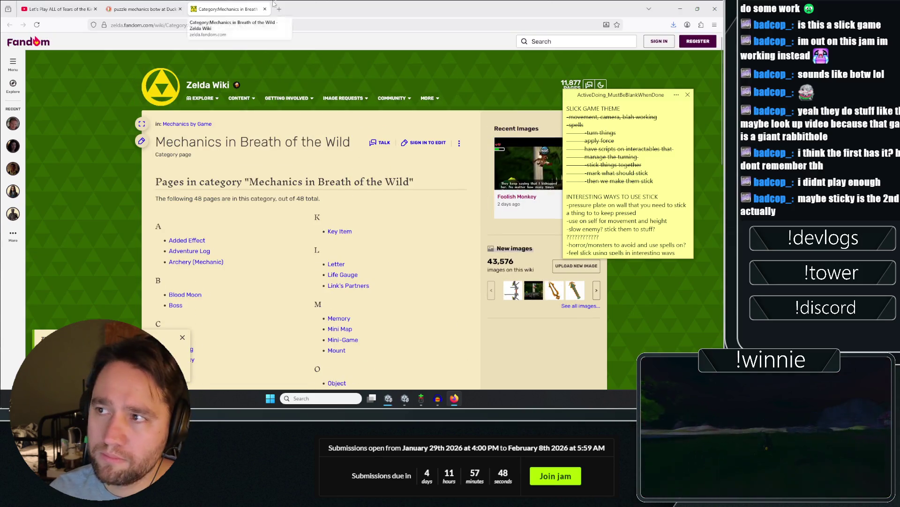
In a new tab, search 'sticking thihgns tyogether botw' and skim the Fuse results.
left_click(279, 9)
type("sticking thihgns tyogether botw")
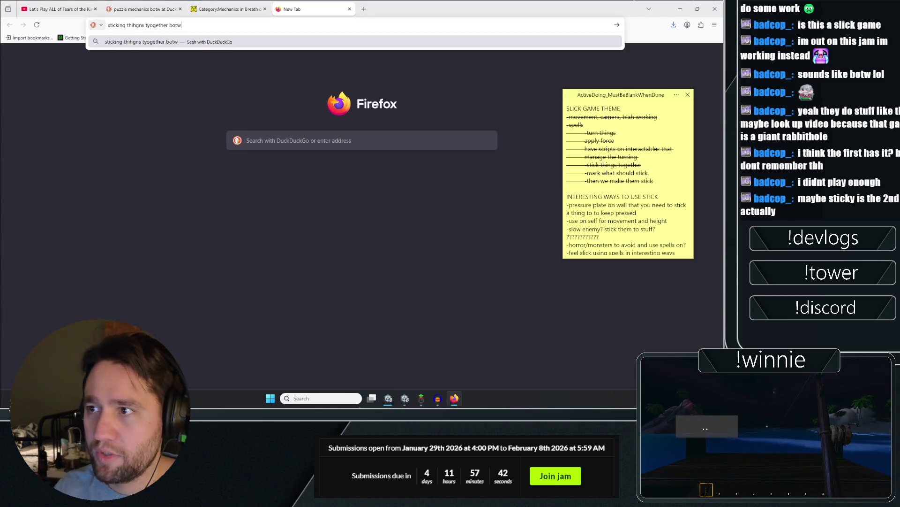
key("Return")
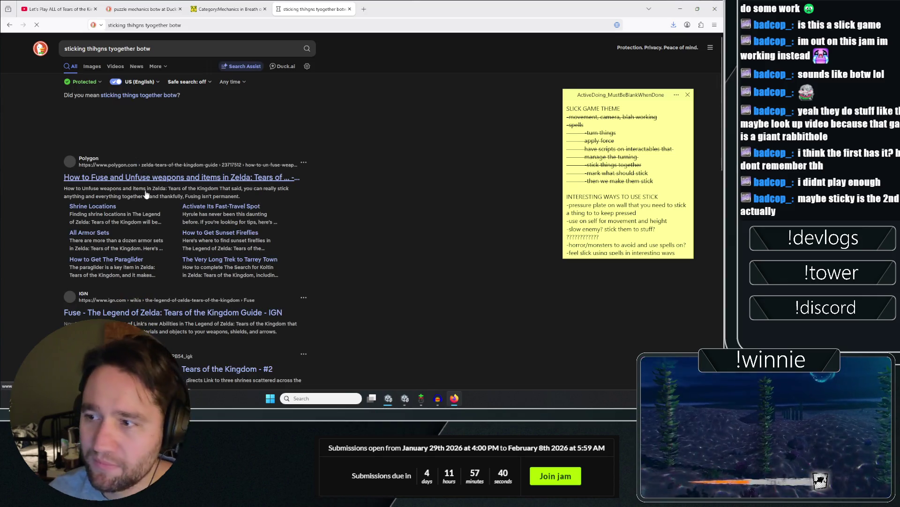
scroll(370, 228, "down", 2)
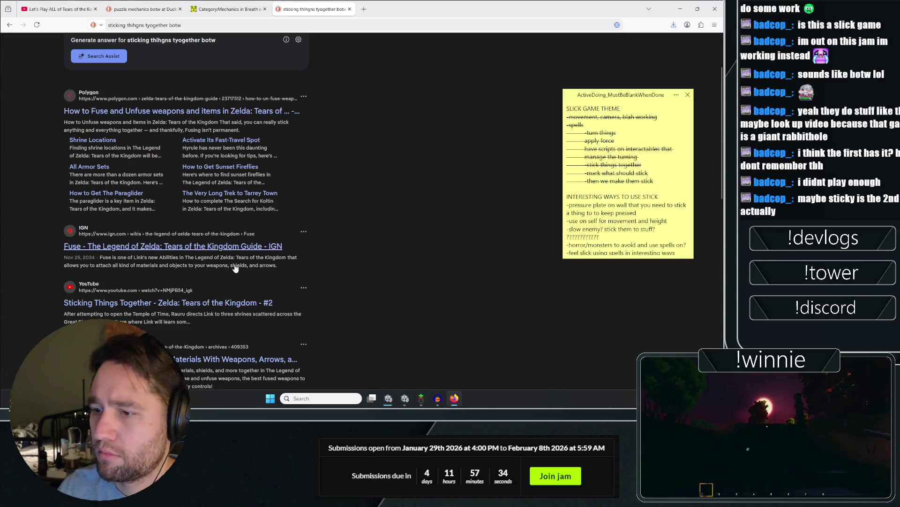
scroll(372, 217, "down", 4)
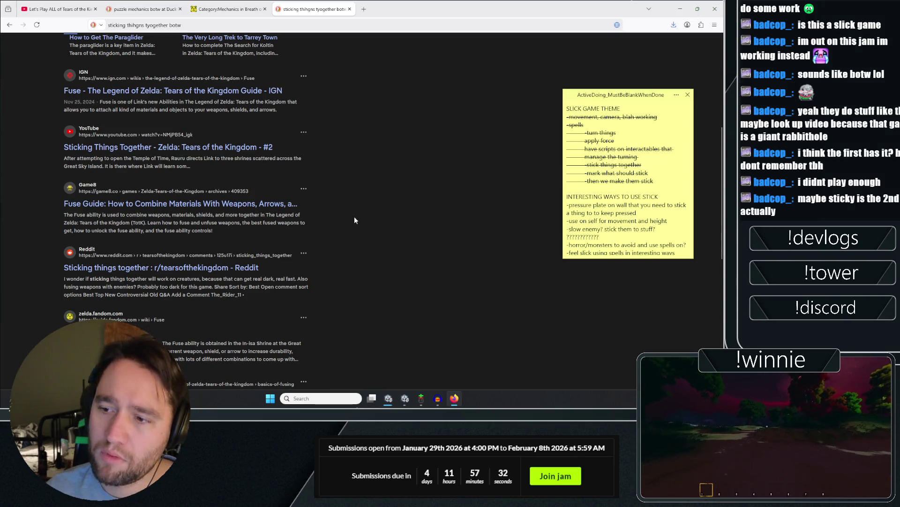
scroll(365, 202, "down", 4)
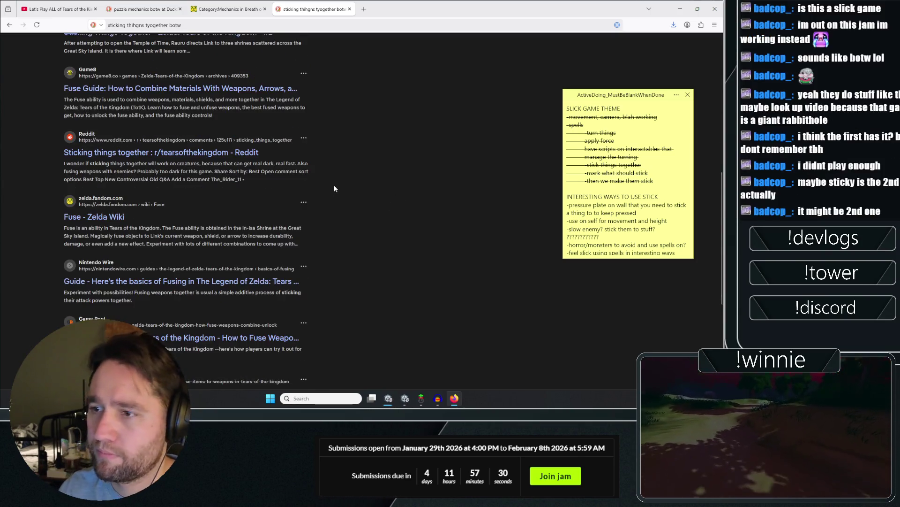
scroll(342, 168, "down", 2)
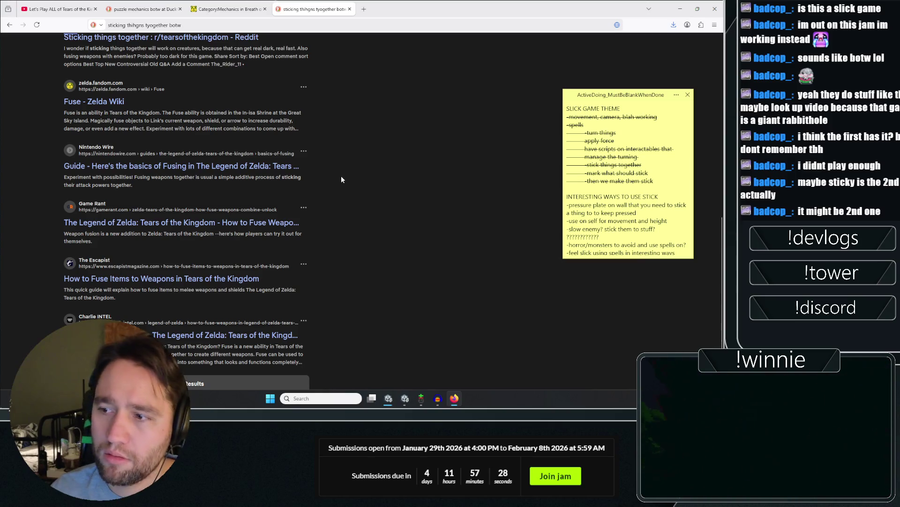
scroll(341, 180, "down", 2)
key("Home")
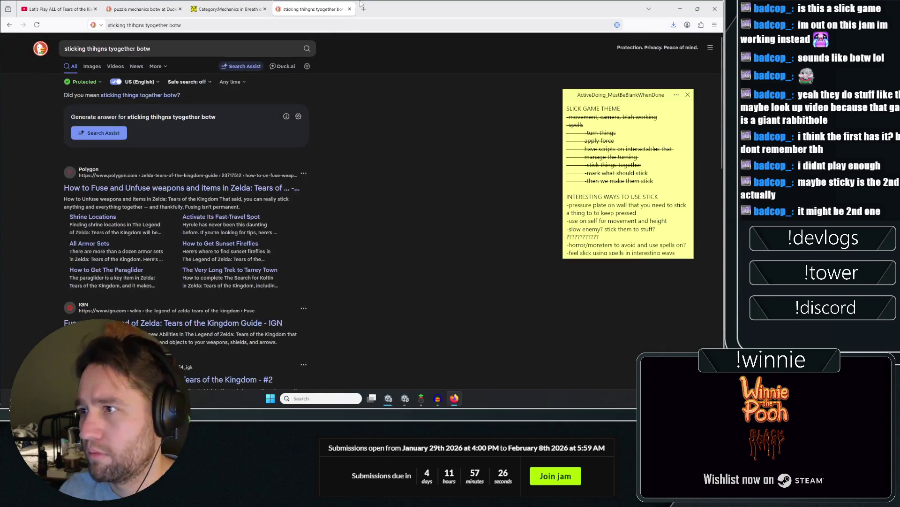
Search 'botw fuse' in a new tab, skim the results, and return to the let's play video.
left_click(367, 7)
type("botw fuse")
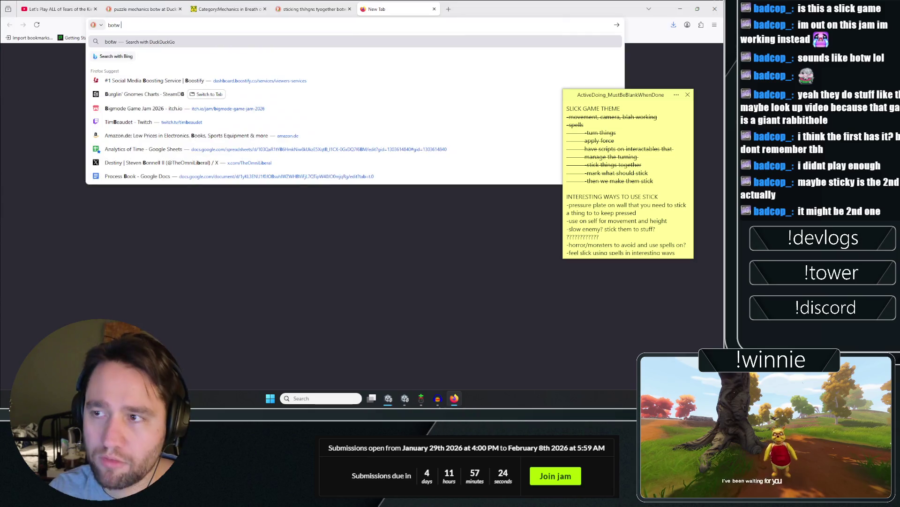
key("Return")
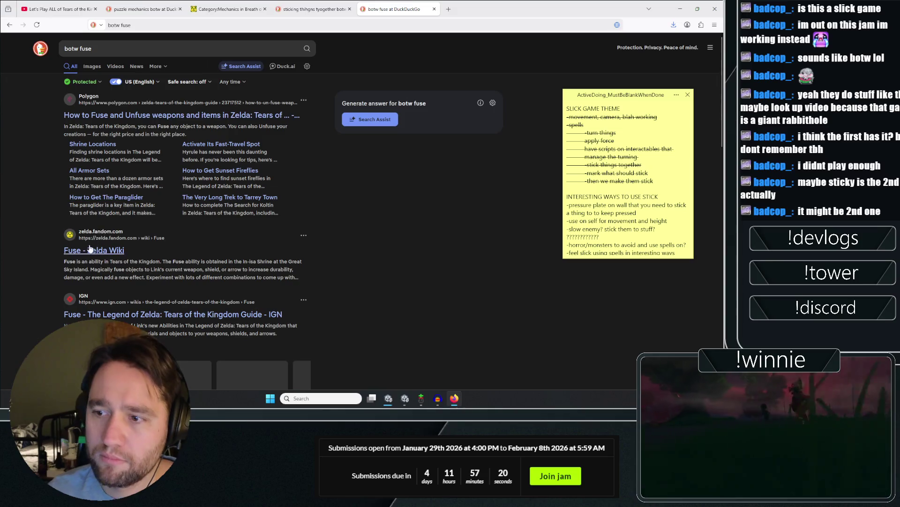
scroll(49, 201, "down", 3)
scroll(48, 200, "up", 5)
left_click(56, 9)
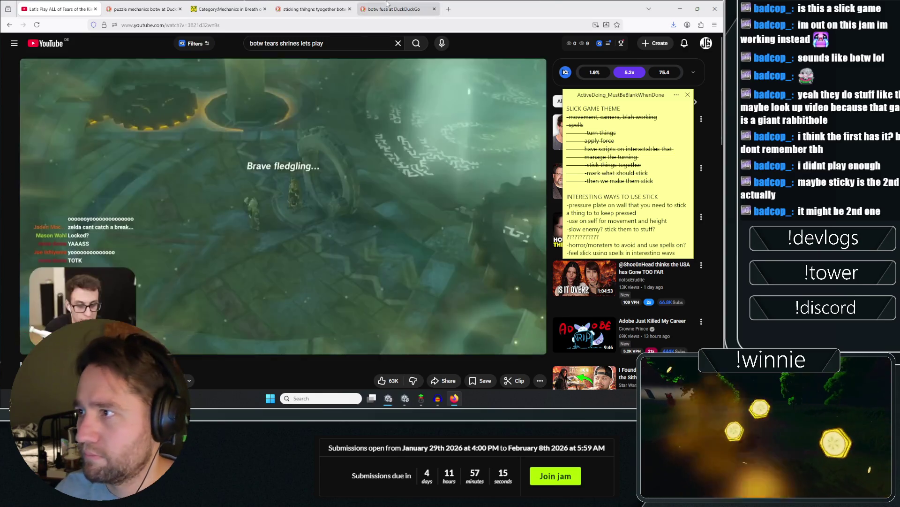
Seek the let's play ahead through the floor-map, Rocket, desert, Buliara and shelter scenes.
left_click(387, 8)
left_click(56, 9)
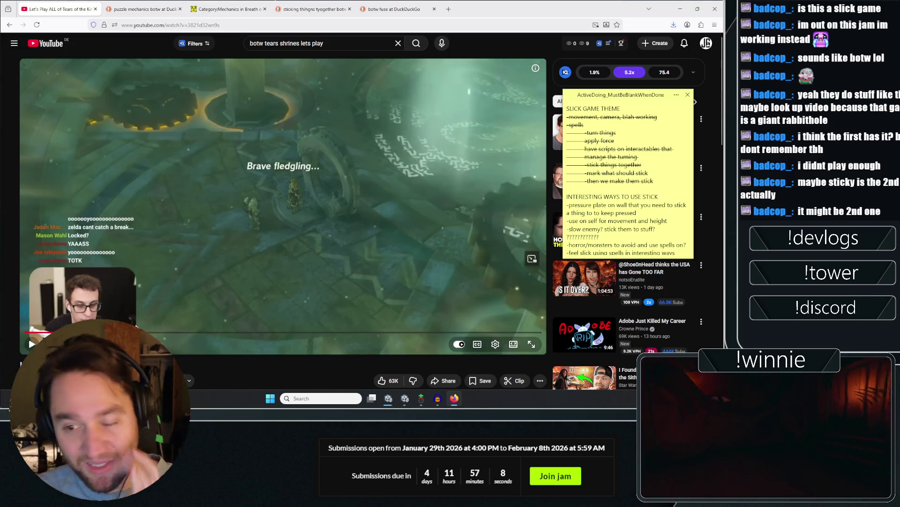
left_click(164, 332)
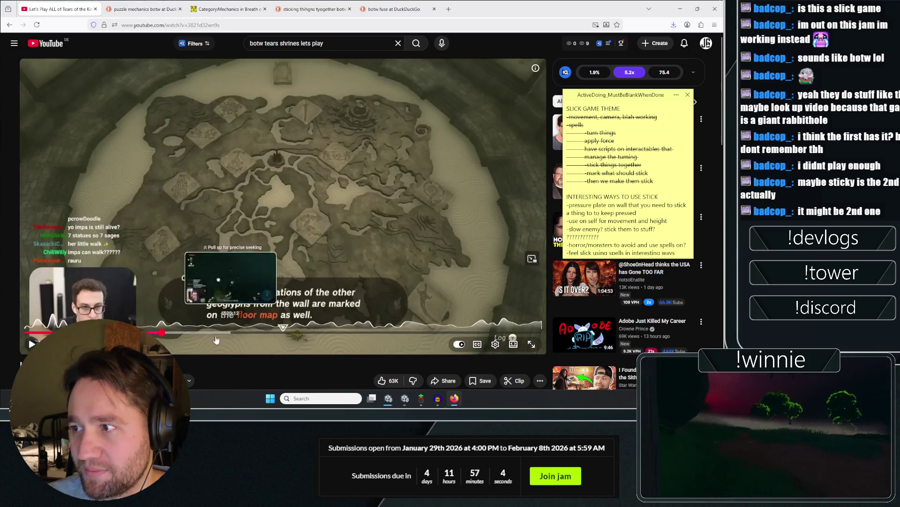
left_click(239, 333)
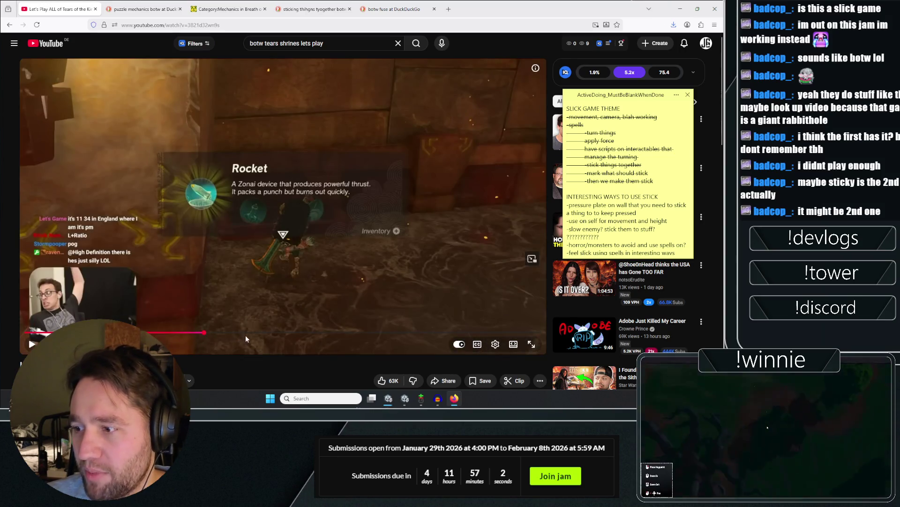
left_click(248, 333)
left_click(264, 332)
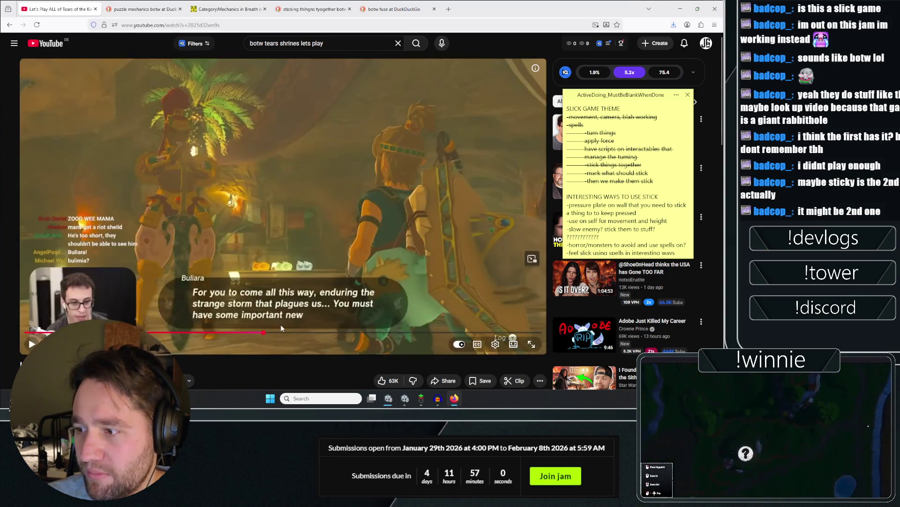
key("space")
left_click(276, 332)
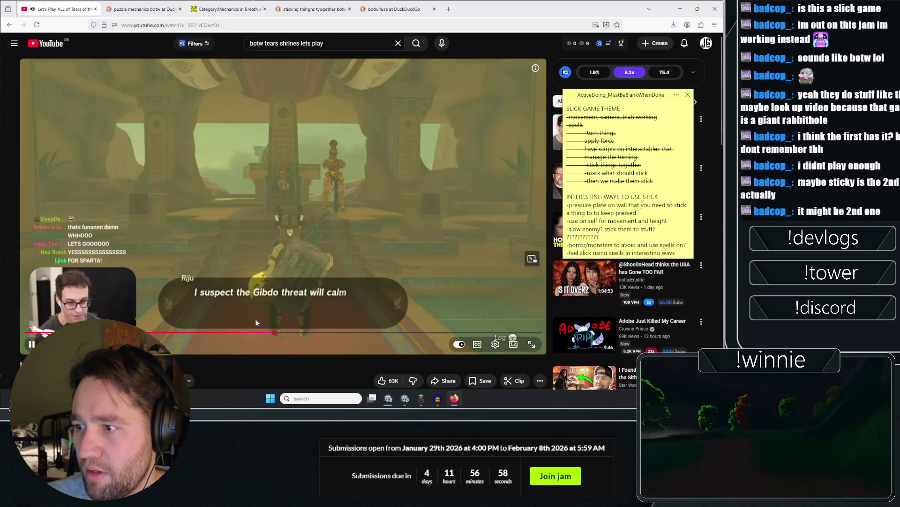
Step back to the object-attaching gameplay, resume playback, and close Spotify.
left_click(256, 320)
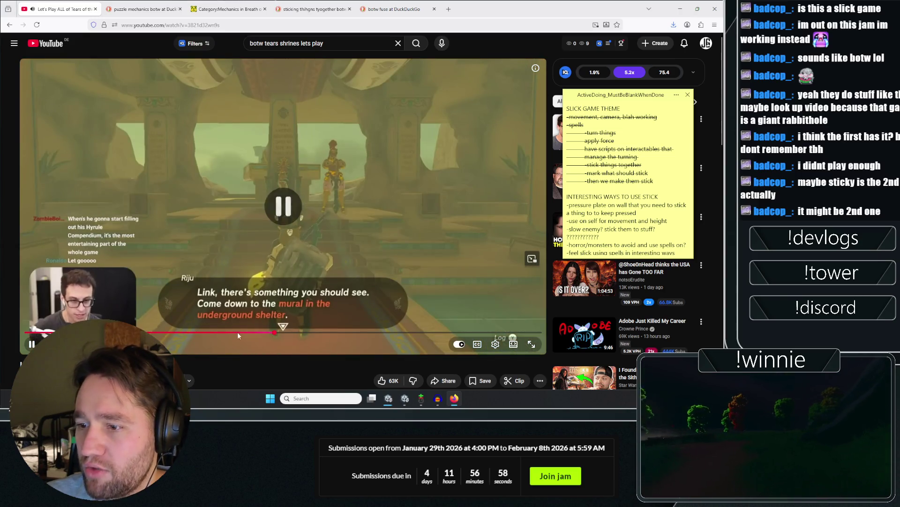
left_click(238, 334)
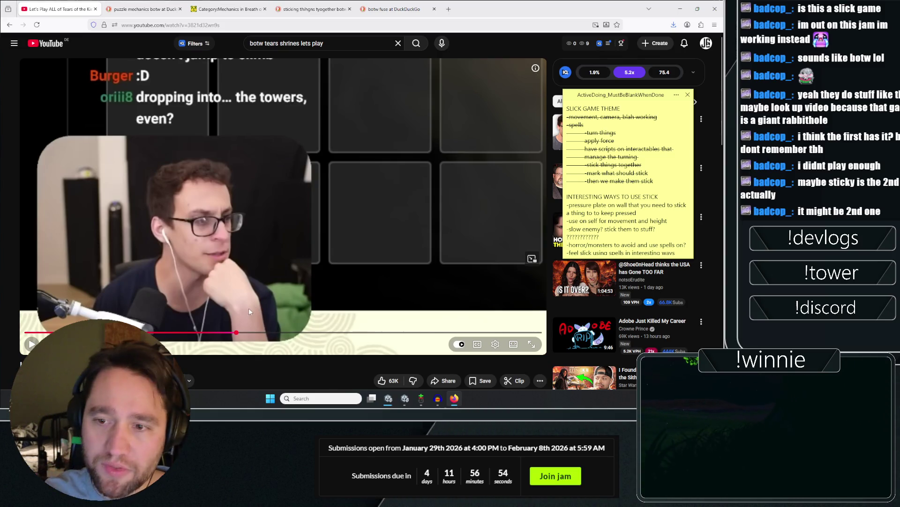
left_click(224, 333)
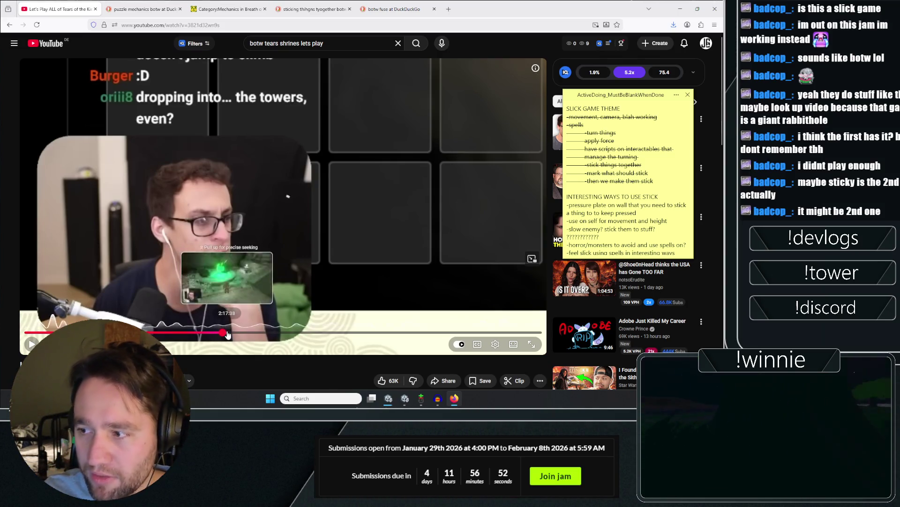
left_click(227, 333)
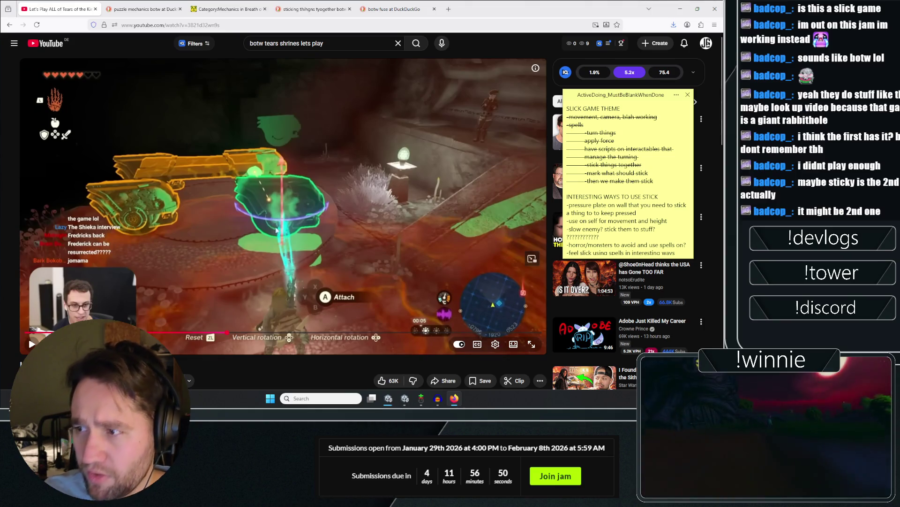
left_click(271, 254)
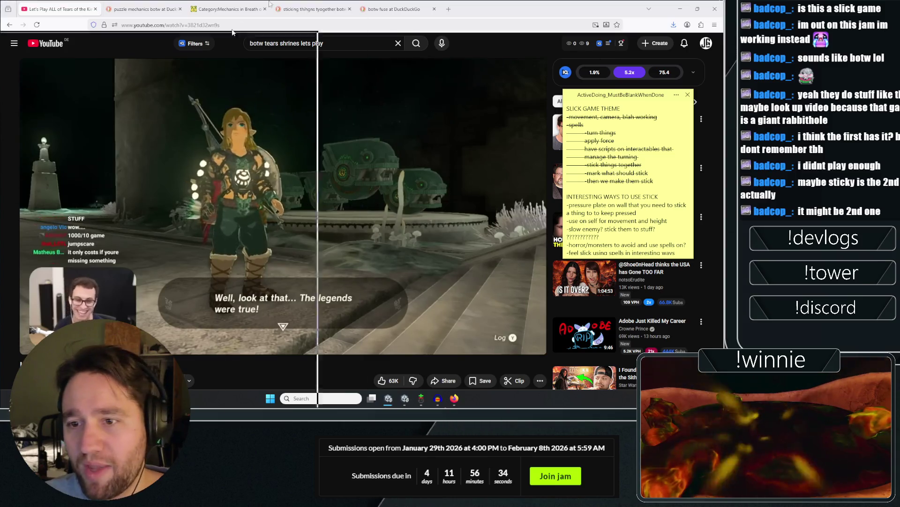
key("alt+Tab")
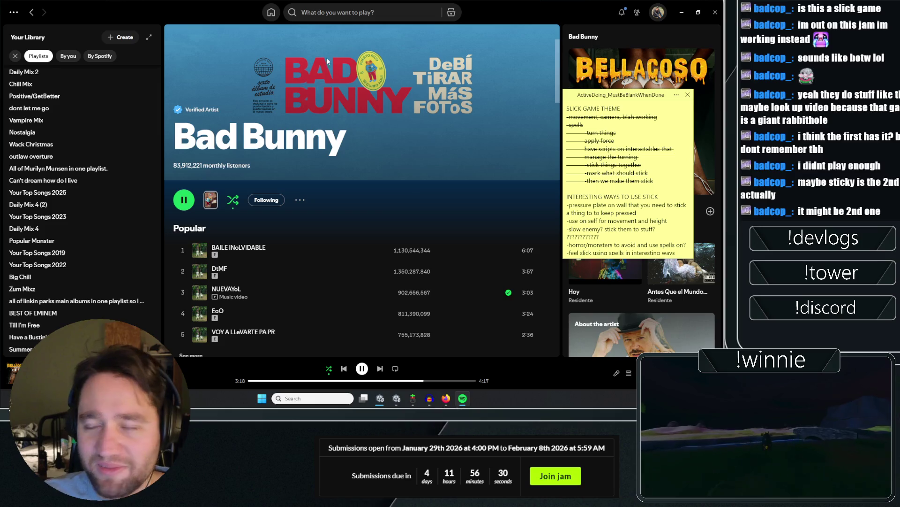
key("alt+F4")
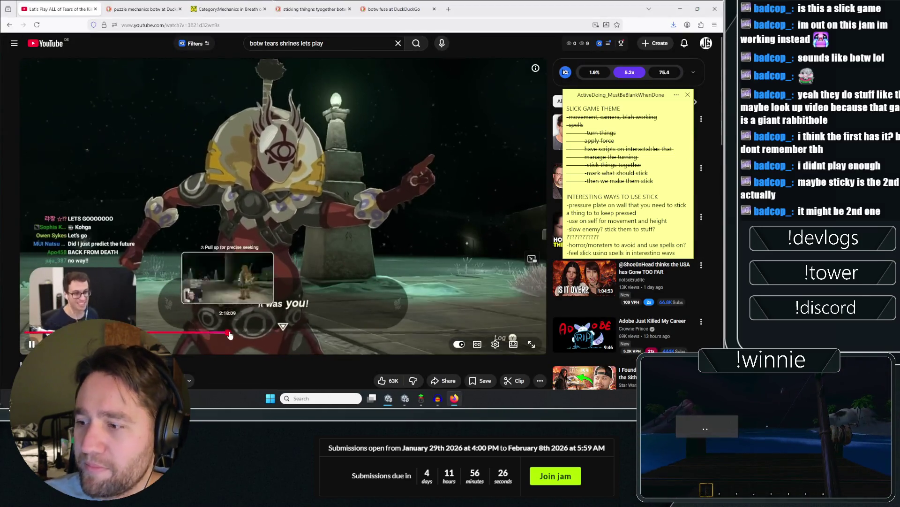
Skip the let's play ahead to the map scene and pause on the swimming scene.
left_click(255, 331)
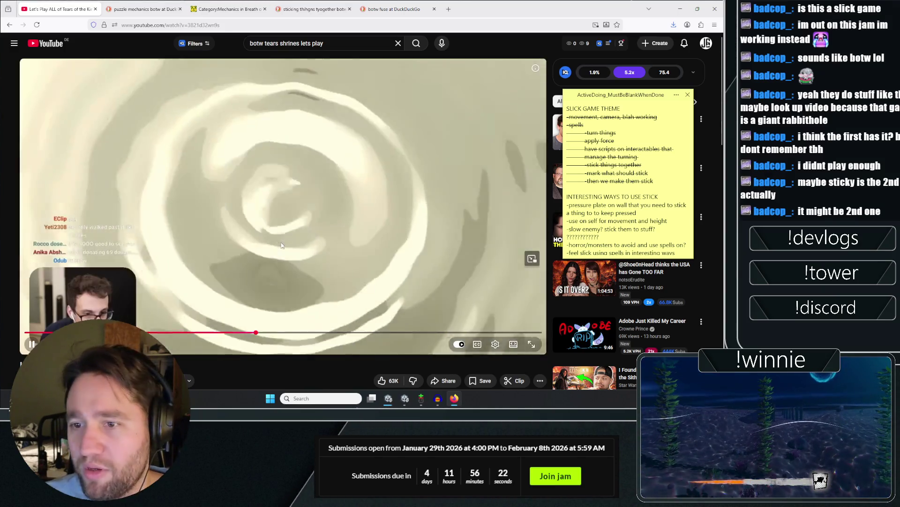
left_click(285, 294)
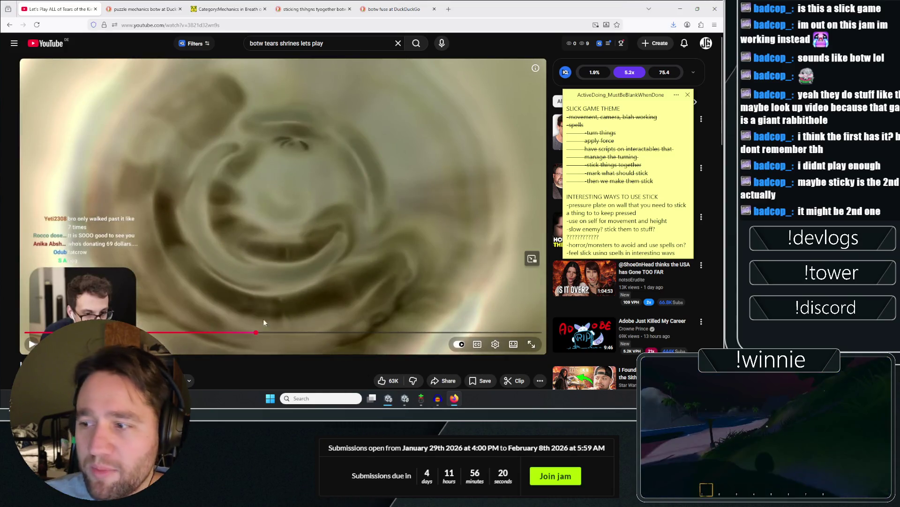
left_click(311, 332)
left_click(330, 146)
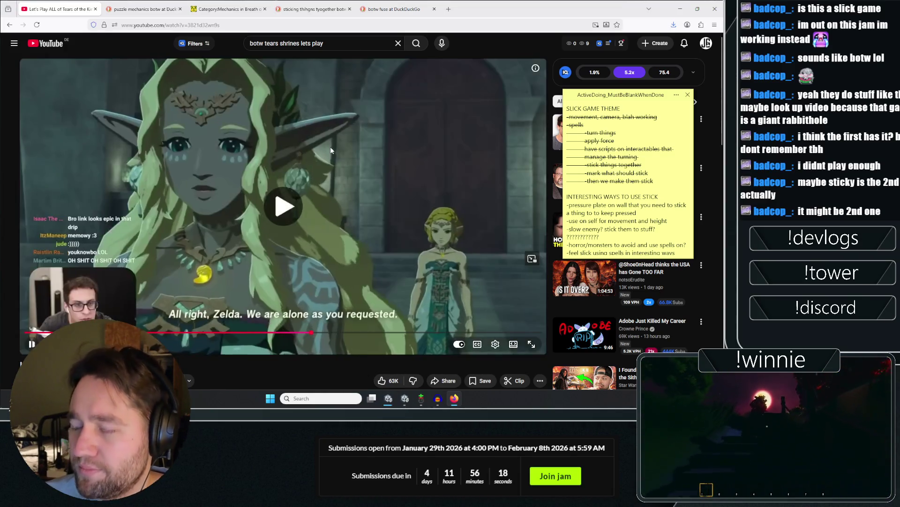
left_click(365, 247)
left_click(349, 332)
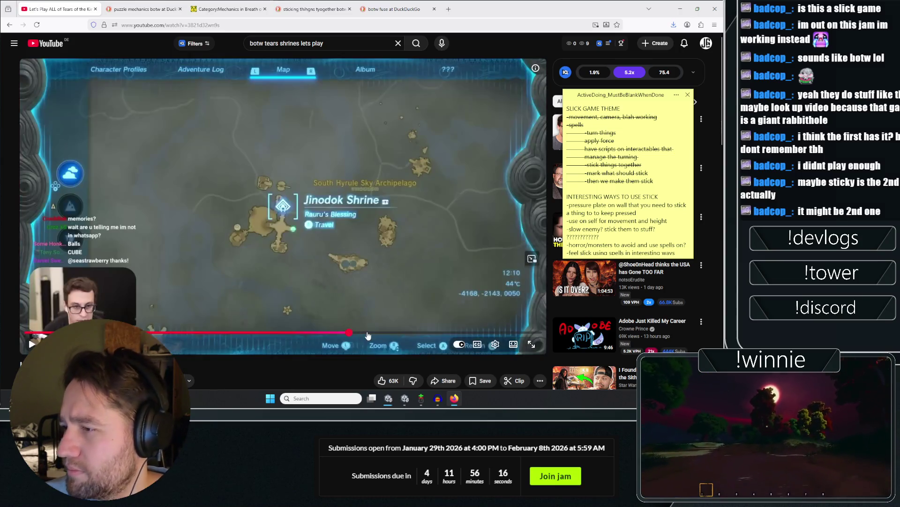
left_click(316, 213)
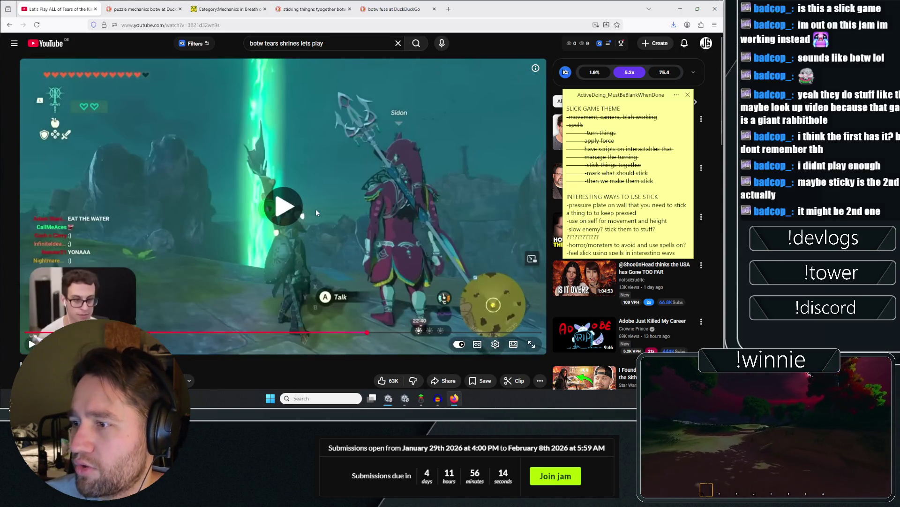
left_click(325, 221)
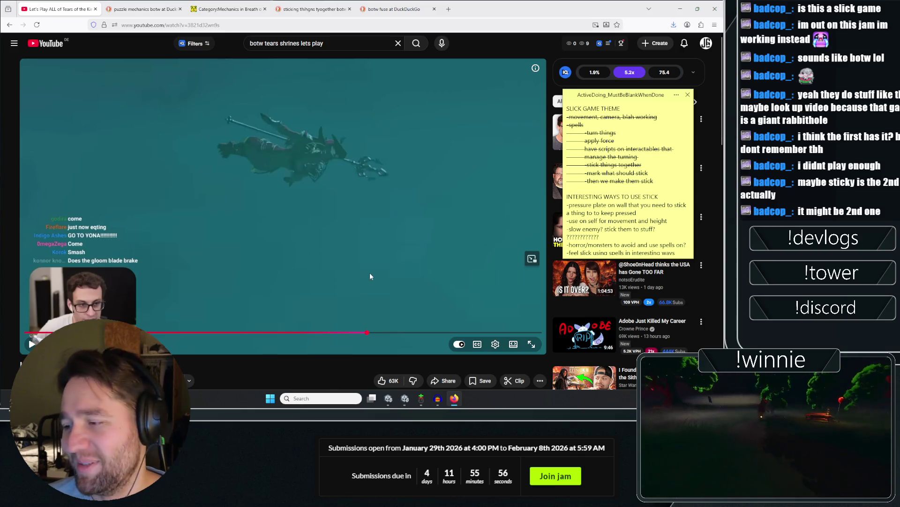
Skip past the Mucktorok and Mattison scenes to the Demon King Ganondorf fight, then open a new tab.
left_click(384, 334)
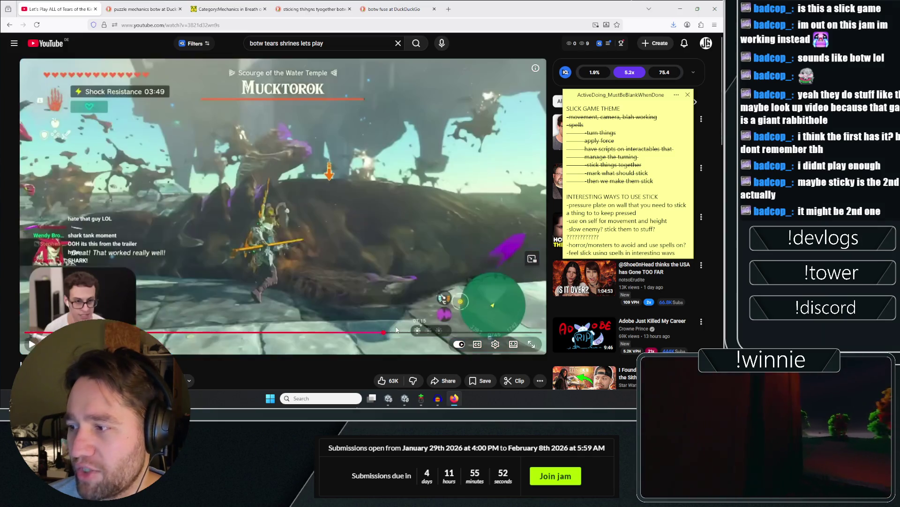
left_click(408, 333)
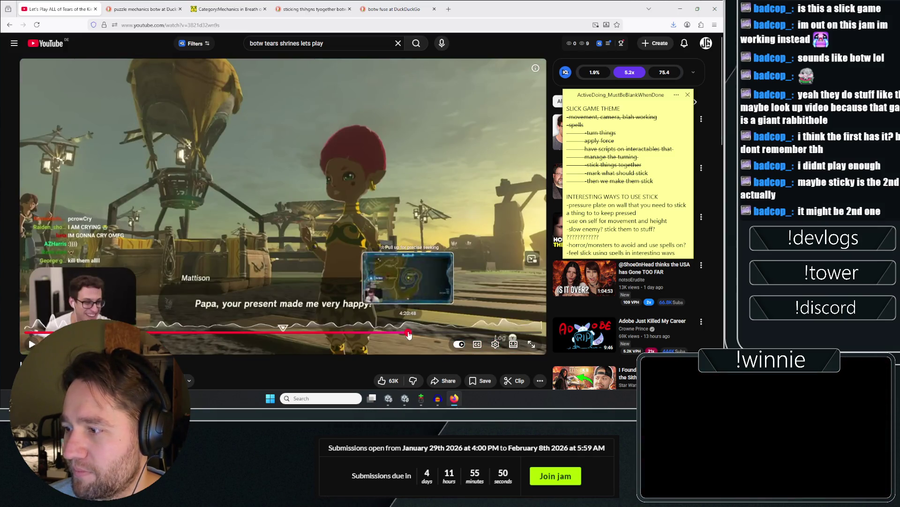
left_click(415, 333)
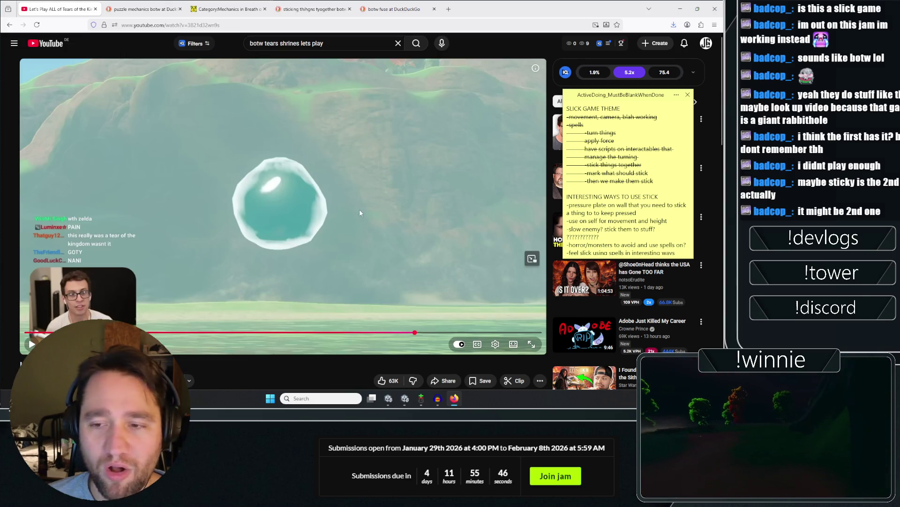
left_click(444, 332)
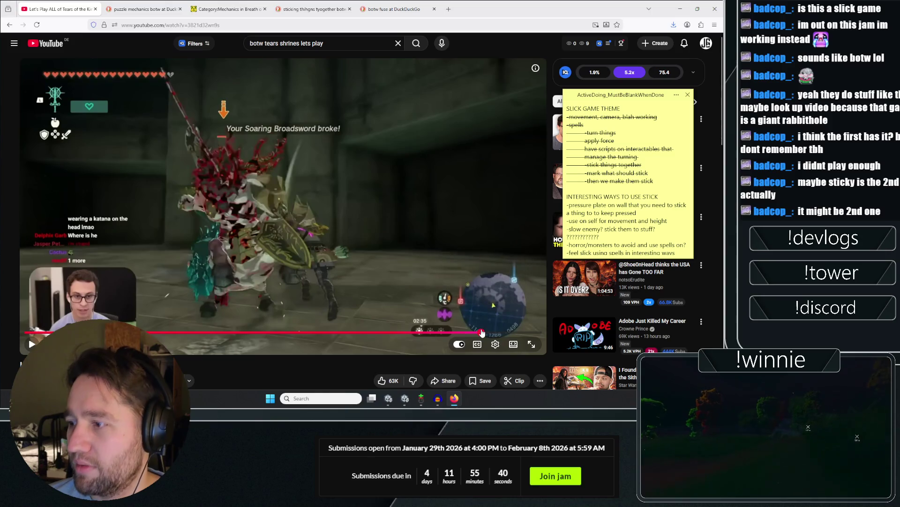
left_click(482, 333)
left_click(507, 332)
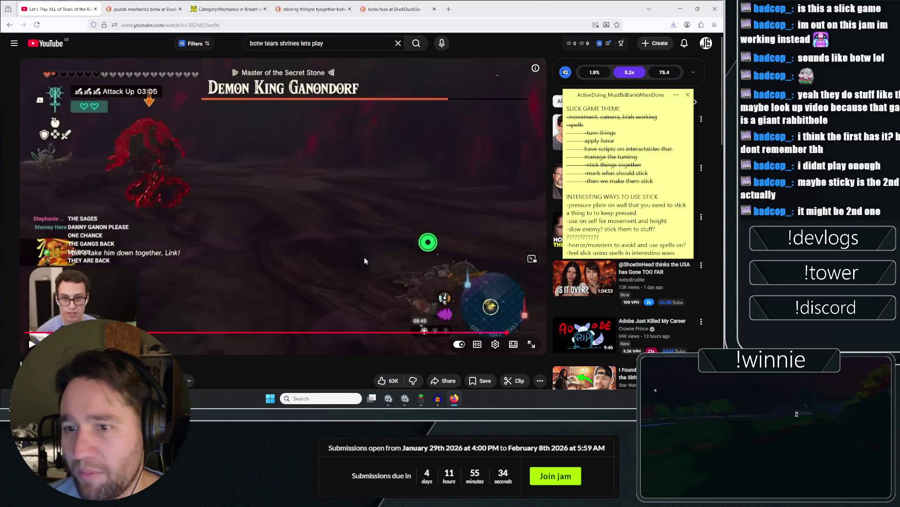
scroll(281, 248, "down", 3)
scroll(272, 307, "up", 3)
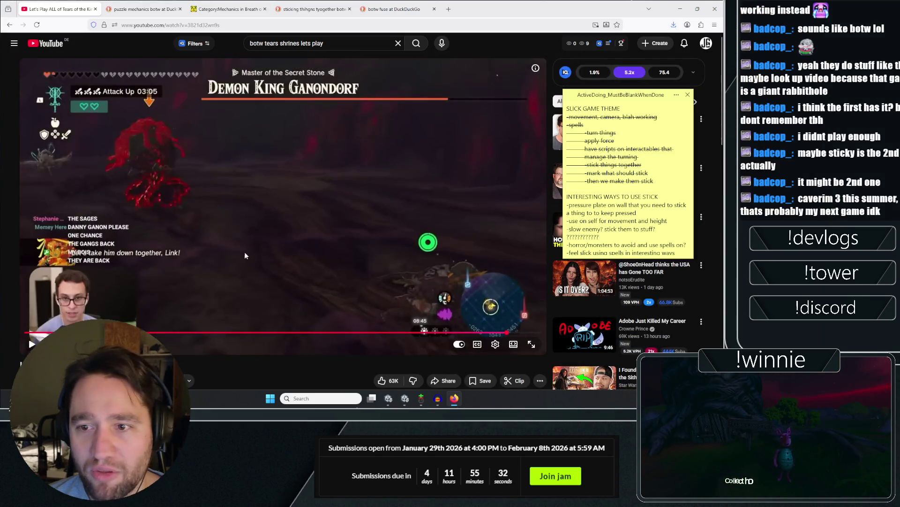
scroll(245, 256, "down", 2)
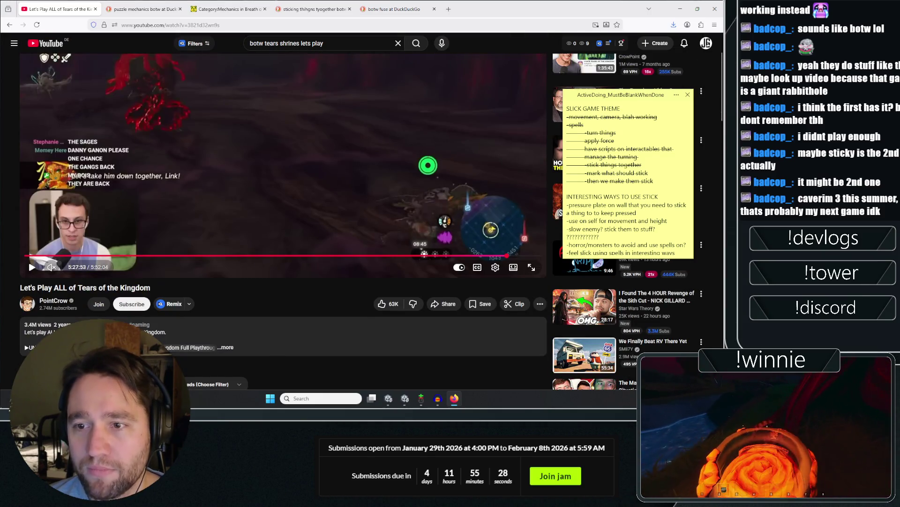
left_click(449, 9)
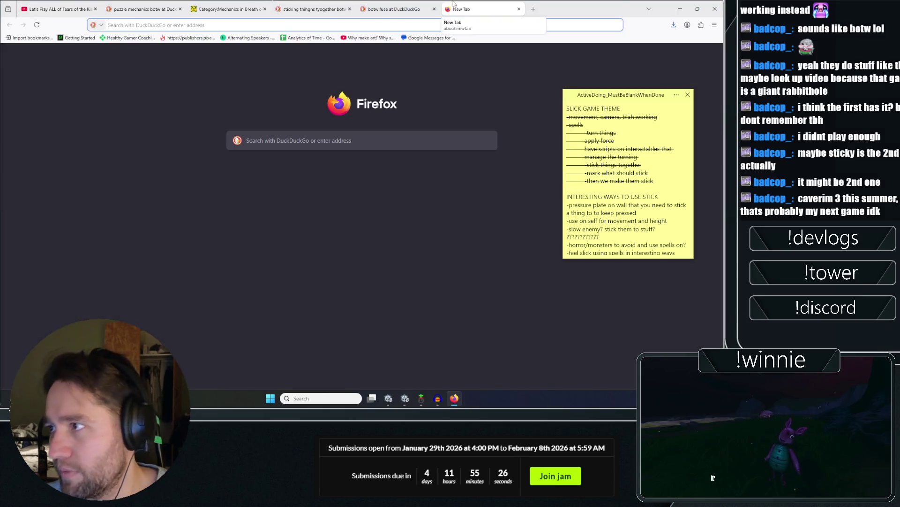
Search 'caverim 3' on DuckDuckGo and open the Kotaku Caverim 2 result in a new tab.
type("caverim 3")
key("Return")
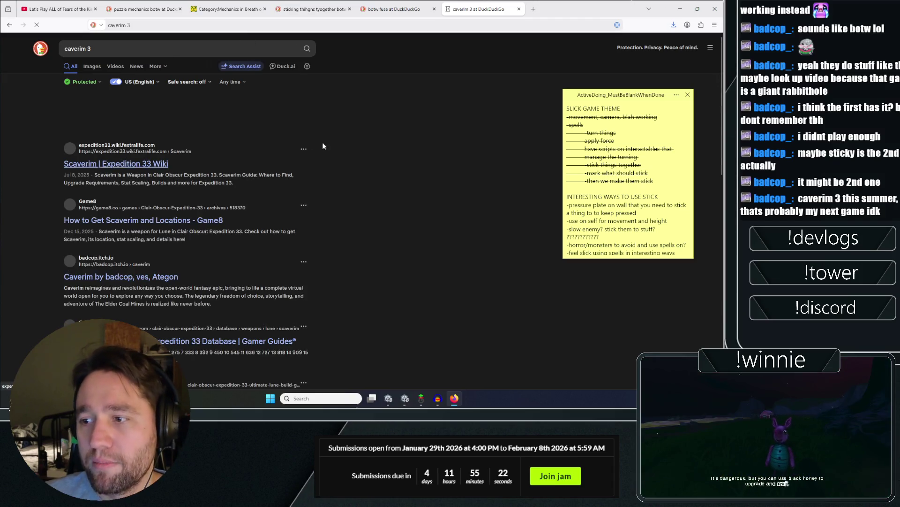
scroll(371, 116, "down", 1)
scroll(357, 134, "up", 1)
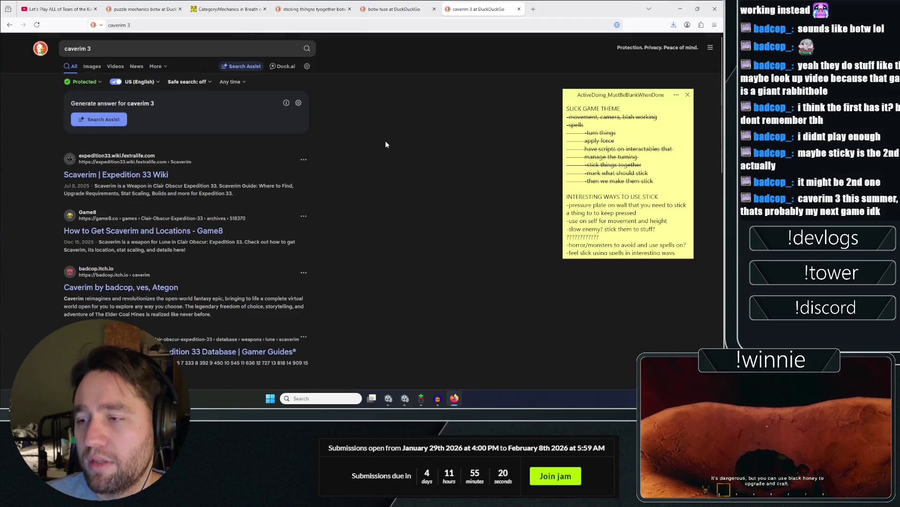
left_click(146, 54)
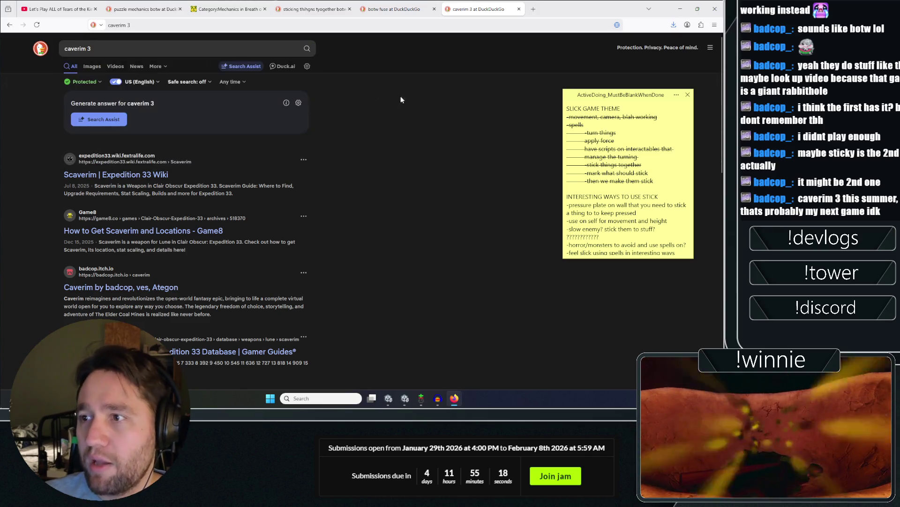
left_click(123, 41)
left_click(410, 117)
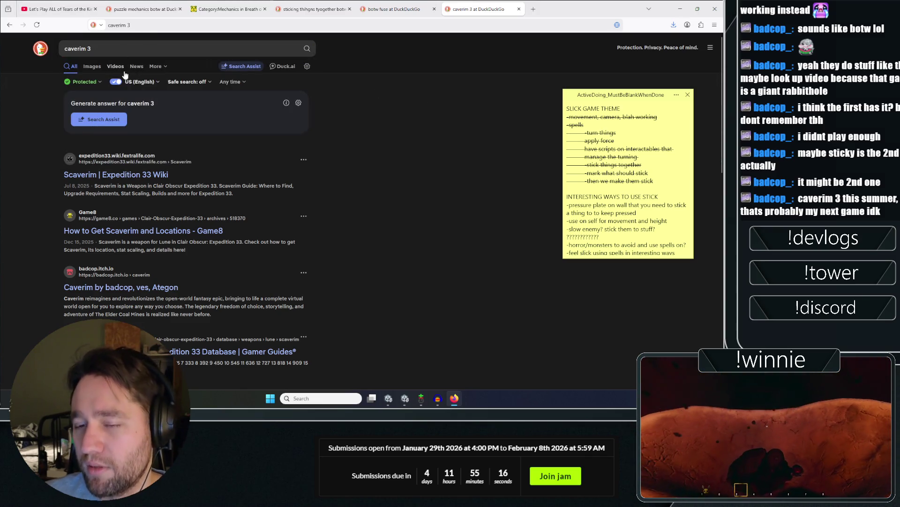
scroll(410, 162, "down", 8)
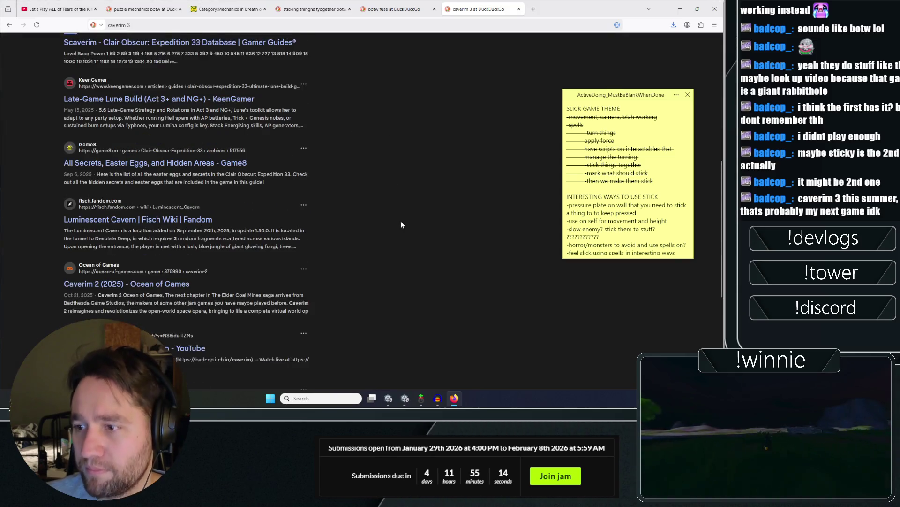
middle_click(411, 275)
scroll(382, 161, "down", 15)
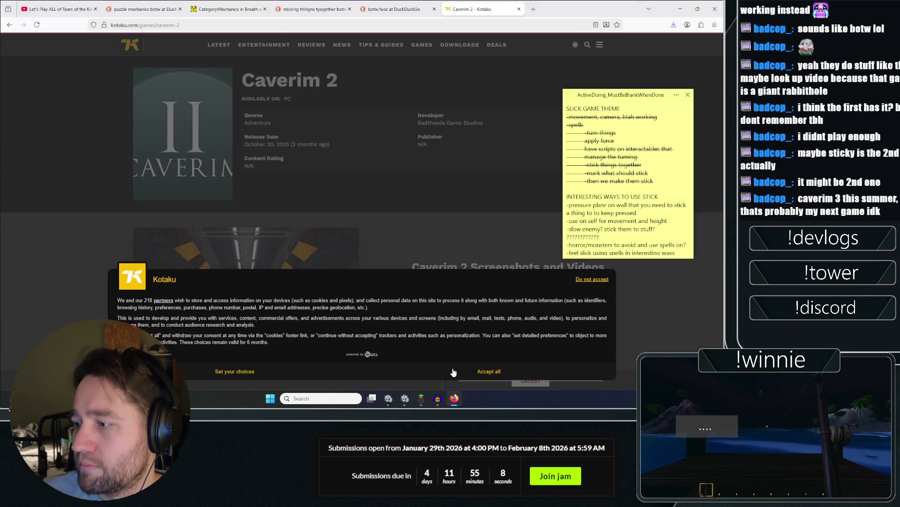
Dismiss Kotaku's cookie notice and scroll through the Caverim 2 page.
left_click(371, 370)
scroll(95, 181, "down", 4)
scroll(96, 161, "up", 4)
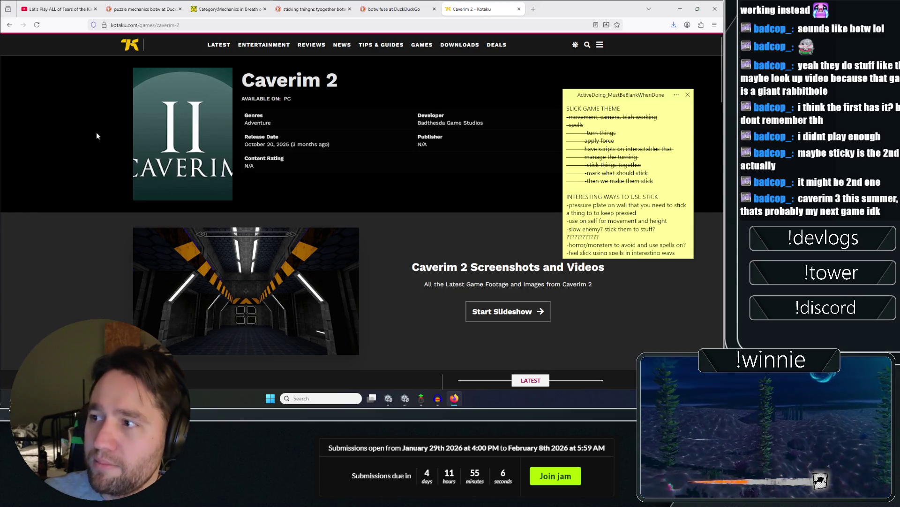
scroll(99, 133, "down", 5)
scroll(285, 165, "up", 5)
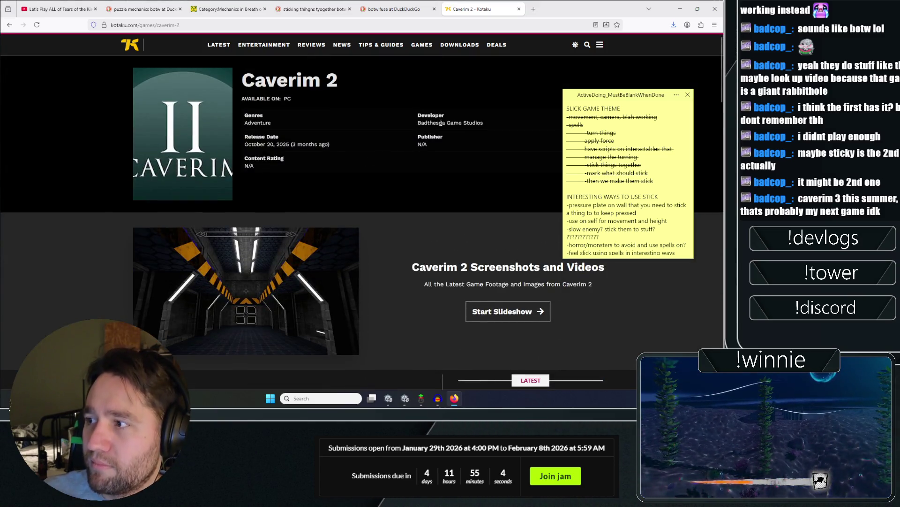
scroll(94, 196, "down", 15)
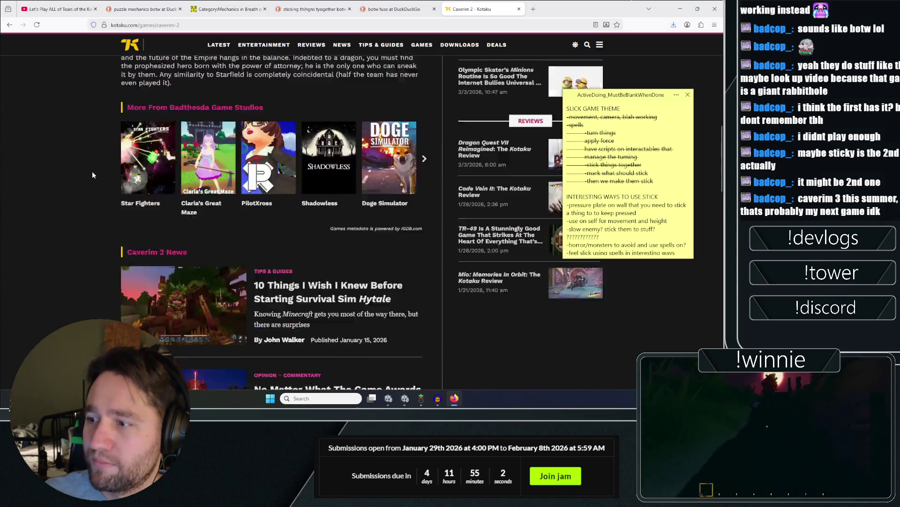
scroll(82, 204, "down", 15)
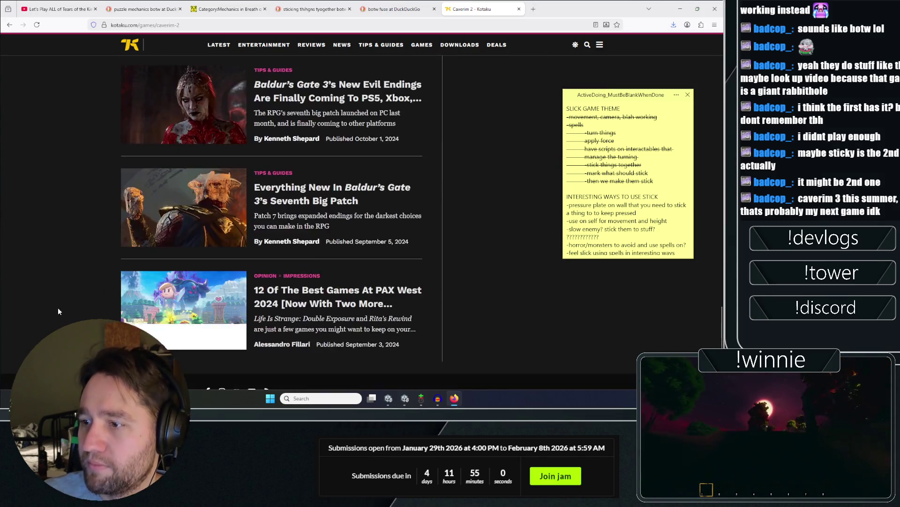
middle_click(57, 308)
scroll(59, 154, "up", 3)
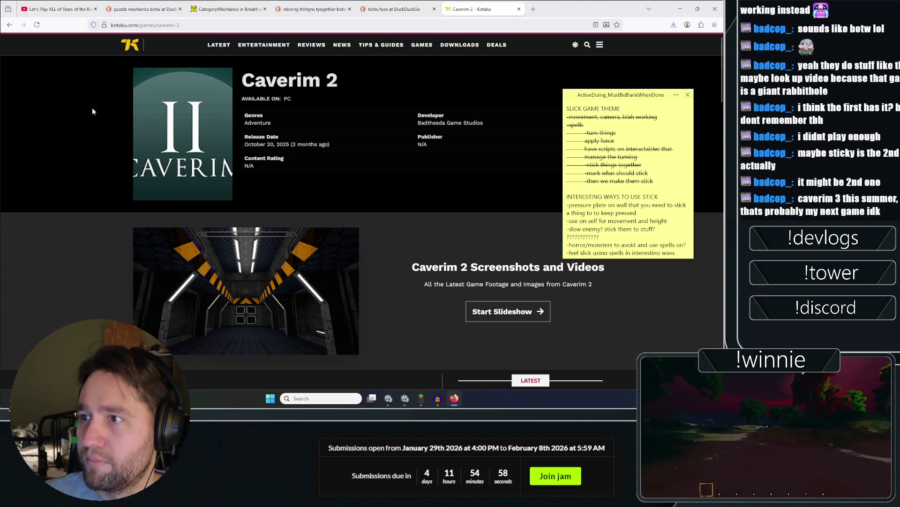
Close the Caverim 2 tab and return to the 'puzzle mechanics botw' results.
key("ctrl+w")
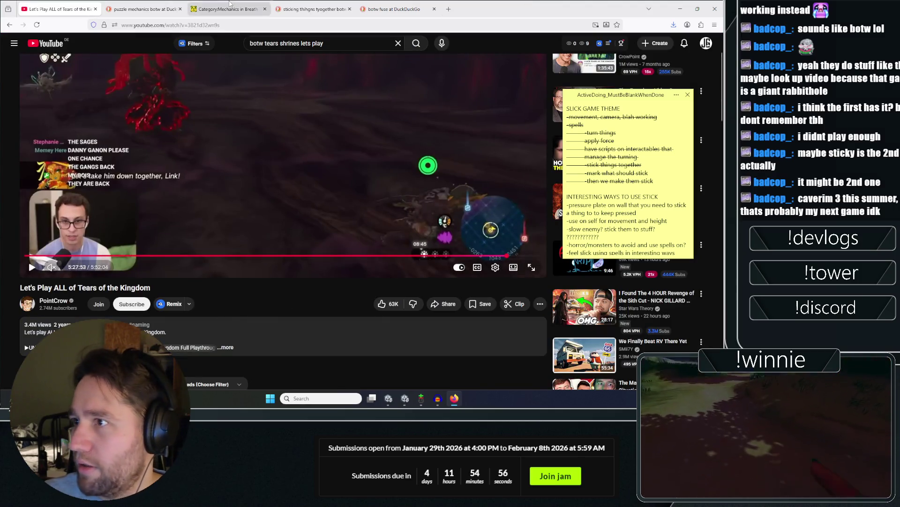
left_click(230, 4)
left_click(143, 9)
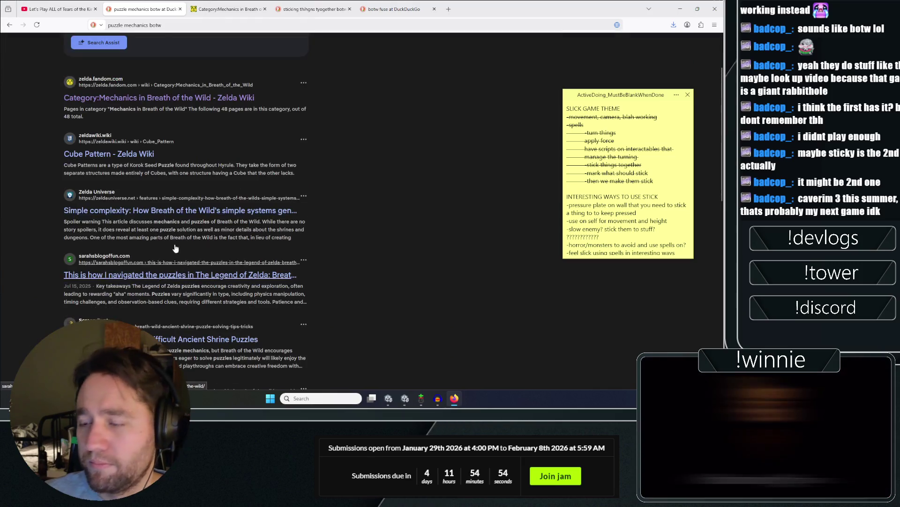
scroll(155, 214, "down", 1)
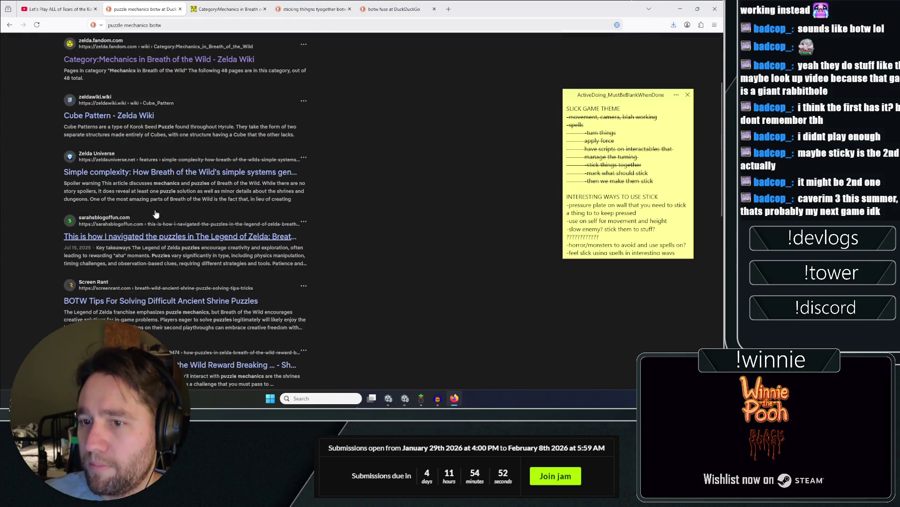
Open the Zelda Universe 'Simple complexity' article and scroll through it.
left_click(161, 201)
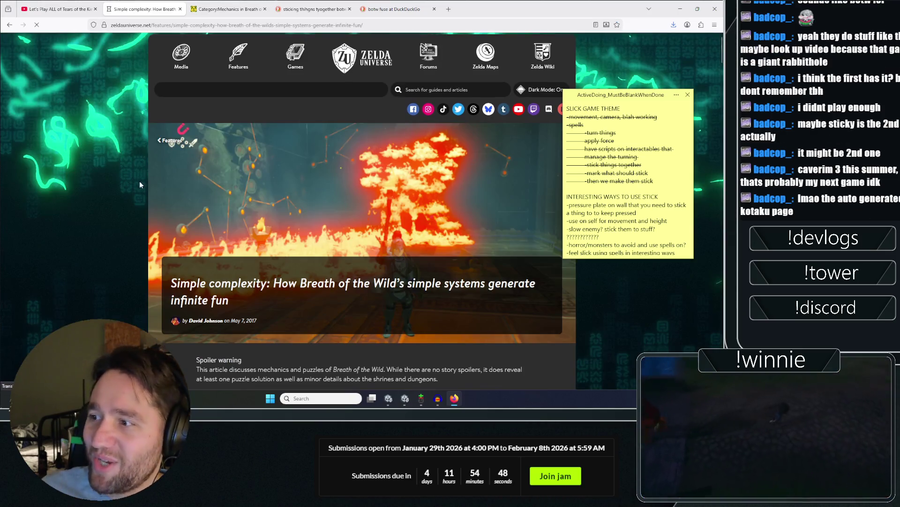
scroll(128, 190, "down", 20)
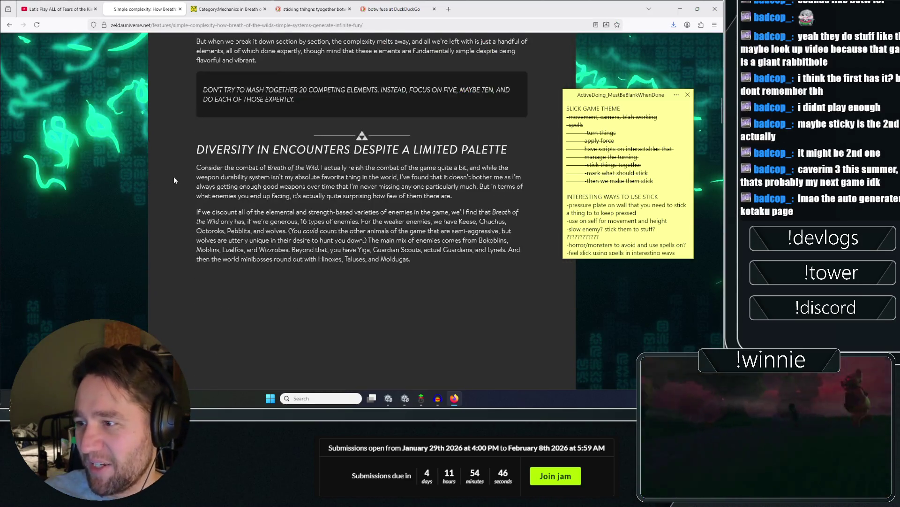
scroll(168, 182, "up", 3)
scroll(169, 197, "down", 10)
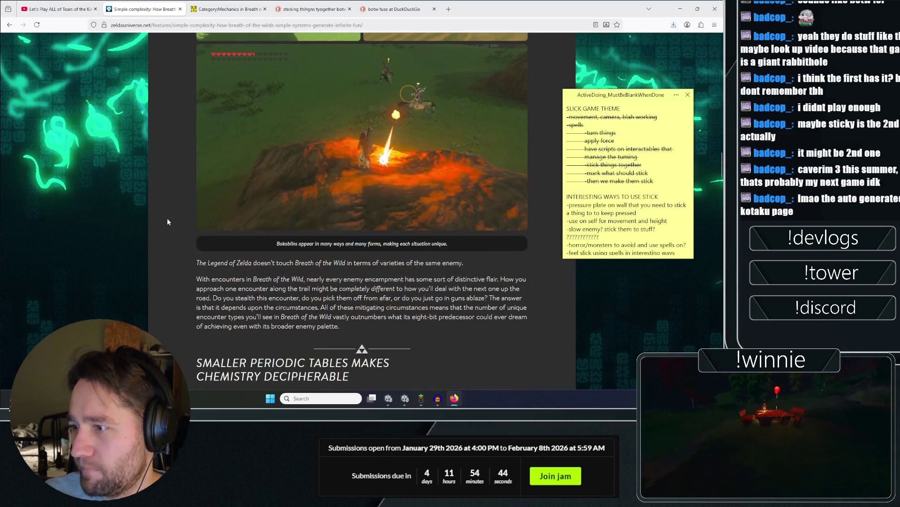
scroll(167, 171, "down", 5)
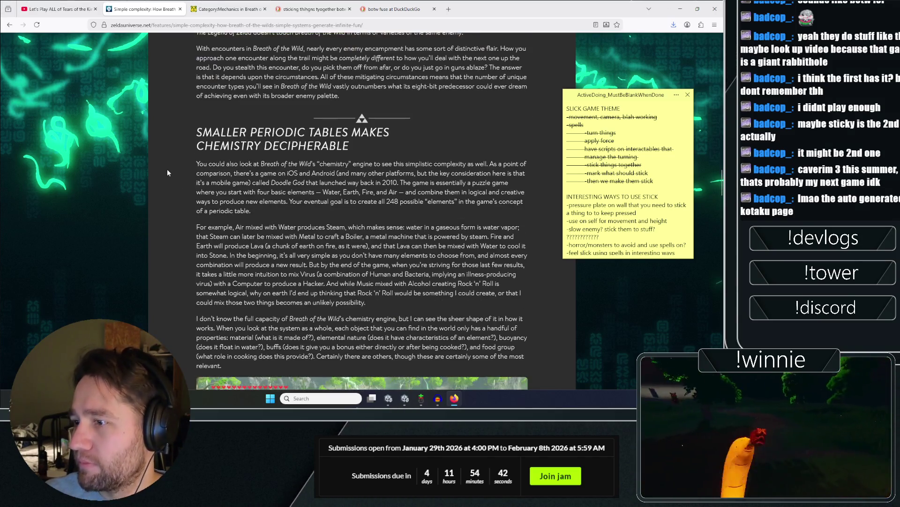
scroll(186, 176, "down", 8)
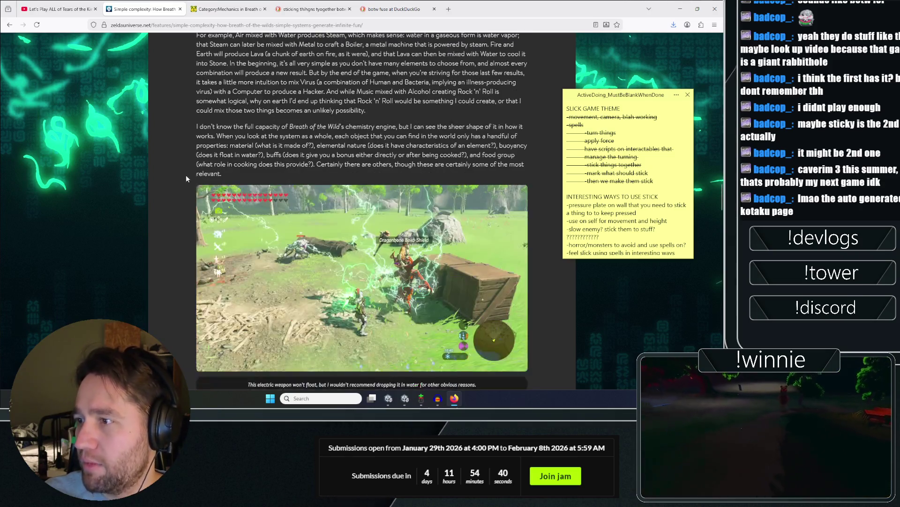
scroll(187, 218, "up", 8)
scroll(183, 221, "down", 1)
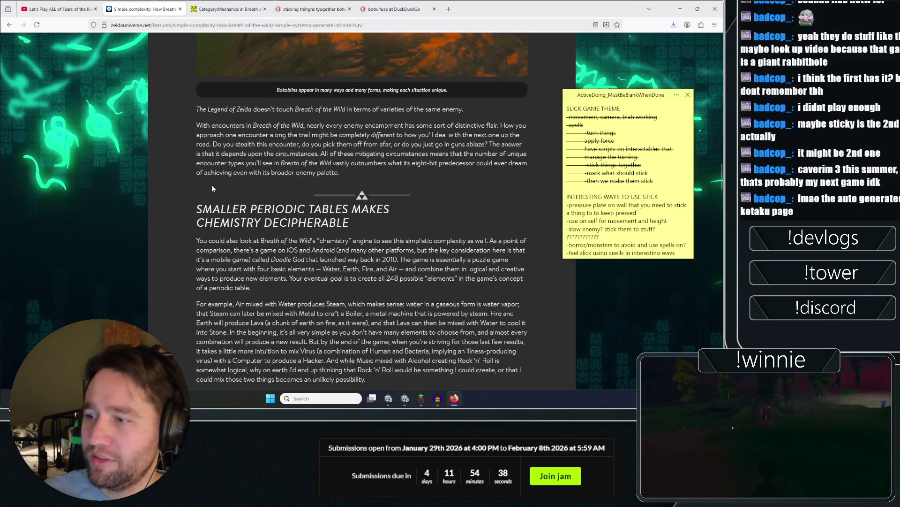
Clear an accidental text selection and read on through the chemistry-engine section.
left_click_drag(193, 156, 525, 165)
left_click(364, 175)
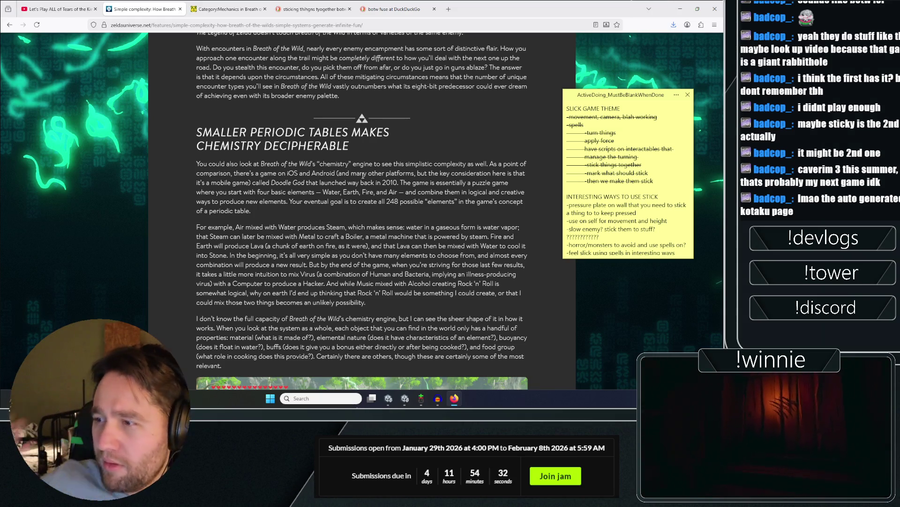
scroll(361, 175, "down", 2)
scroll(249, 148, "down", 2)
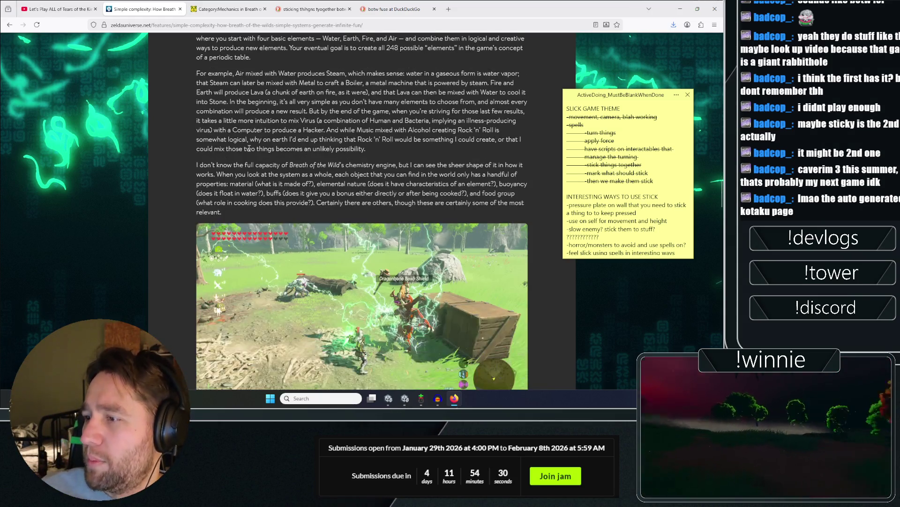
scroll(276, 120, "down", 15)
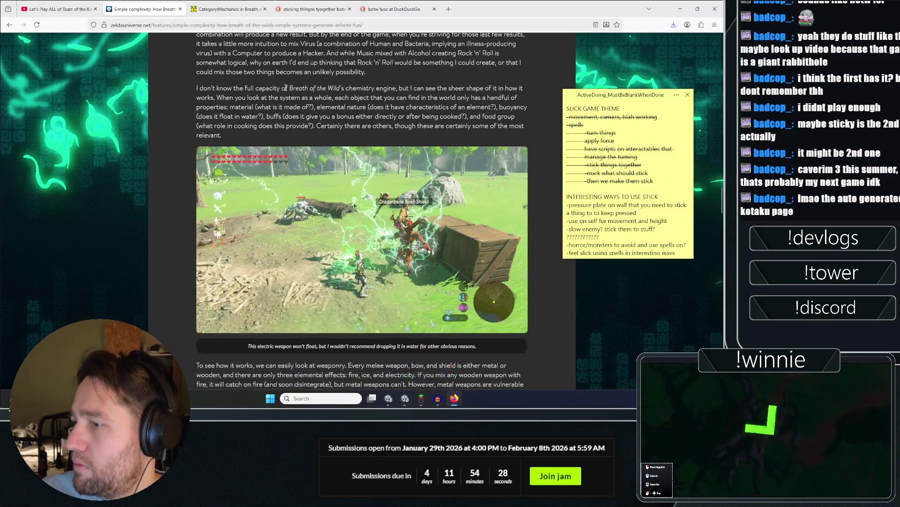
scroll(172, 148, "down", 5)
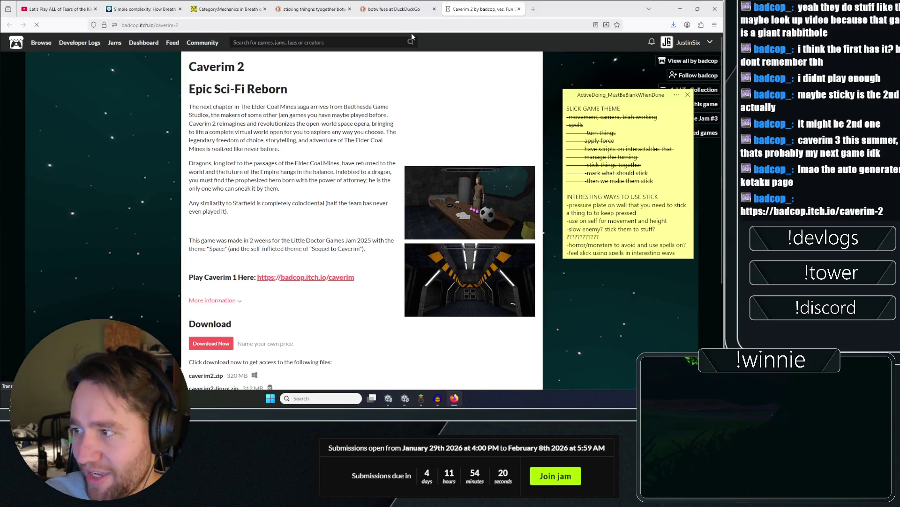
Browse the Caverim 2 screenshots enlarged, through the bar and soccer-ball table scenes, then close the gallery.
left_click(475, 225)
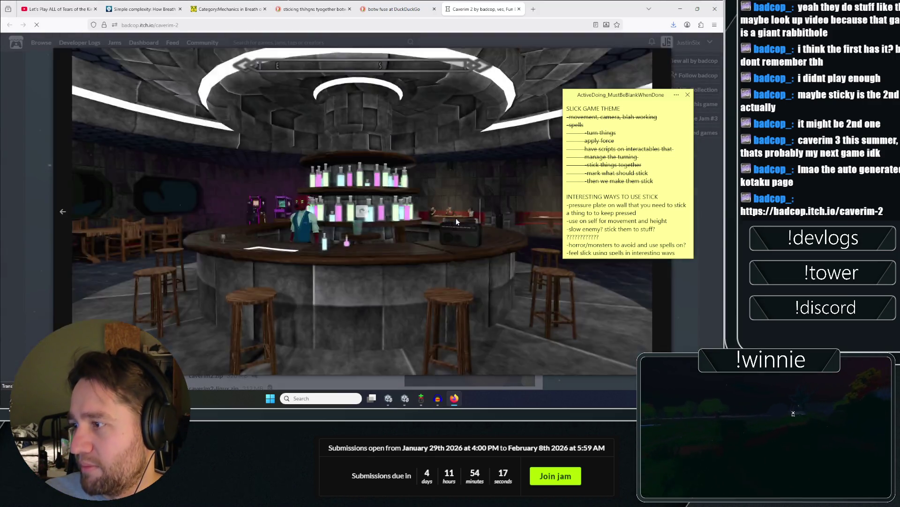
left_click(455, 217)
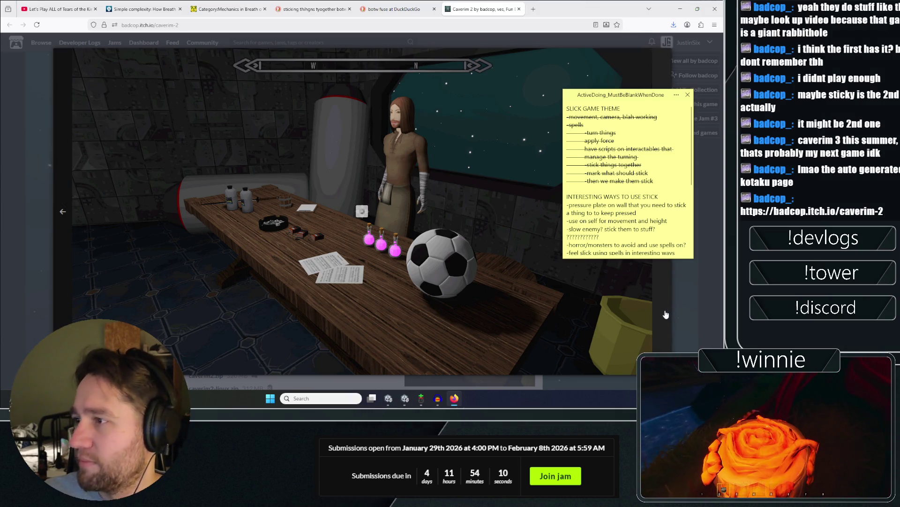
key("Right")
key("Right")
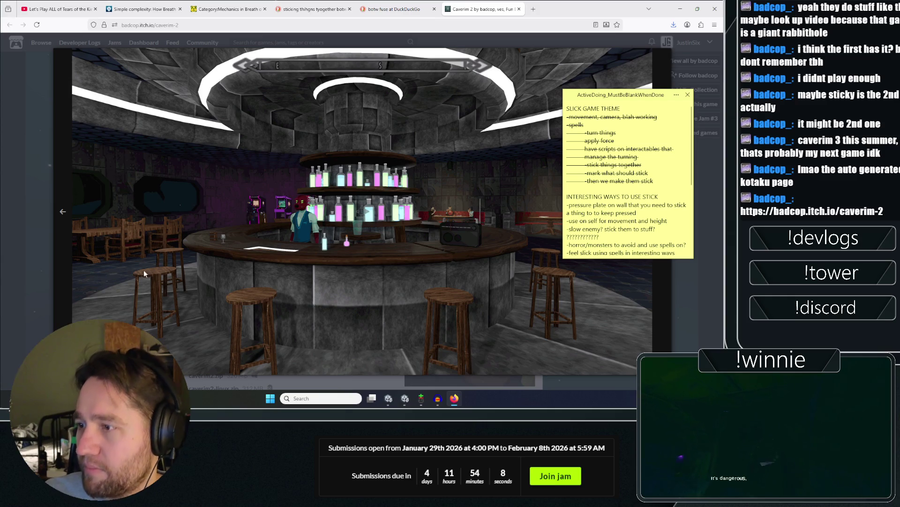
left_click(63, 212)
left_click(661, 304)
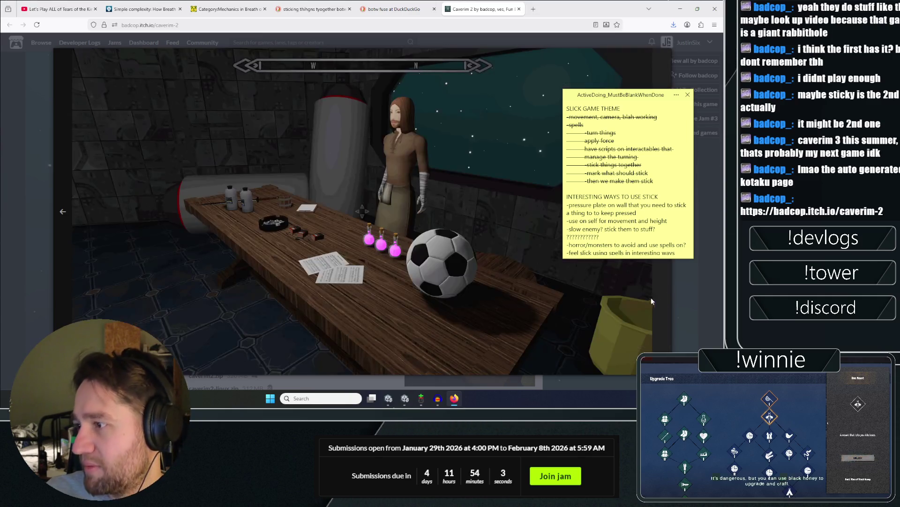
left_click(659, 300)
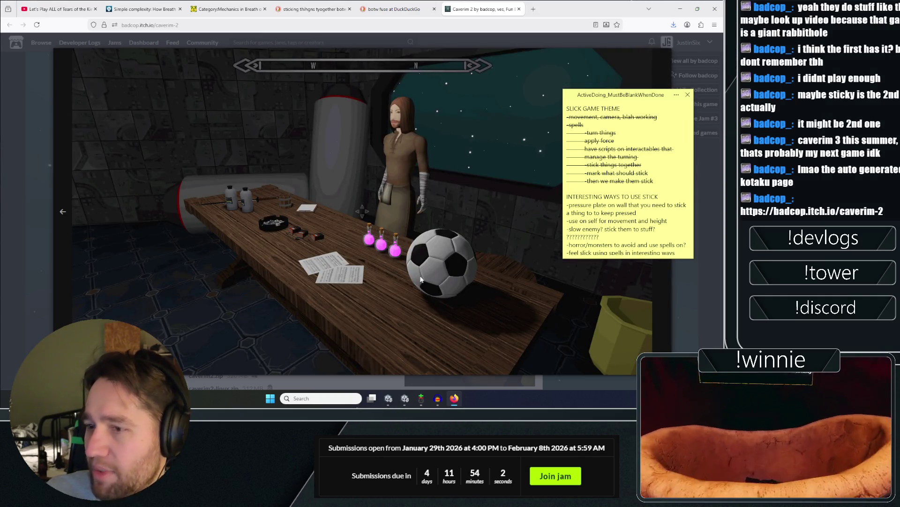
left_click(22, 138)
Start the Caverim 2 Intro video embedded at the top of the page.
middle_click(96, 105)
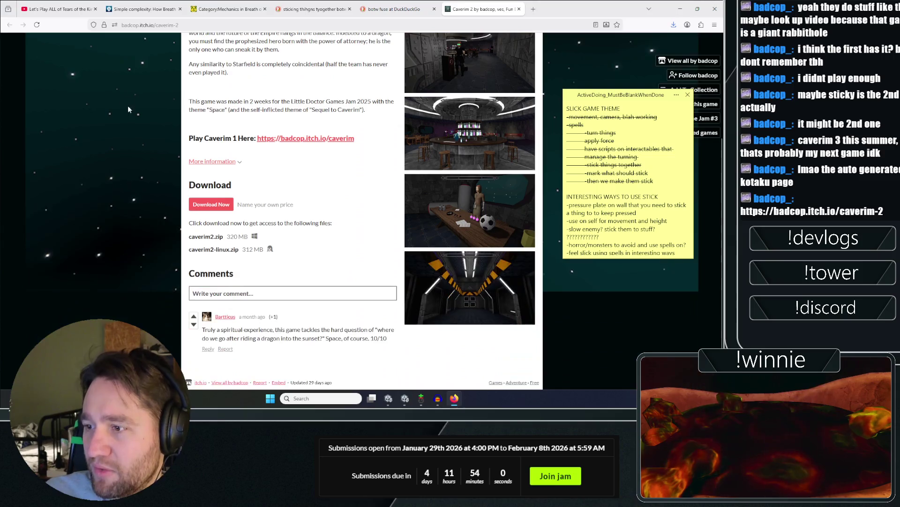
scroll(106, 96, "up", 5)
left_click(457, 128)
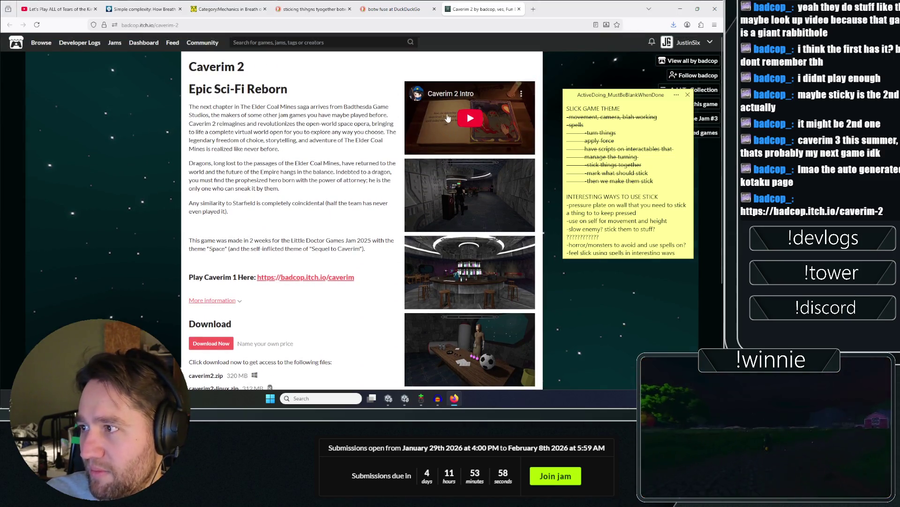
Watch the Caverim 2 Intro full screen, skip ahead to its THE END page, and exit full screen.
double_click(457, 128)
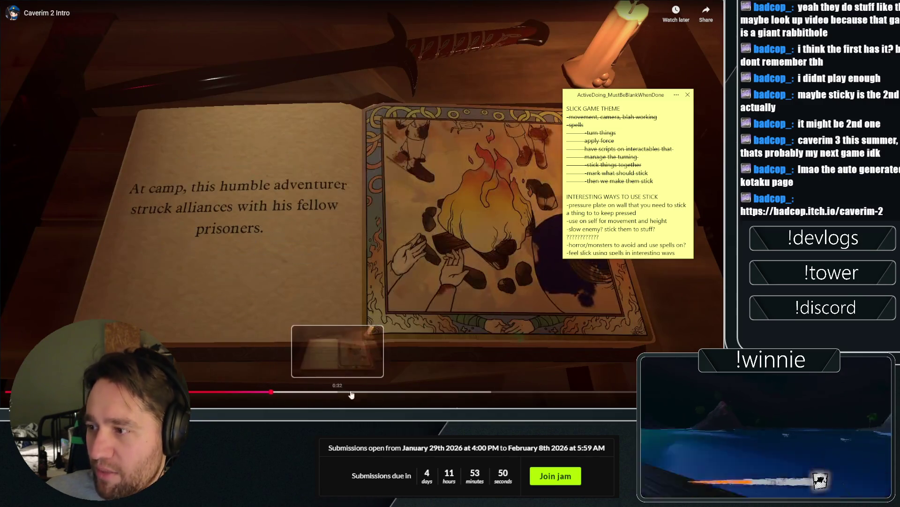
left_click(413, 393)
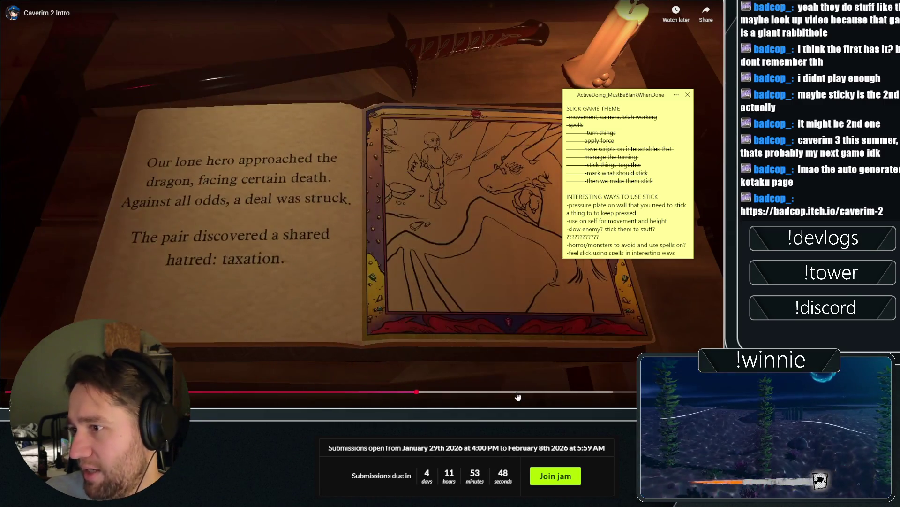
left_click(630, 392)
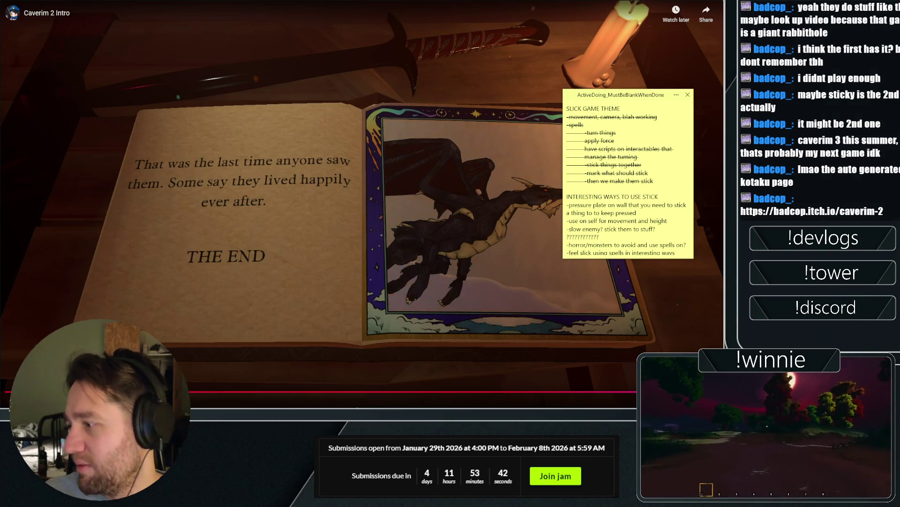
double_click(320, 222)
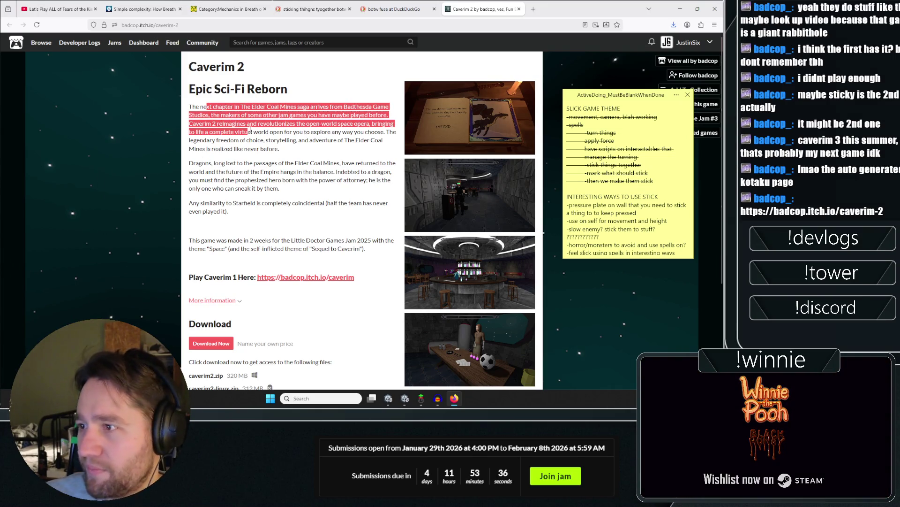
Open the original Caverim's page in a new tab from the Play Caverim 1 link.
mouse_move(334, 132)
left_mouse_down()
mouse_move(182, 109)
mouse_move(281, 149)
mouse_move(255, 219)
left_mouse_up()
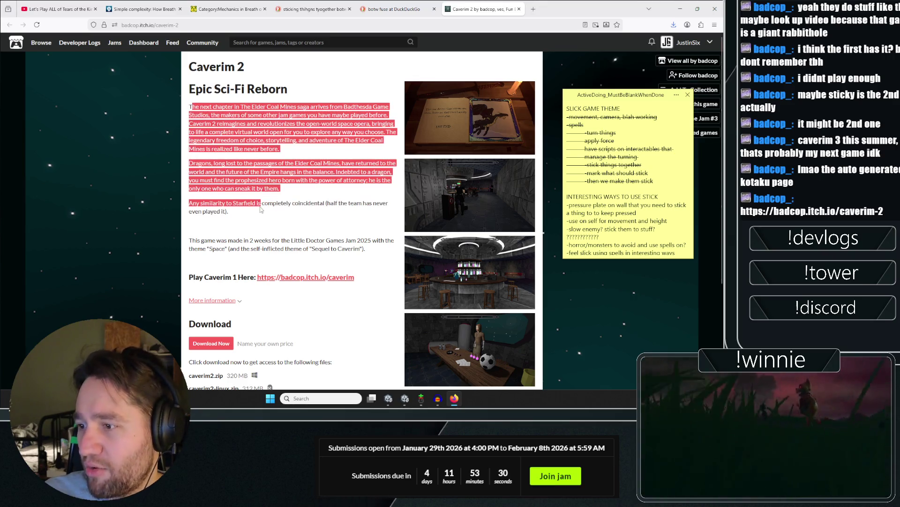
left_click(256, 219)
scroll(270, 211, "down", 2)
right_click(276, 203)
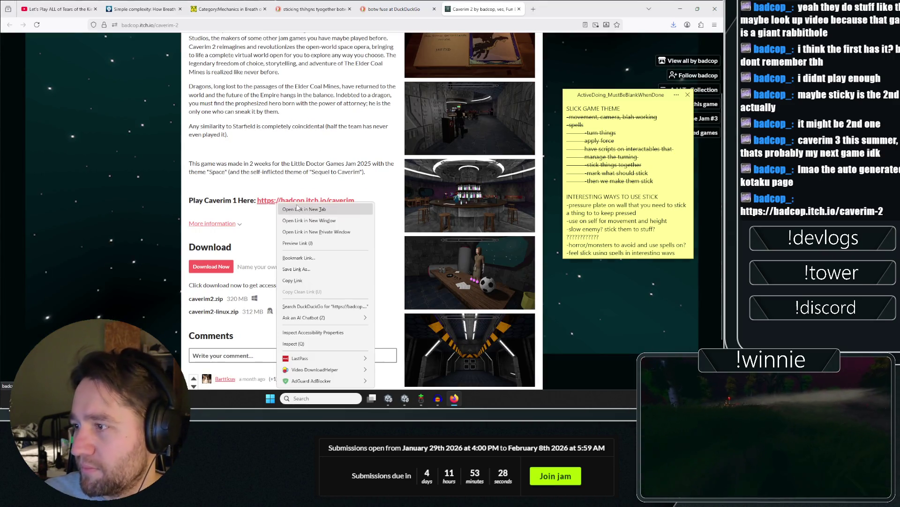
left_click(297, 209)
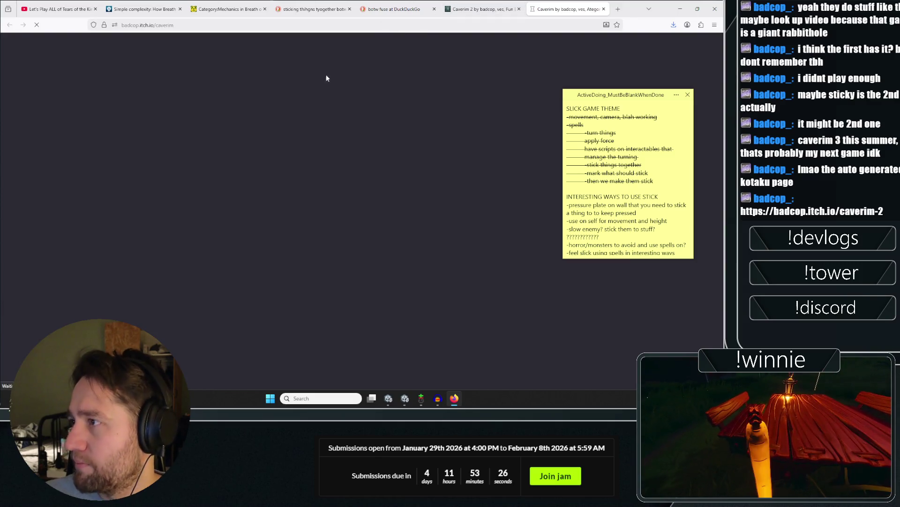
Review Caverim 2's LDG Game Jam #3 submission results and the jam Overview, then open a blank tab.
scroll(440, 213, "down", 3)
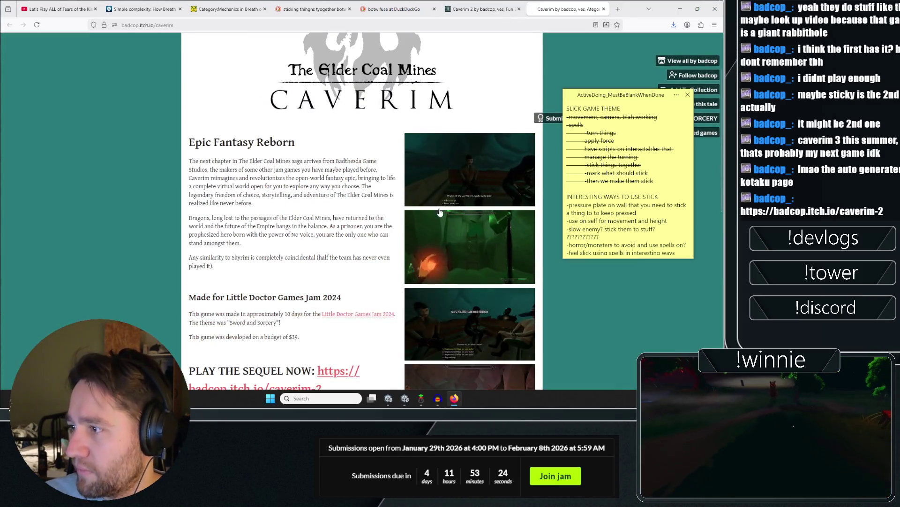
scroll(443, 197, "down", 2)
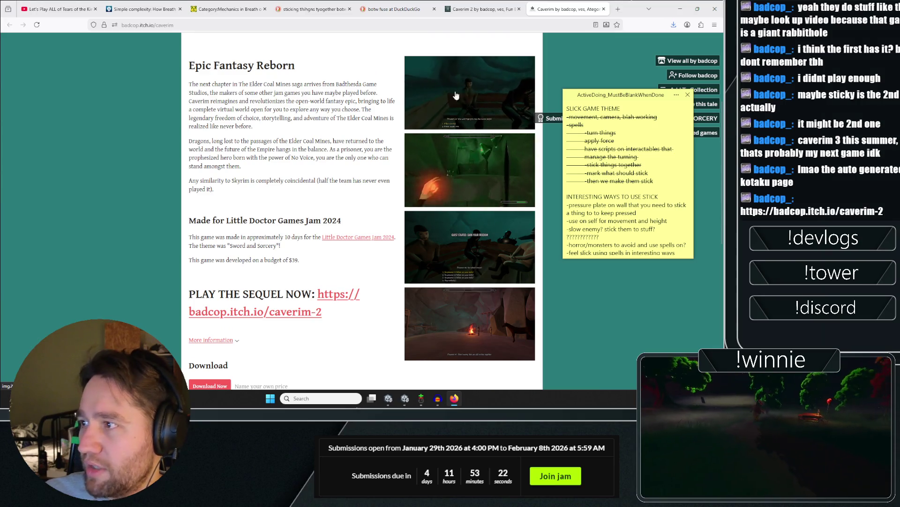
middle_click(435, 252)
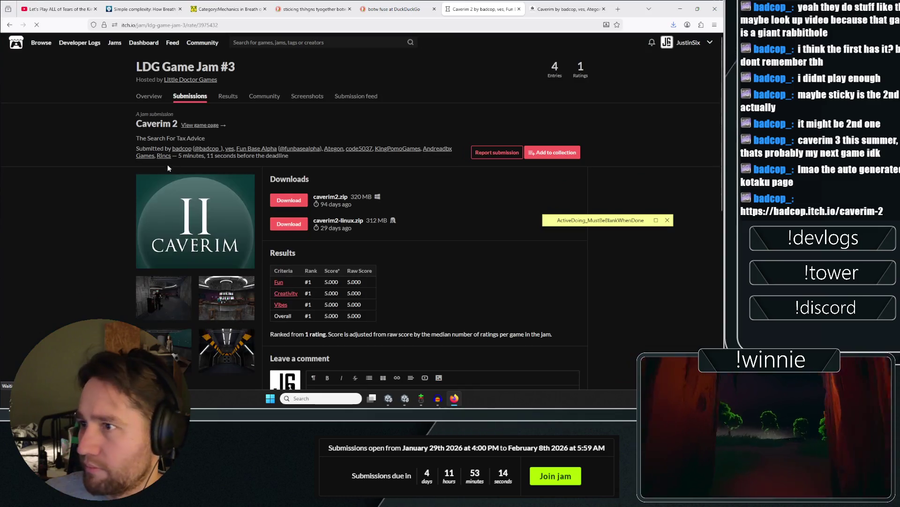
left_click(139, 96)
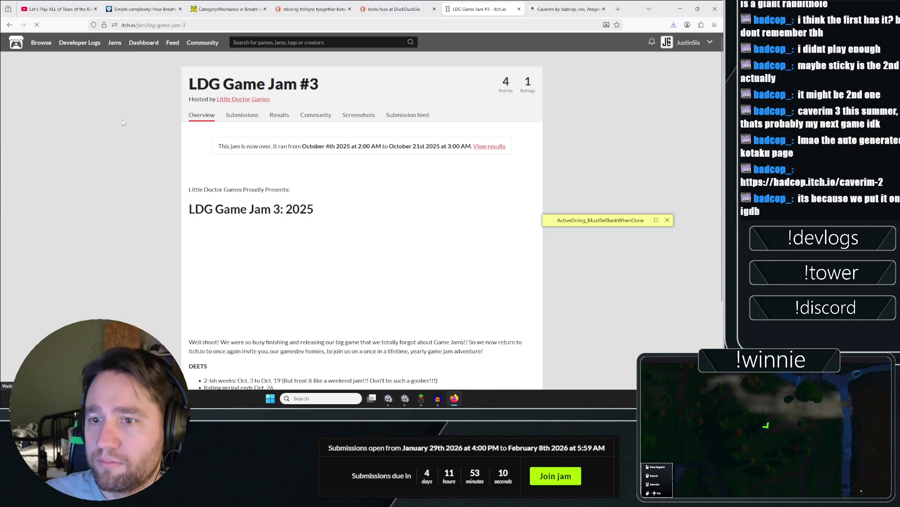
scroll(125, 134, "down", 2)
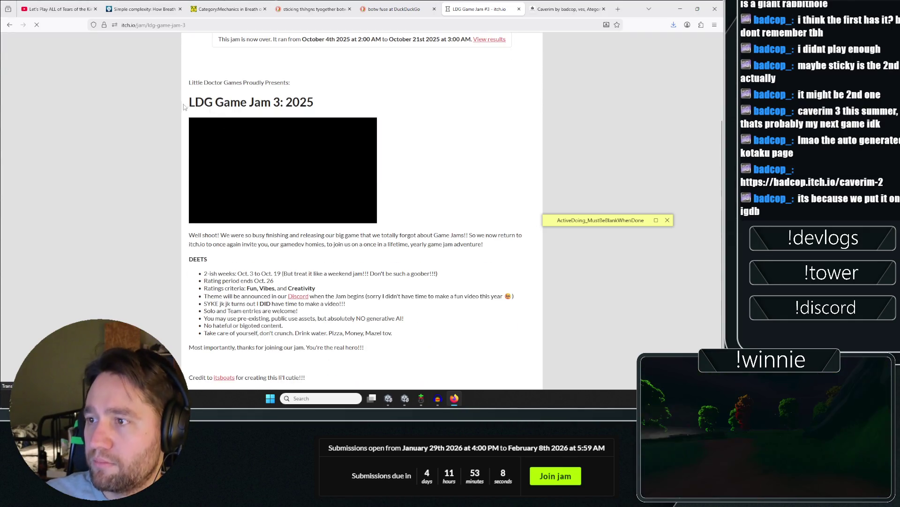
scroll(148, 143, "up", 3)
scroll(136, 169, "down", 6)
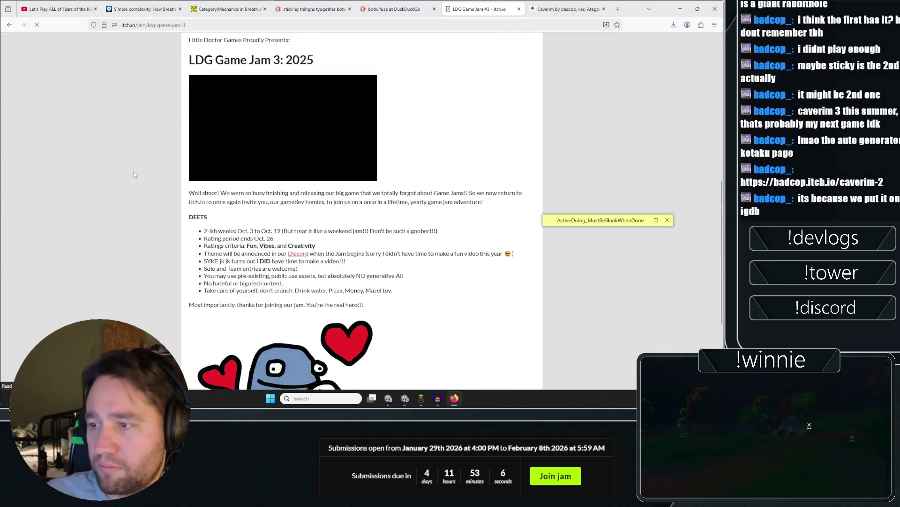
key("ctrl+t")
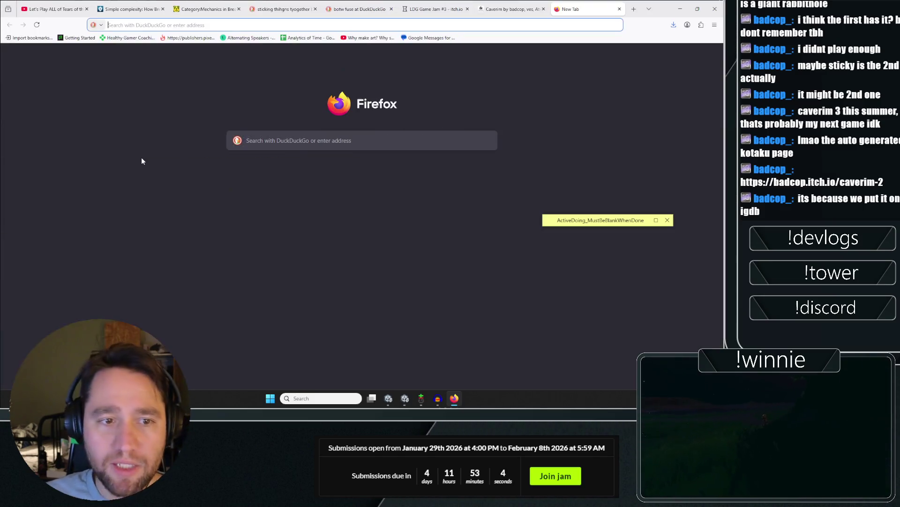
Search 'tower of madness kotaku' and open the Kotaku Tower of Madness result in a new tab.
type("tower ")
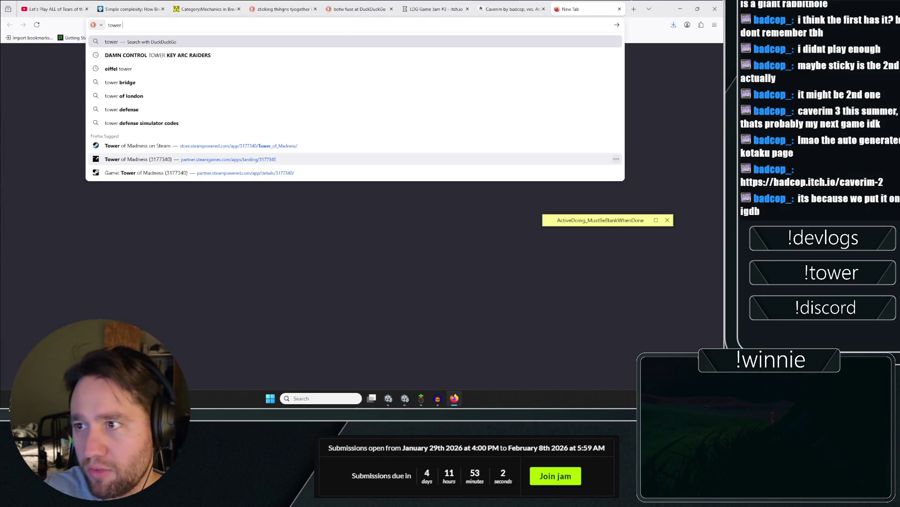
type("of madness kot")
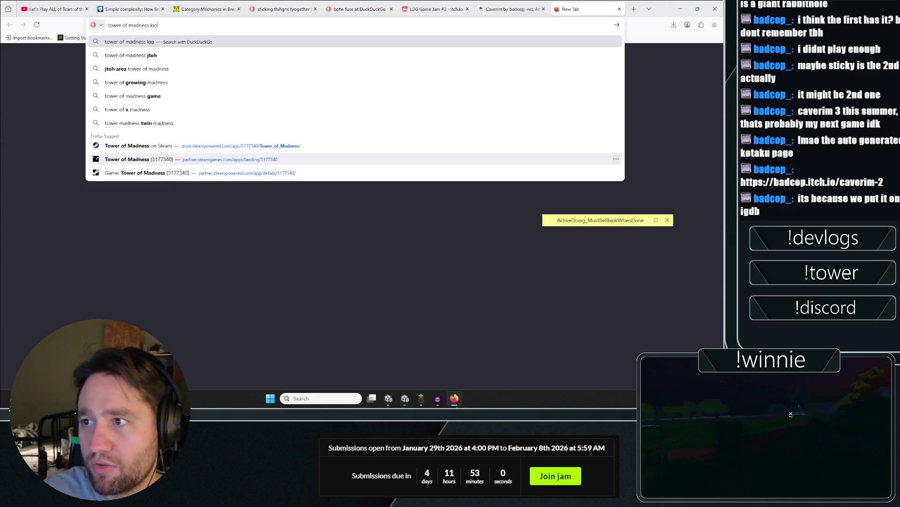
type("aku")
key("Return")
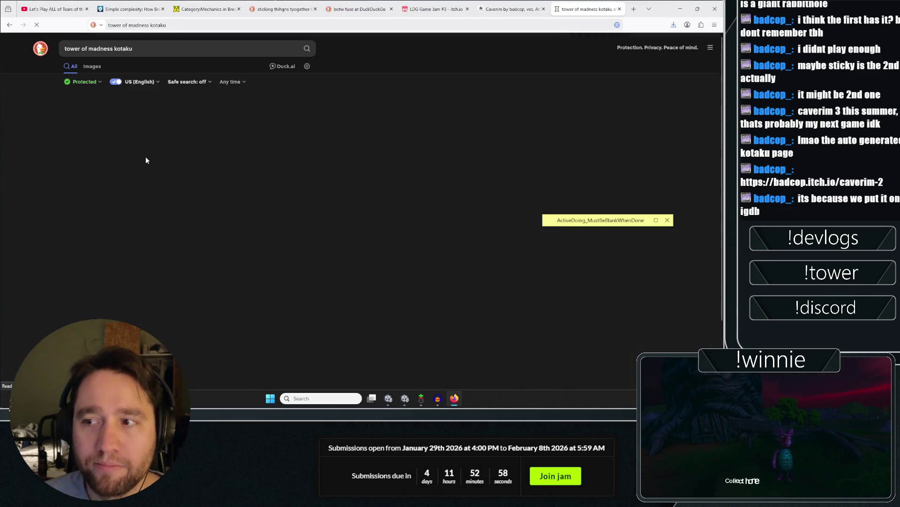
right_click(110, 116)
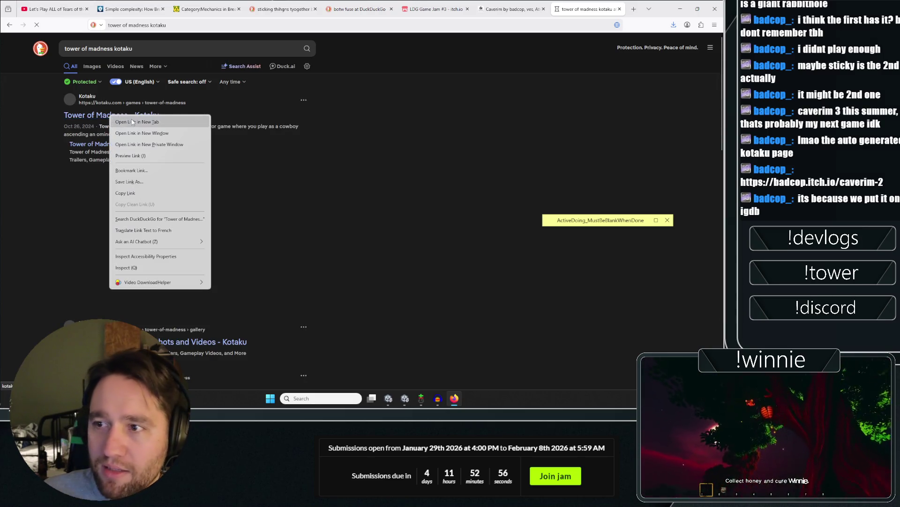
left_click(126, 121)
left_click(590, 9)
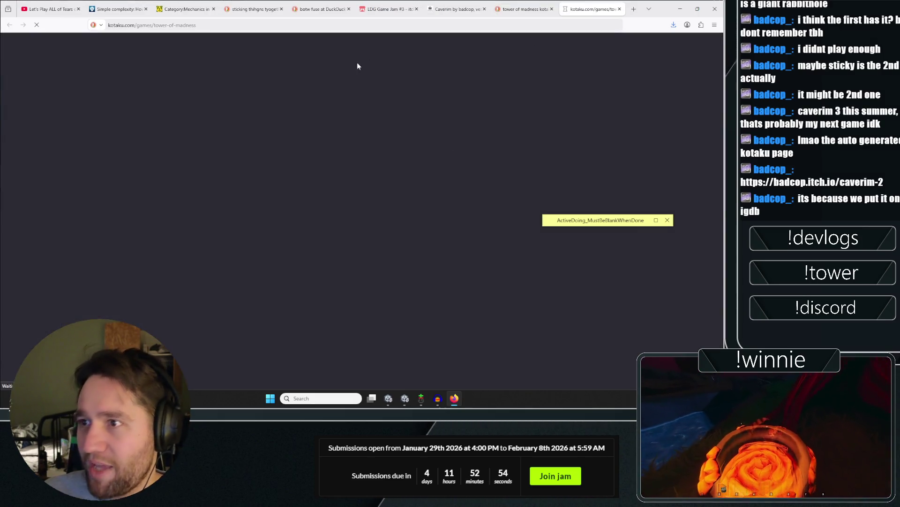
From the More From J6 Games list, open Winnie-the-Pooh: Black Honey in a new tab.
scroll(112, 113, "down", 15)
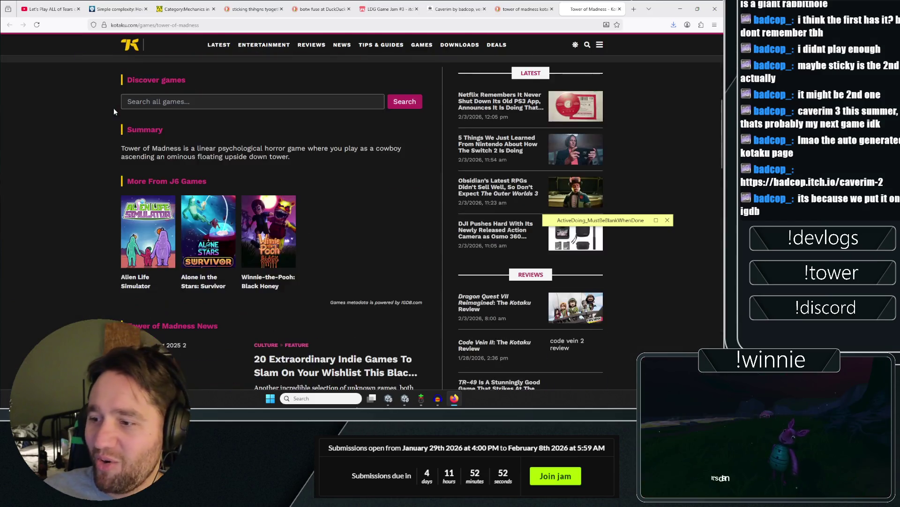
scroll(106, 137, "up", 5)
left_click_drag(155, 181, 228, 183)
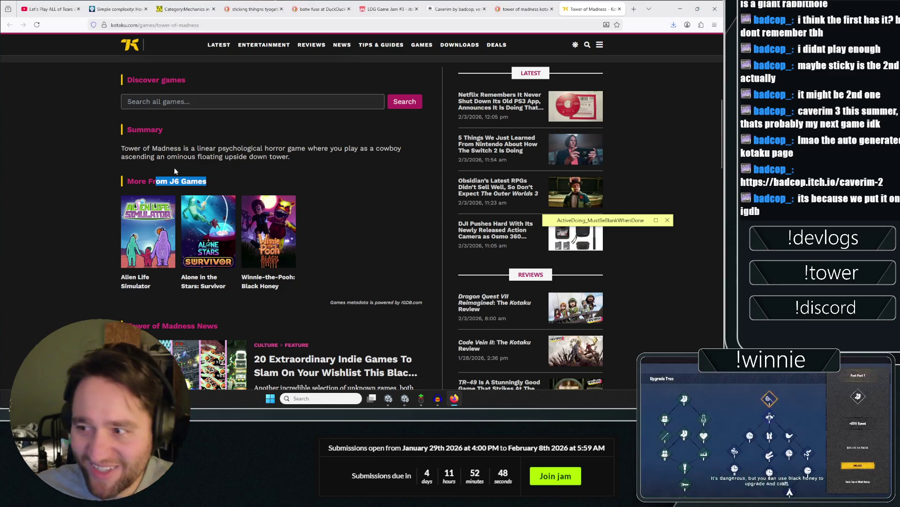
mouse_move(133, 179)
left_mouse_down()
mouse_move(150, 225)
mouse_move(235, 183)
left_mouse_up()
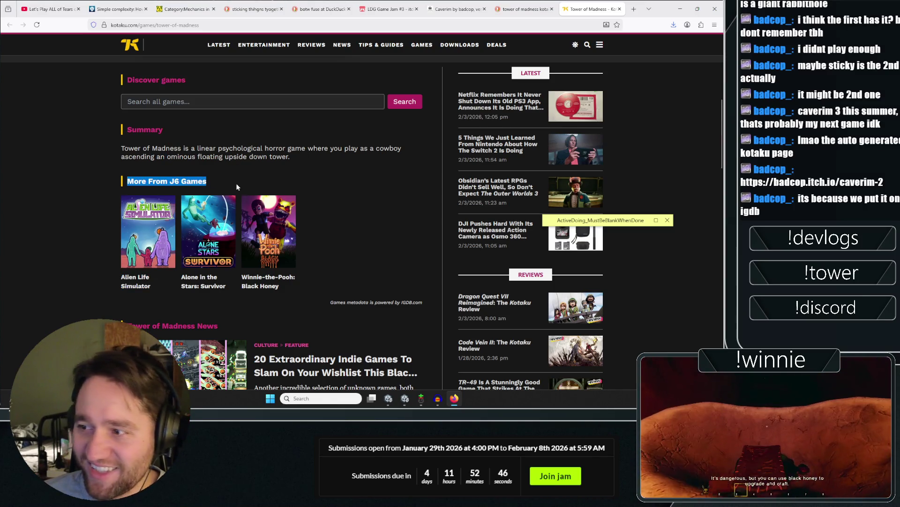
left_click(235, 183)
right_click(273, 221)
left_click(296, 9)
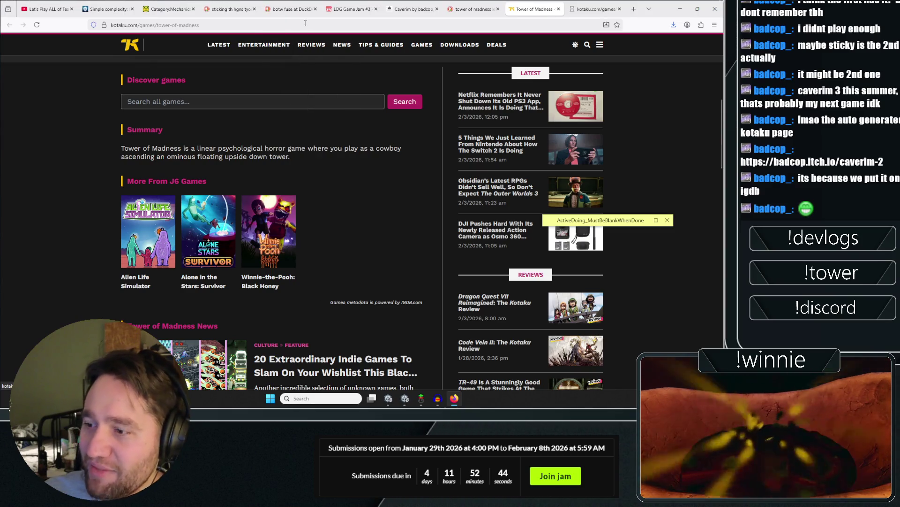
left_click(587, 8)
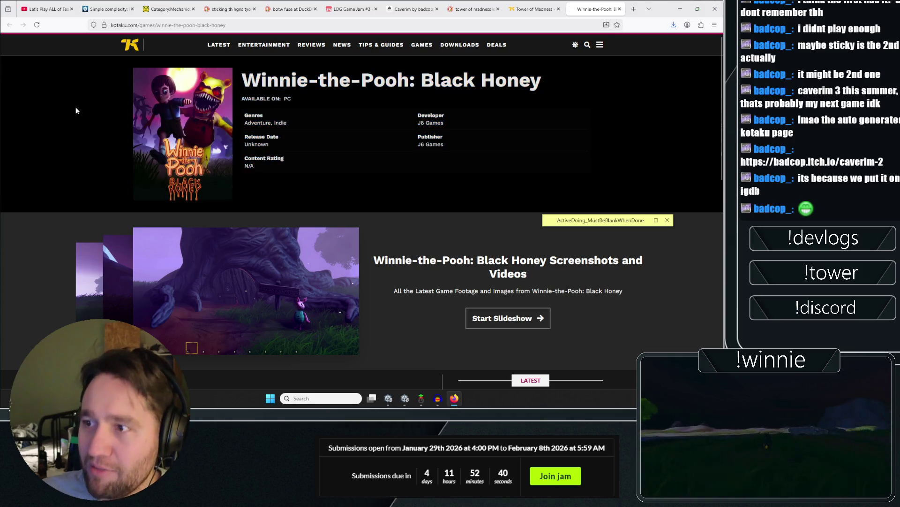
Skim the Winnie-the-Pooh: Black Honey page, then close it, the Kotaku tab and the search tab.
scroll(82, 118, "down", 3)
scroll(53, 280, "down", 4)
scroll(115, 234, "up", 8)
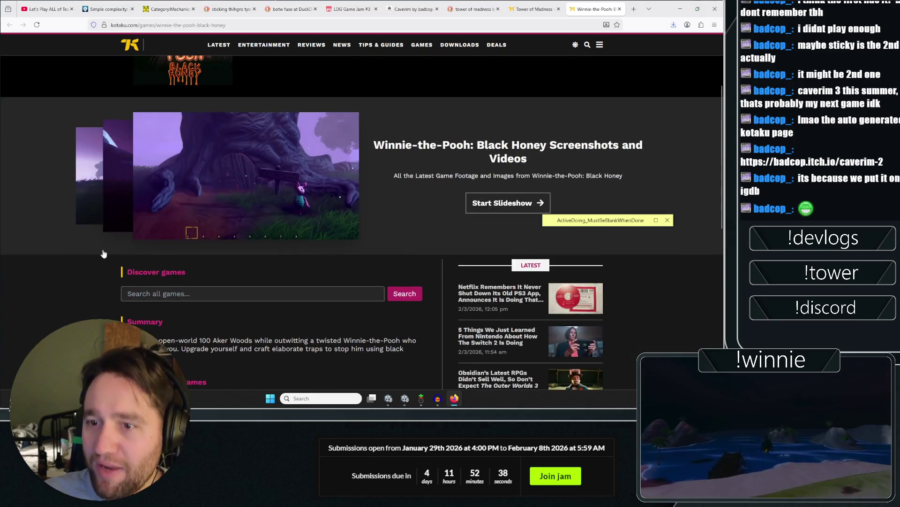
middle_click(320, 256)
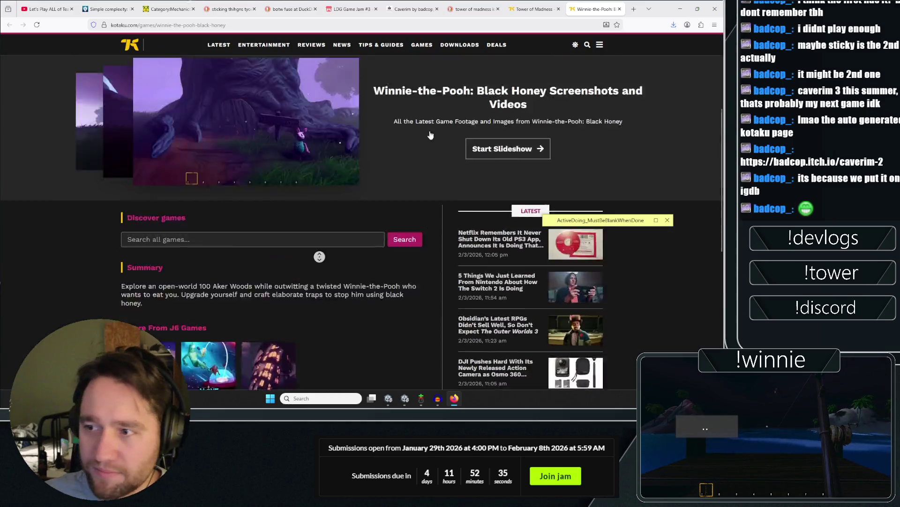
middle_click(302, 247)
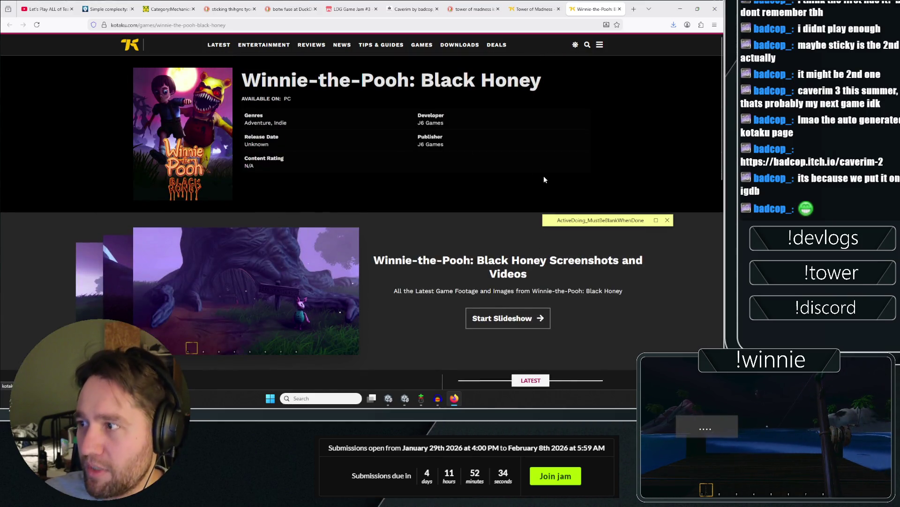
mouse_move(538, 5)
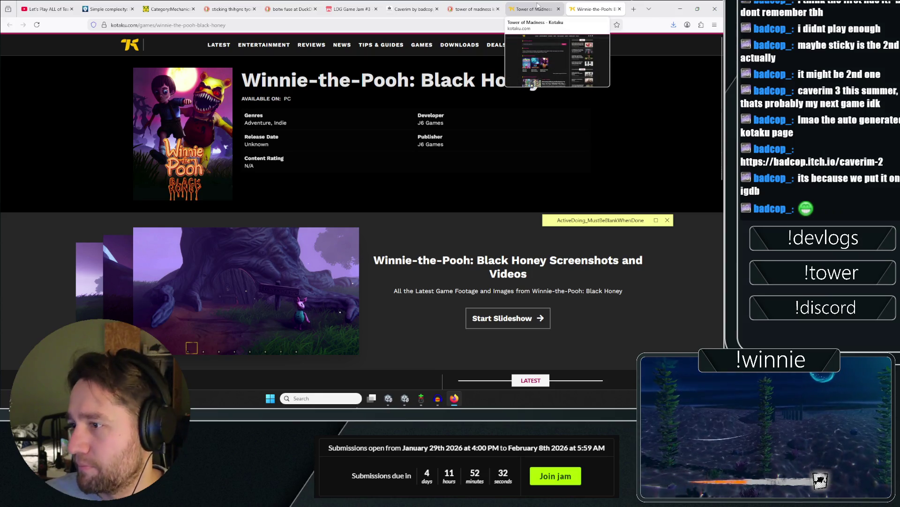
key("ctrl+w")
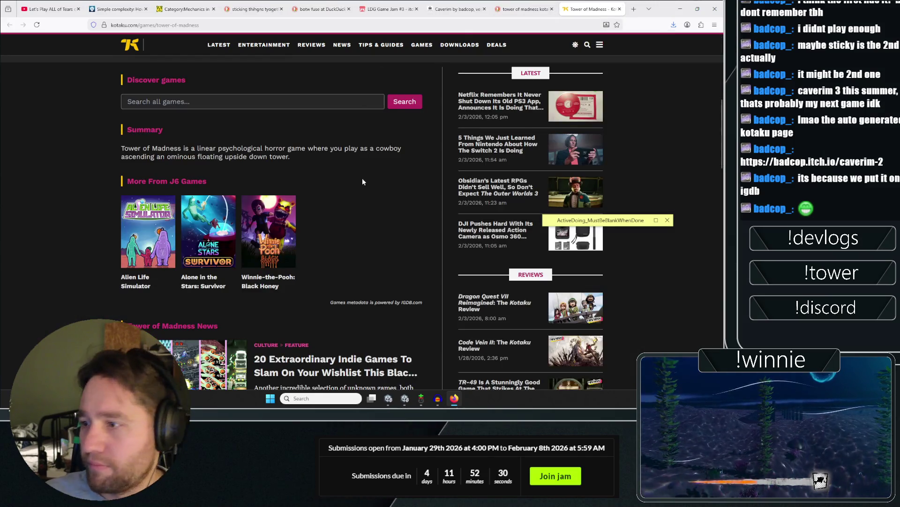
scroll(361, 224, "up", 5)
scroll(361, 224, "up", 1)
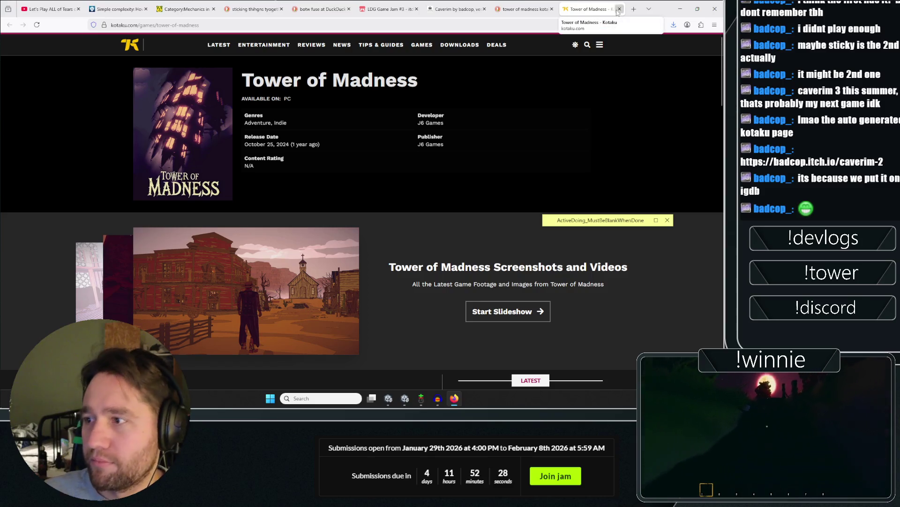
left_click(619, 9)
left_click(619, 10)
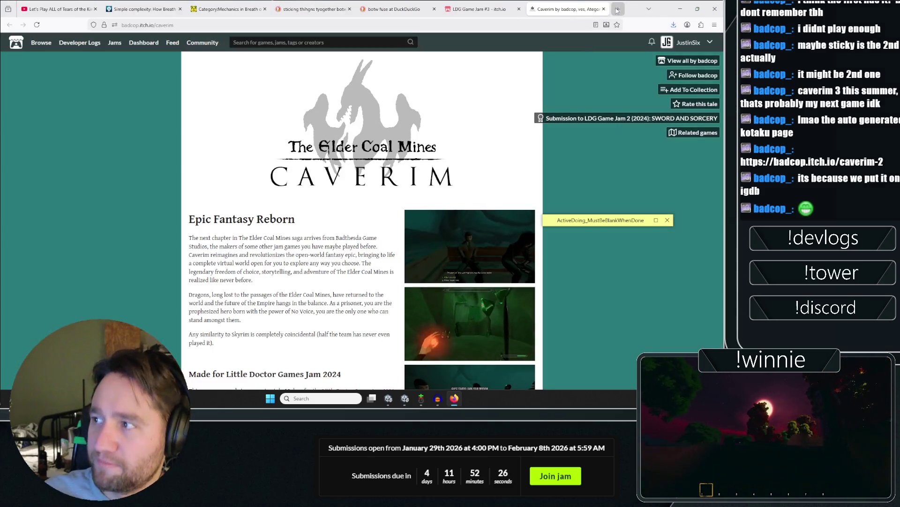
Skim the Caverim page, then read the LDG Game Jam #3 intro paragraph.
scroll(329, 194, "down", 5)
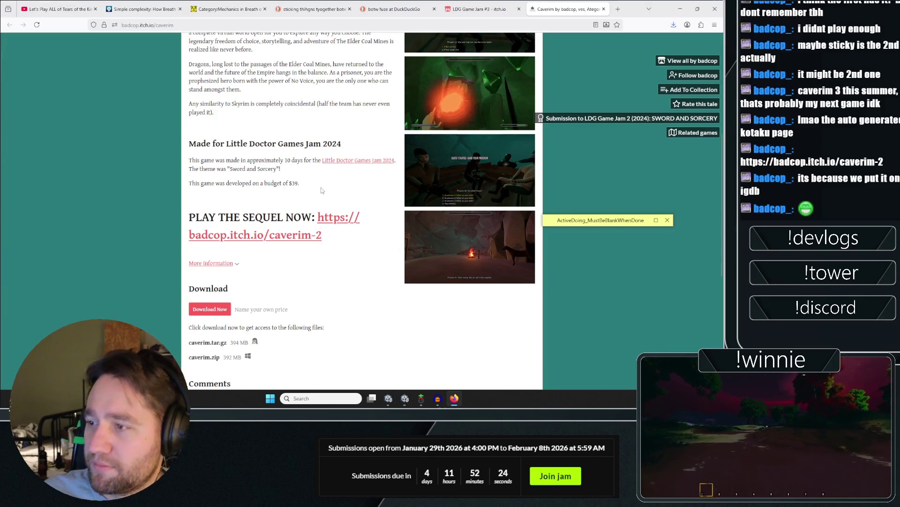
scroll(323, 188, "up", 5)
left_click(499, 5)
scroll(178, 41, "up", 10)
scroll(179, 41, "down", 3)
scroll(212, 94, "down", 6)
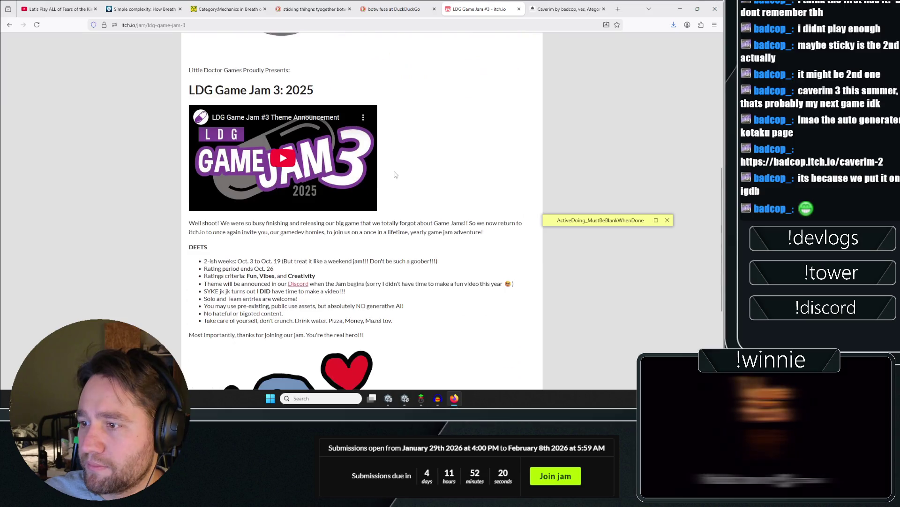
left_click_drag(205, 69, 377, 66)
mouse_move(477, 71)
left_mouse_down()
mouse_move(483, 79)
mouse_move(242, 91)
mouse_move(432, 79)
mouse_move(349, 76)
mouse_move(484, 79)
left_mouse_up()
left_click(229, 109)
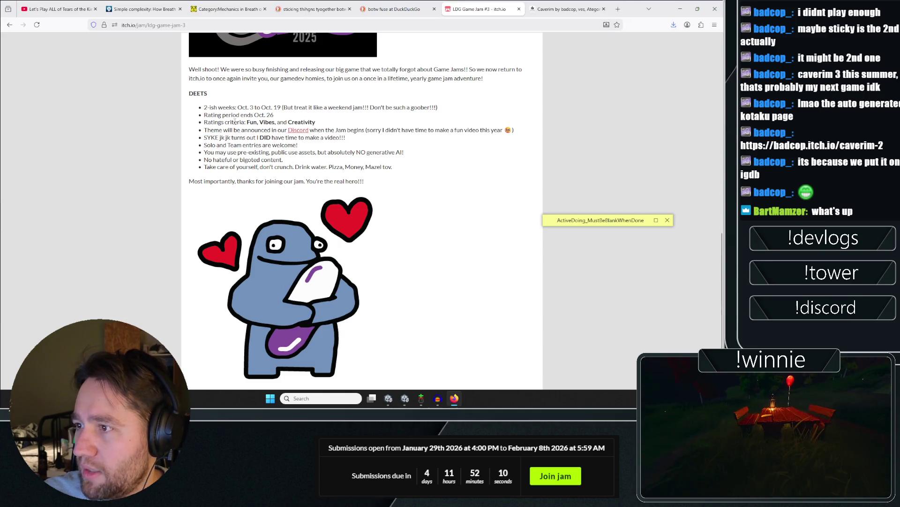
Close the LDG Game Jam #3 and Caverim tabs.
scroll(235, 121, "down", 1)
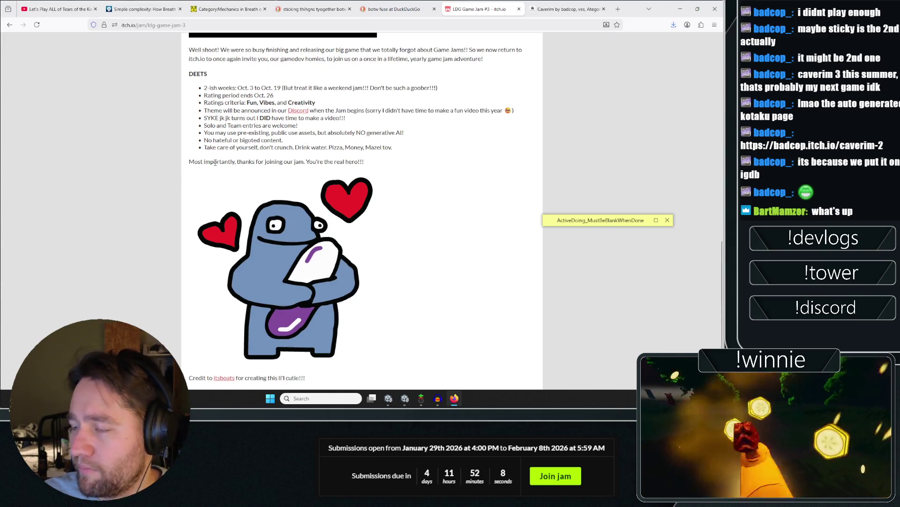
scroll(187, 279, "up", 10)
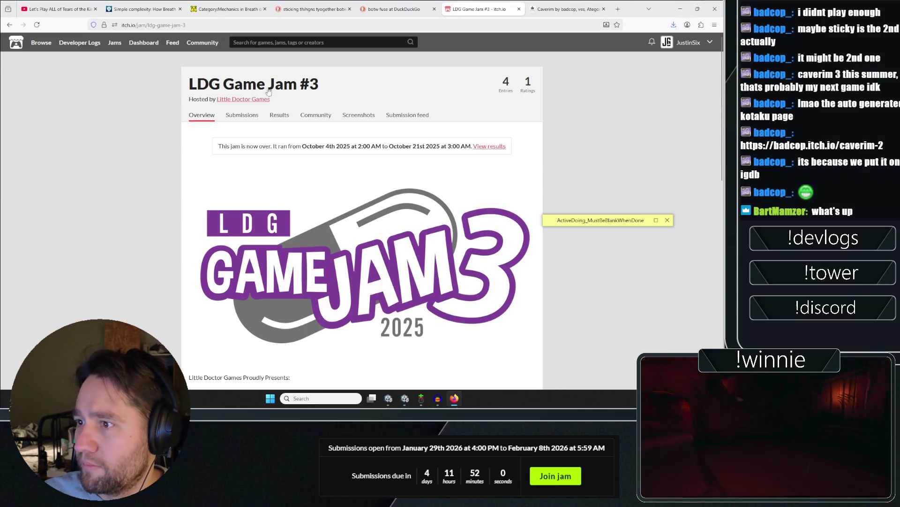
left_click(519, 9)
left_click(518, 9)
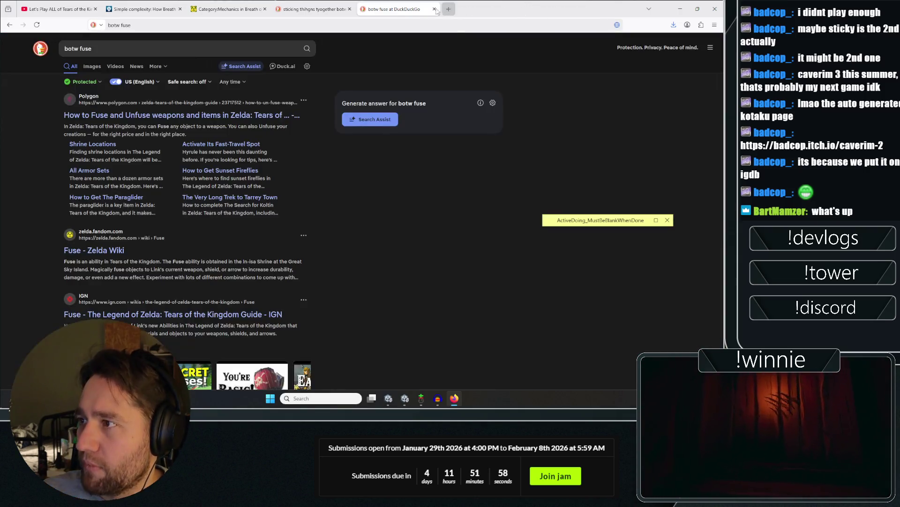
Close the botw fuse and sticking-things-together tabs, show the Zelda Universe article, then switch to Unity's BOAT project.
left_click(434, 9)
left_click(349, 9)
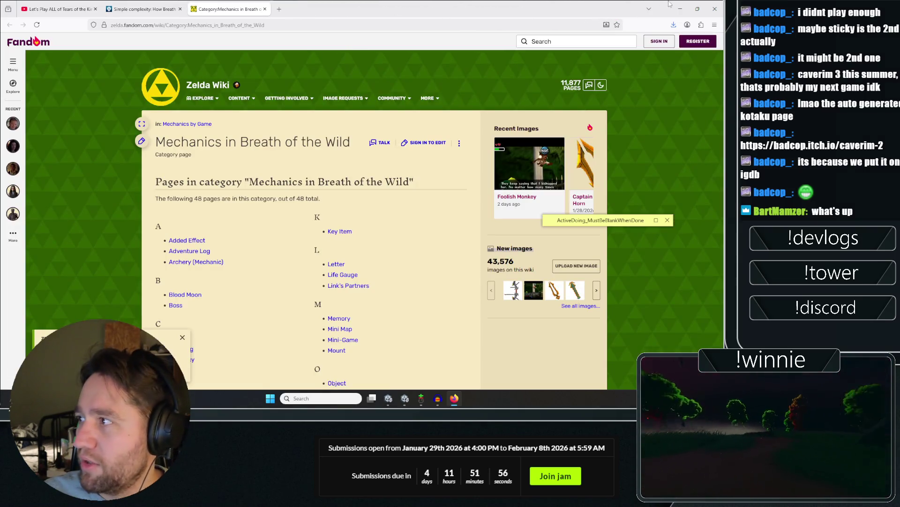
left_click(146, 8)
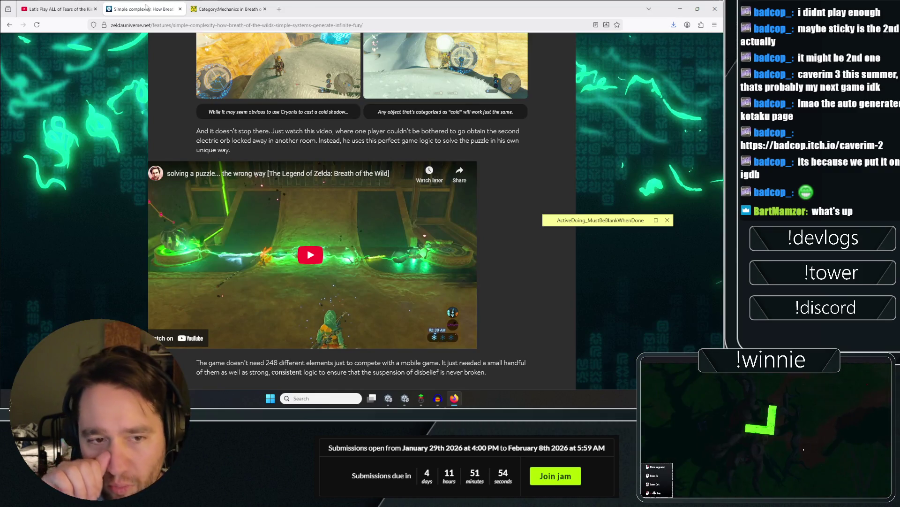
left_click(403, 398)
left_click(388, 398)
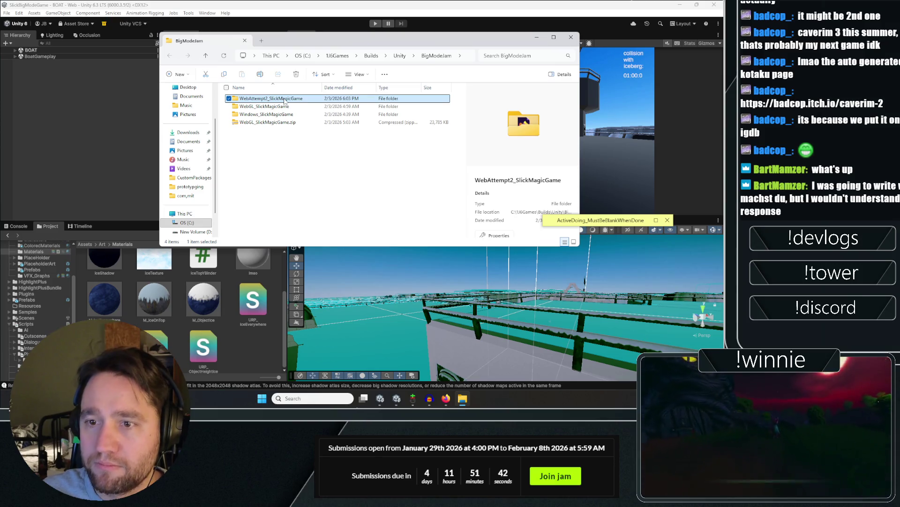
Extract the WebAttempt2_SlickMagicGame folder contents with PeaZip.
right_click(285, 99)
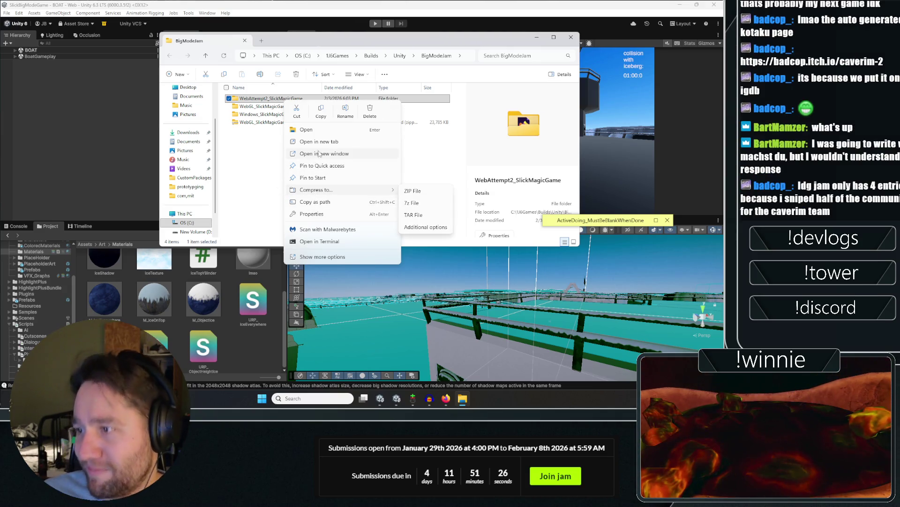
left_click(314, 257)
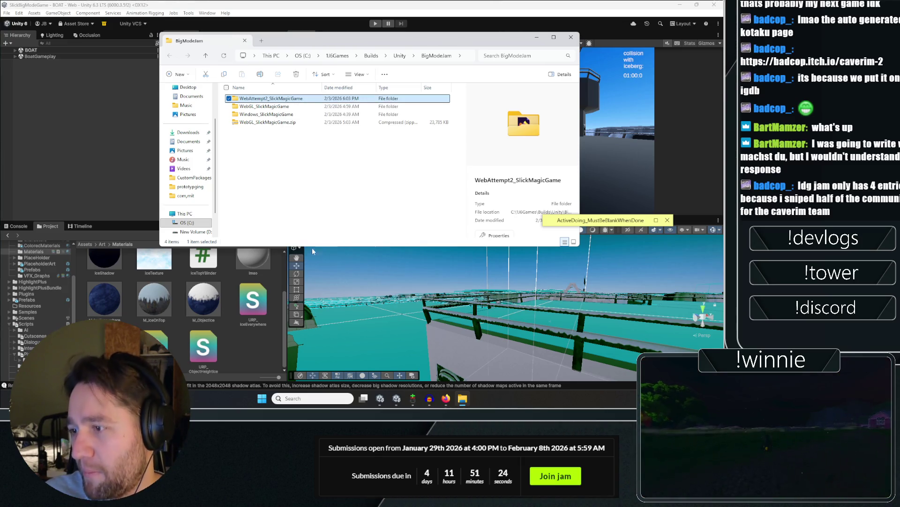
mouse_move(361, 143)
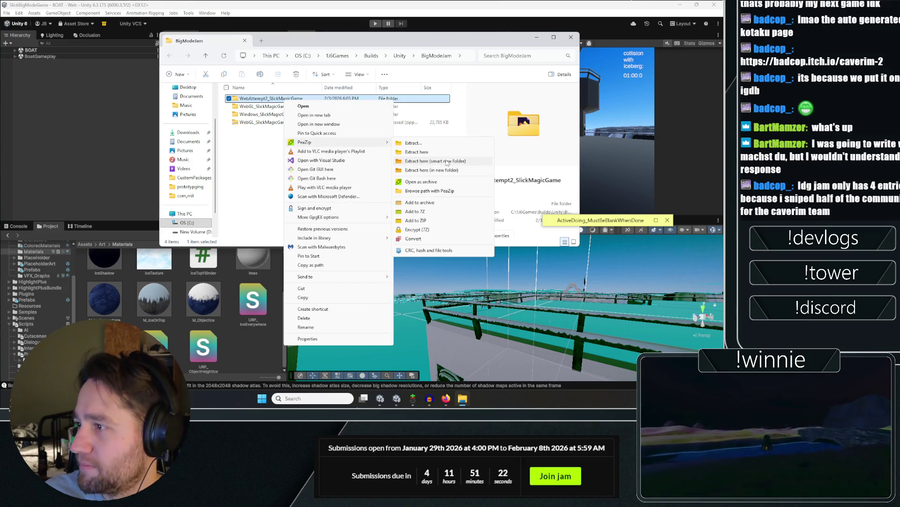
left_click(445, 161)
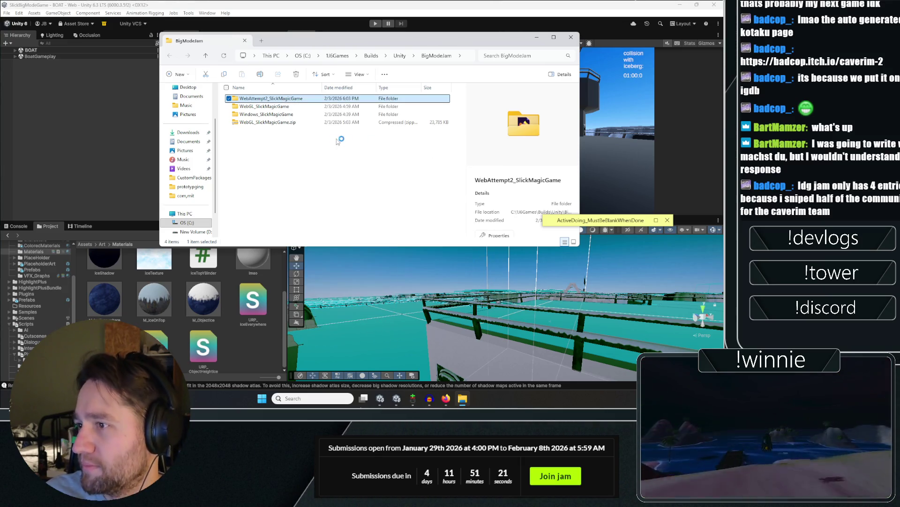
left_click(285, 147)
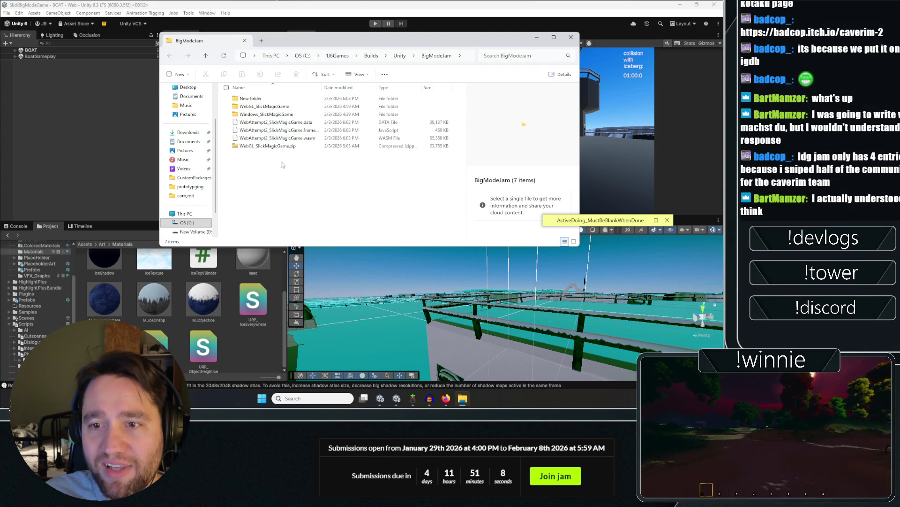
Check the contents of New folder and the WebGL_SlickMagicGame build folder, then return to BigModeJam.
key("Up")
key("Up")
key("Up")
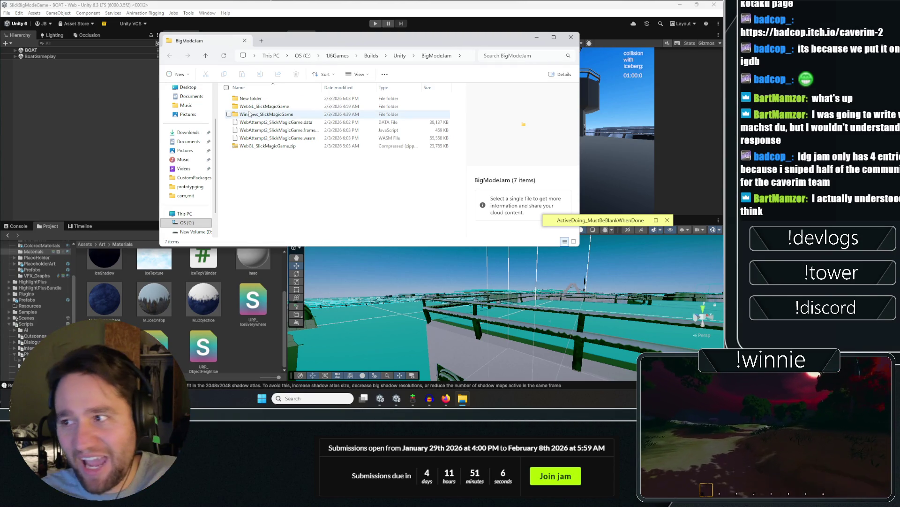
left_click(257, 167)
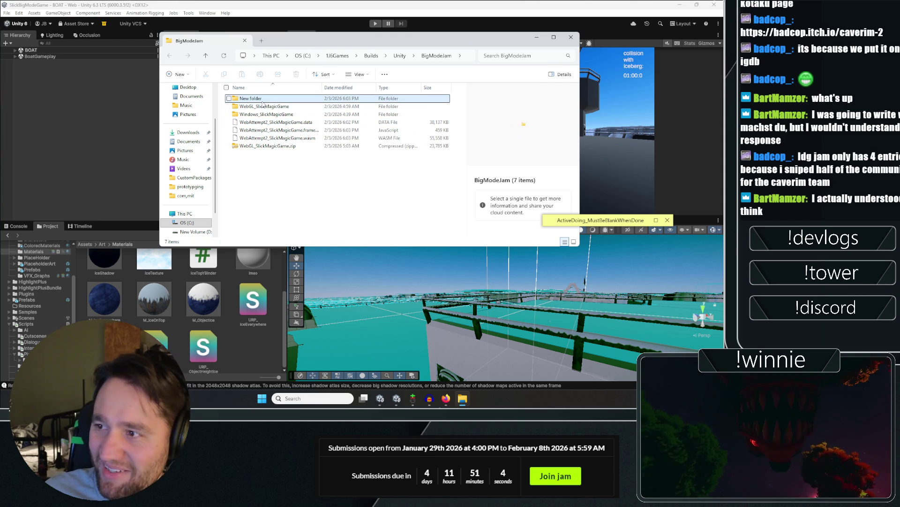
double_click(249, 98)
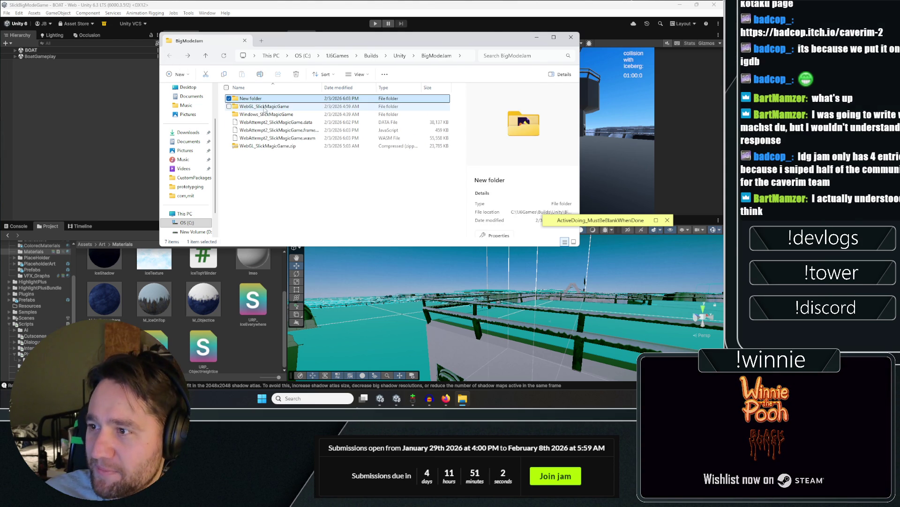
double_click(265, 107)
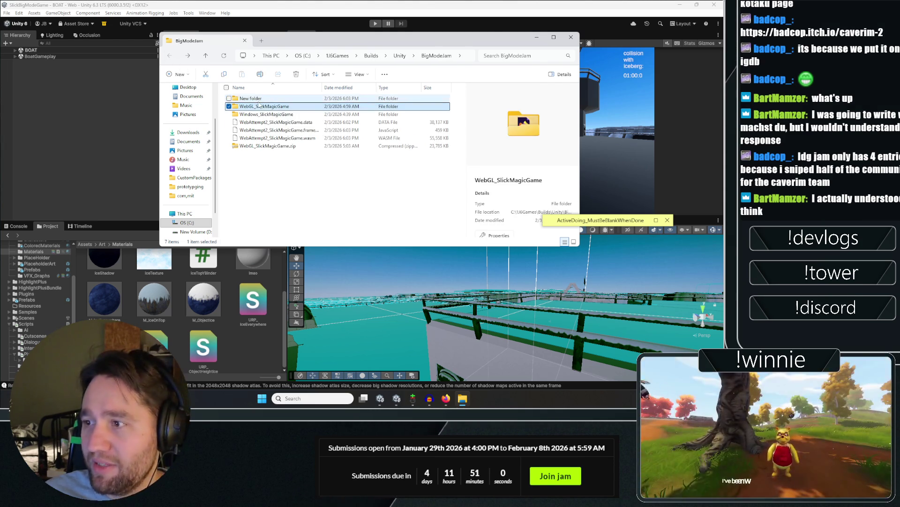
left_click(168, 57)
Look over the Windows and WebGL build folders and WebGL_SlickMagicGame.zip, then close the BigModeJam window.
left_click(255, 114)
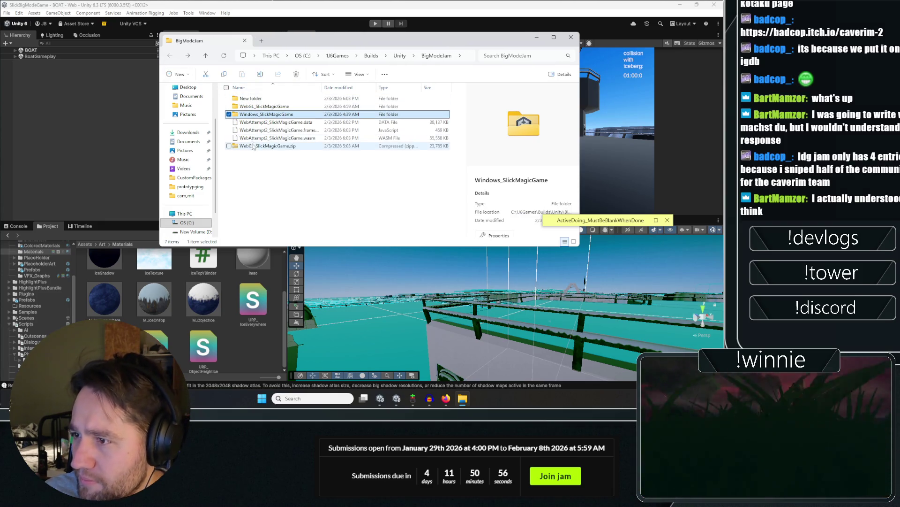
left_click(263, 106)
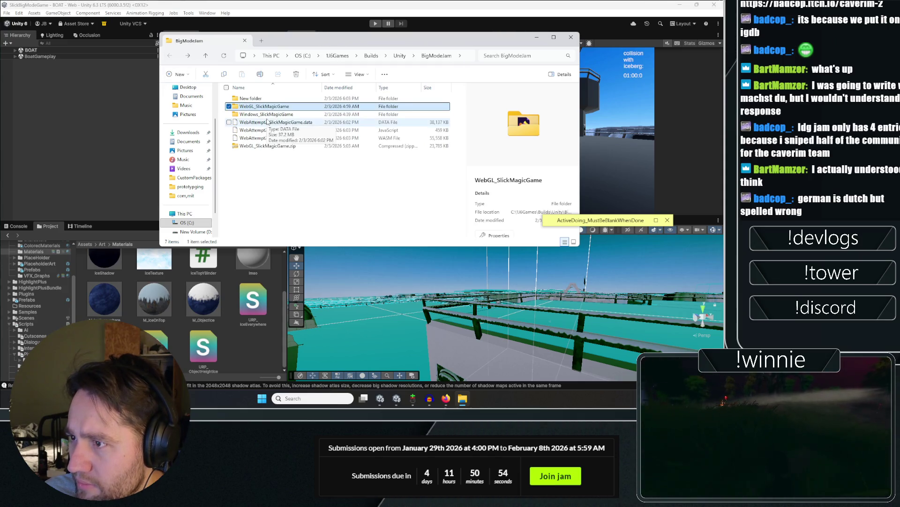
left_click(261, 162)
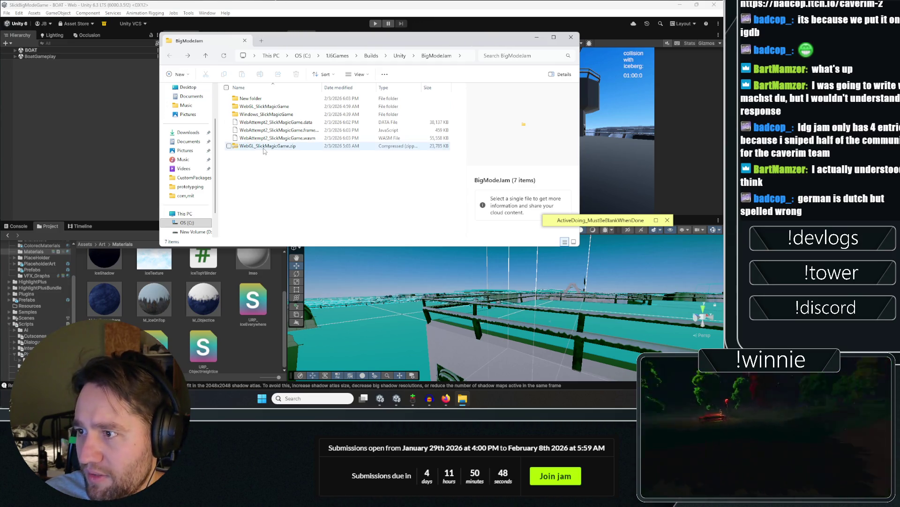
left_click(266, 146)
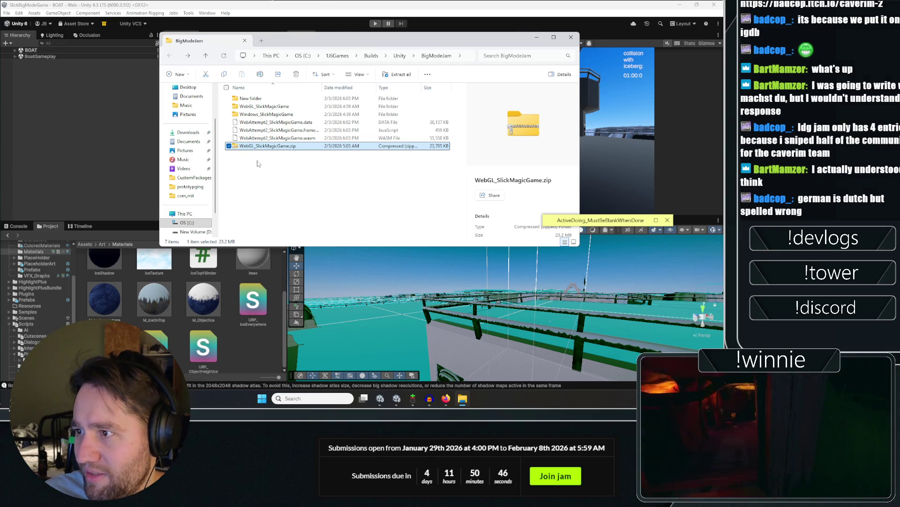
left_click(262, 162)
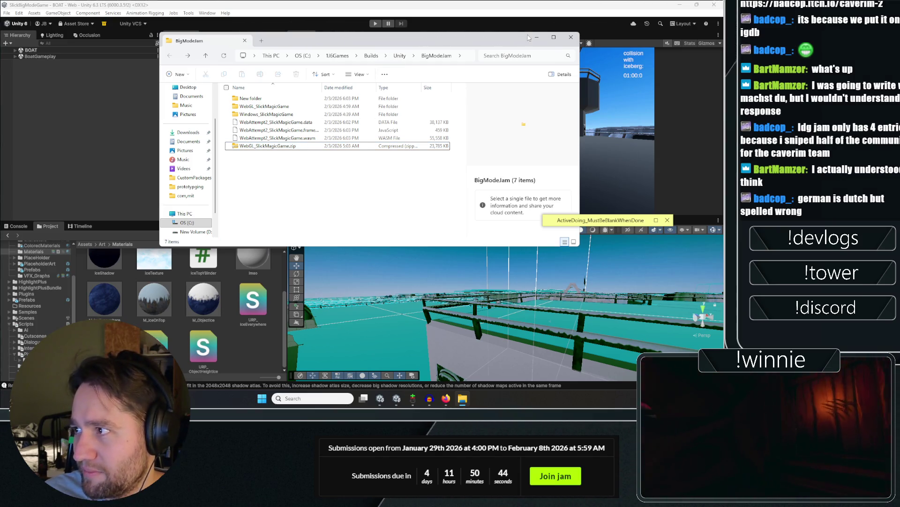
left_click(536, 38)
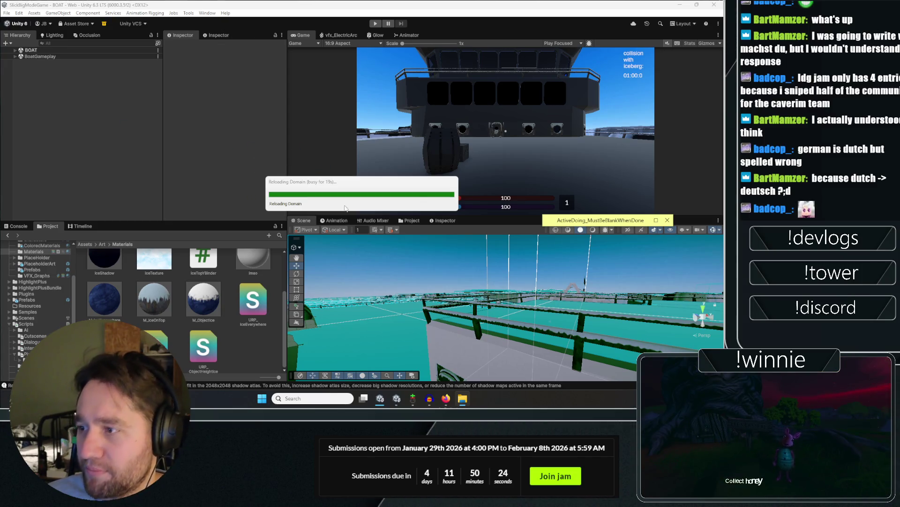
After Unity finishes compiling scripts, bring the Firefox Zelda Universe article to the front.
mouse_move(381, 396)
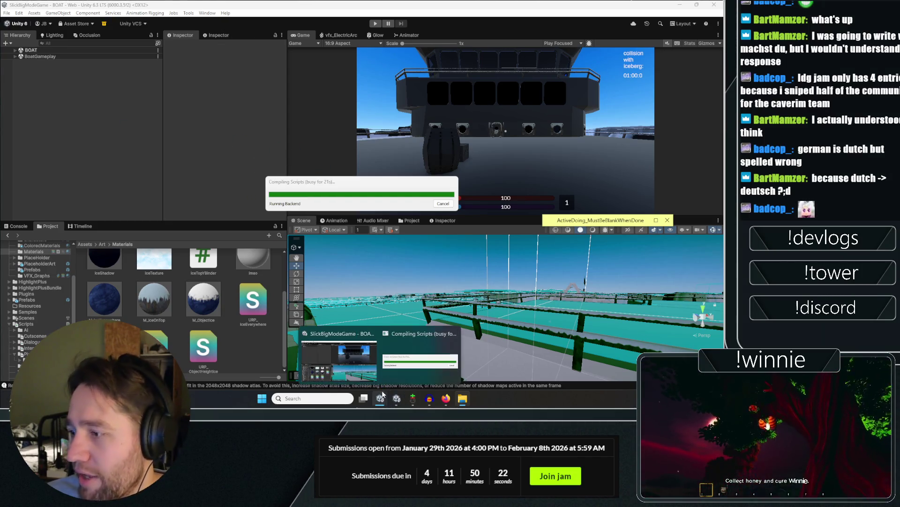
left_click(446, 398)
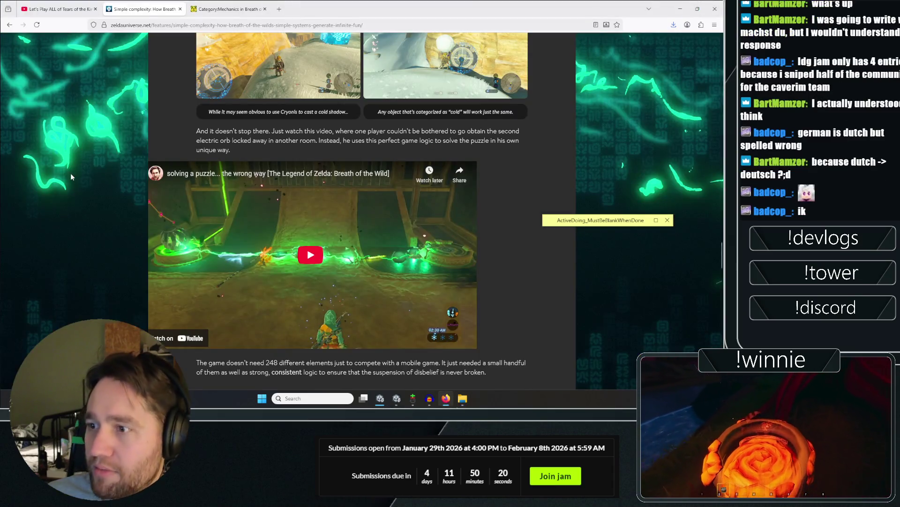
Play the embedded wrong-way puzzle video, pausing and skipping ahead around 0:20–0:24.
scroll(139, 149, "down", 4)
left_click(253, 88)
scroll(211, 141, "up", 3)
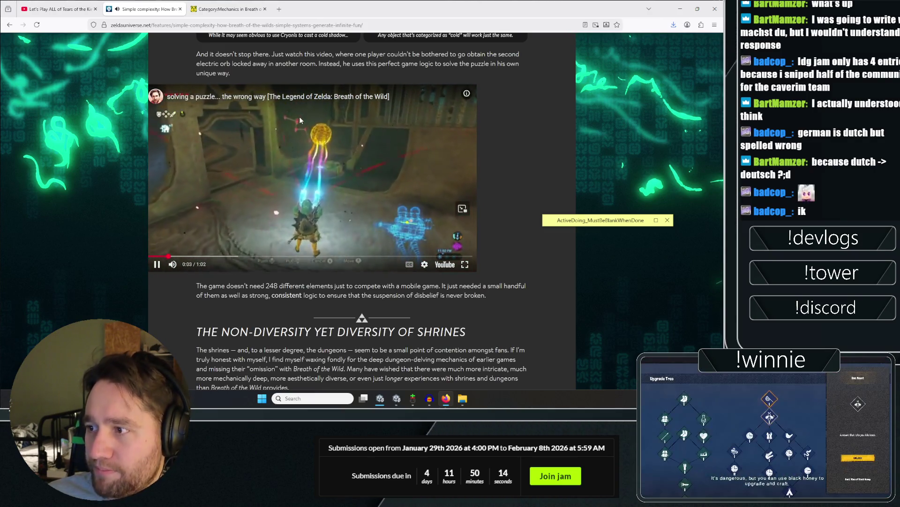
left_click(294, 148)
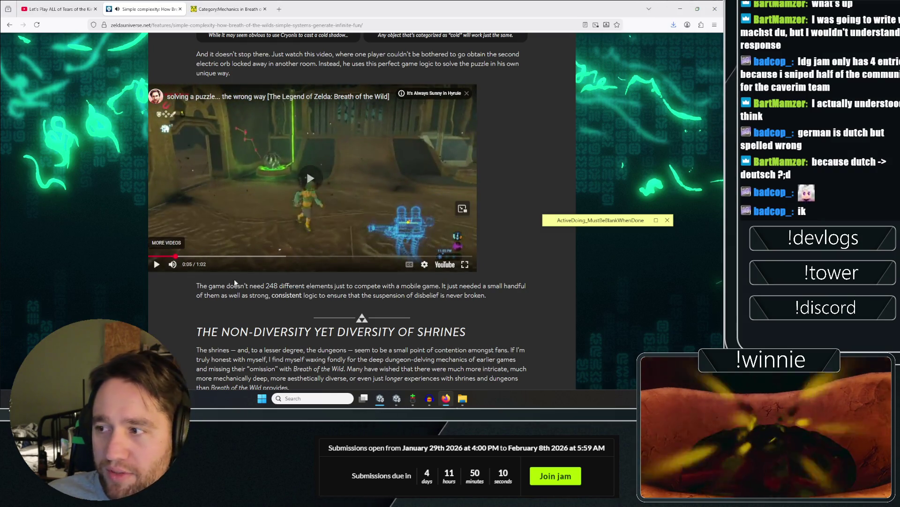
left_click(239, 244)
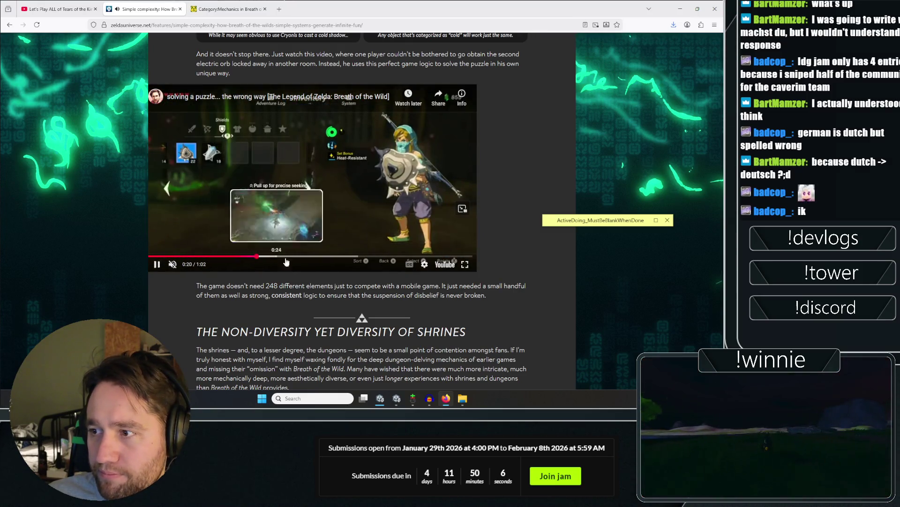
left_click(258, 257)
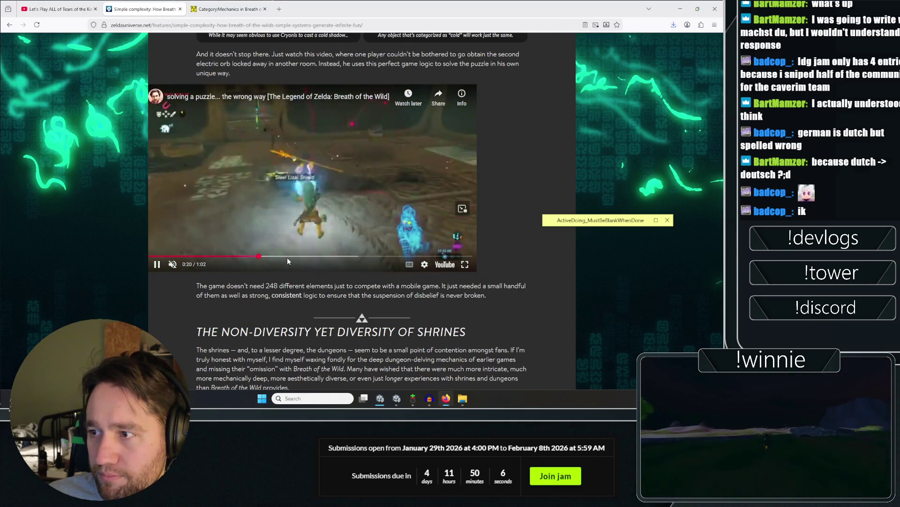
left_click(323, 242)
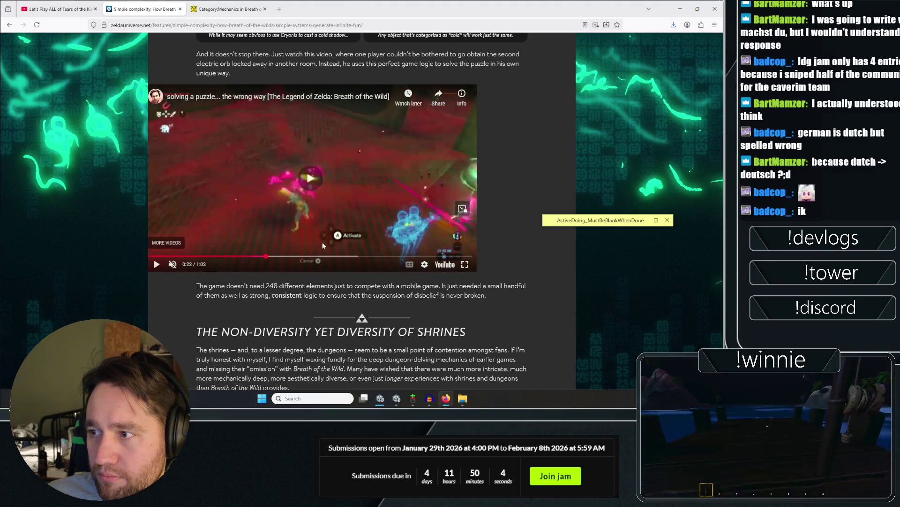
left_click(322, 242)
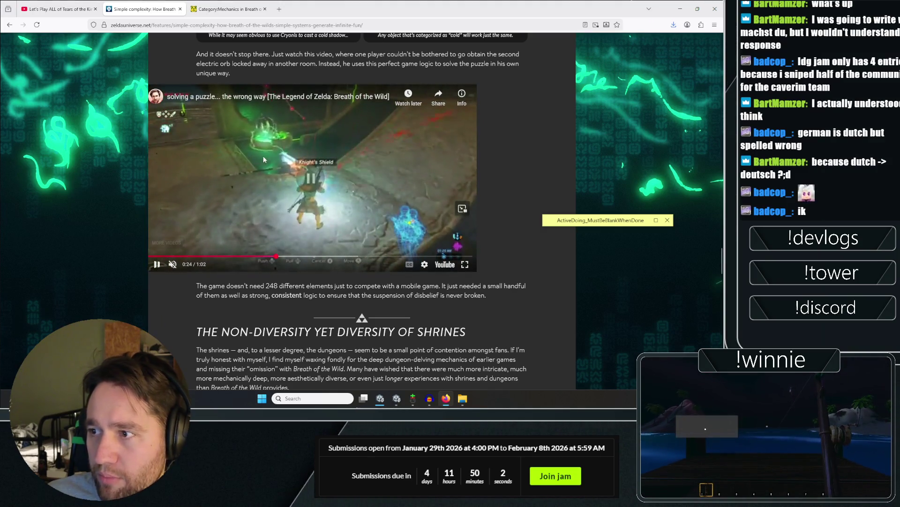
left_click(263, 160)
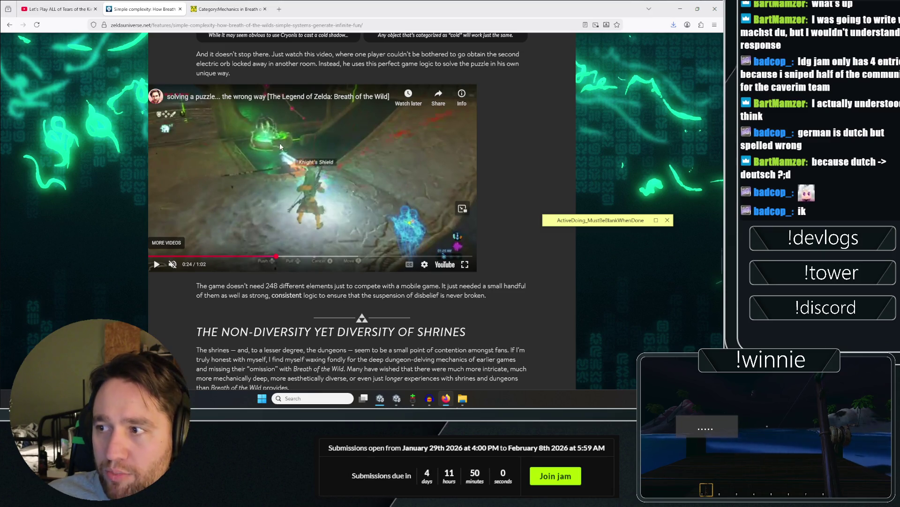
left_click(265, 131)
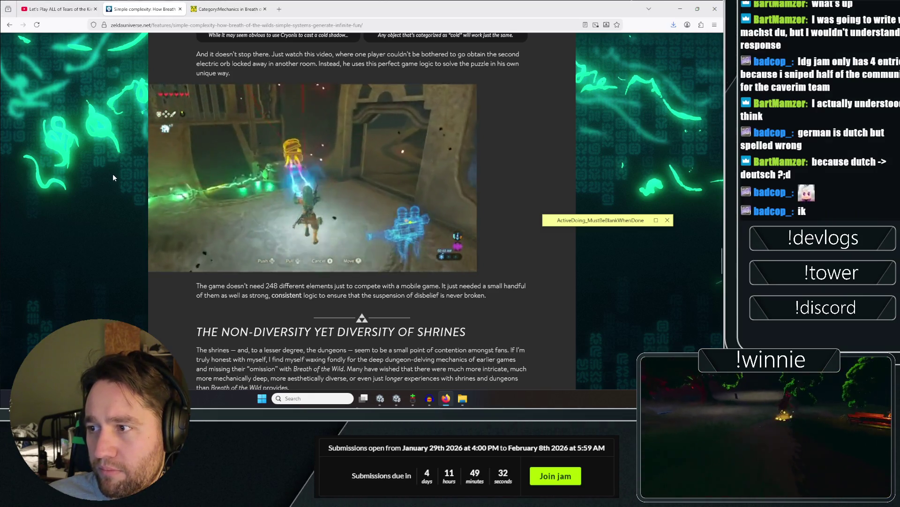
Scroll to the shrine themes section and highlight the passage on Goron City dungeon shrines.
mouse_move(288, 192)
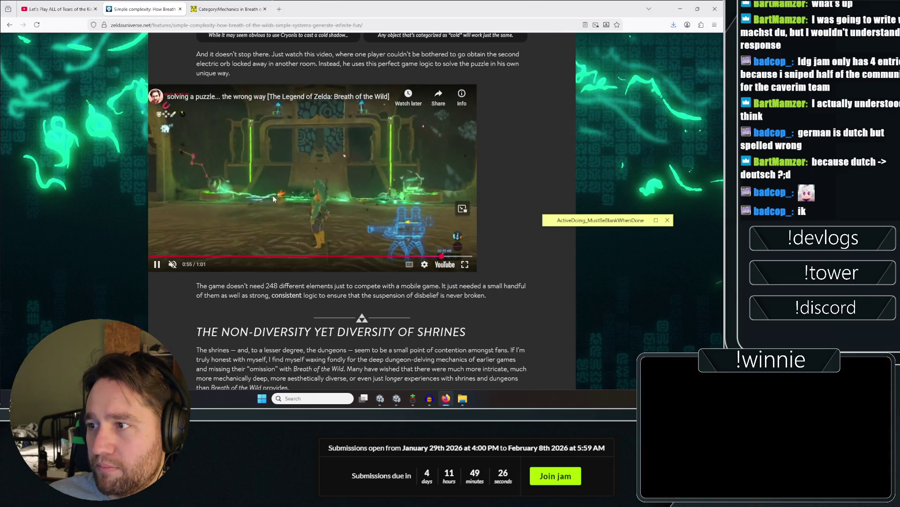
scroll(125, 190, "down", 2)
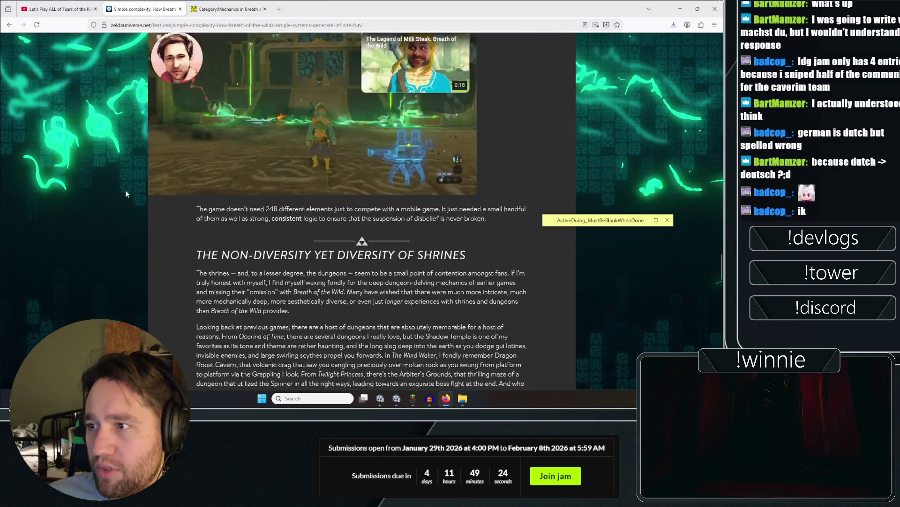
scroll(126, 192, "down", 6)
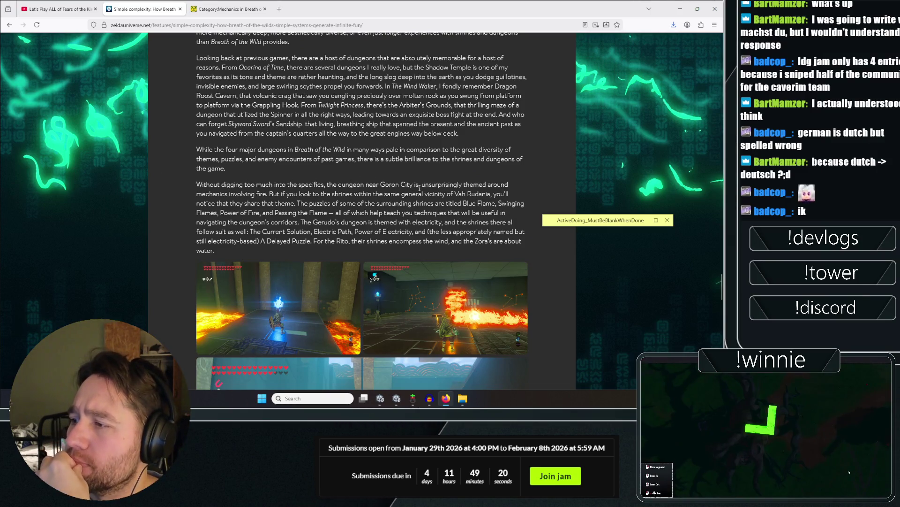
scroll(244, 176, "up", 1)
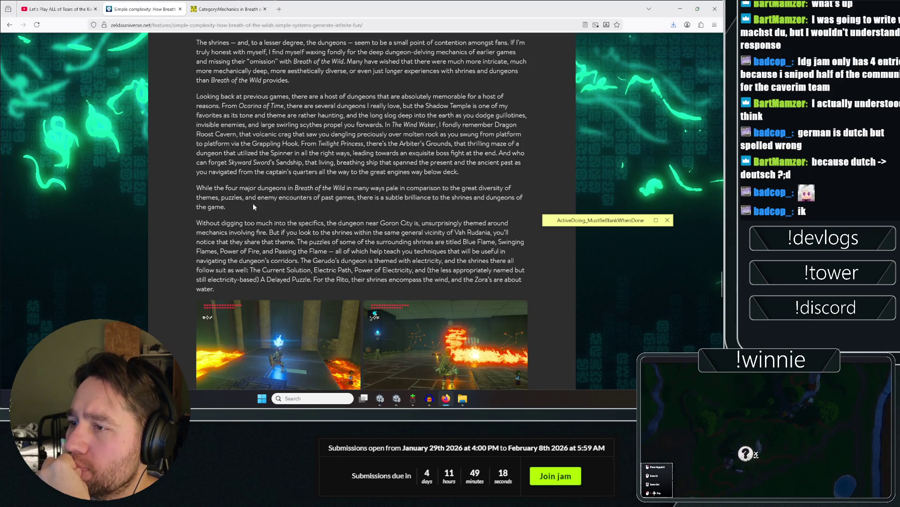
mouse_move(358, 189)
left_mouse_down()
mouse_move(450, 193)
mouse_move(289, 210)
left_mouse_up()
scroll(291, 208, "down", 2)
mouse_move(349, 146)
left_mouse_down()
mouse_move(331, 177)
mouse_move(312, 184)
left_mouse_up()
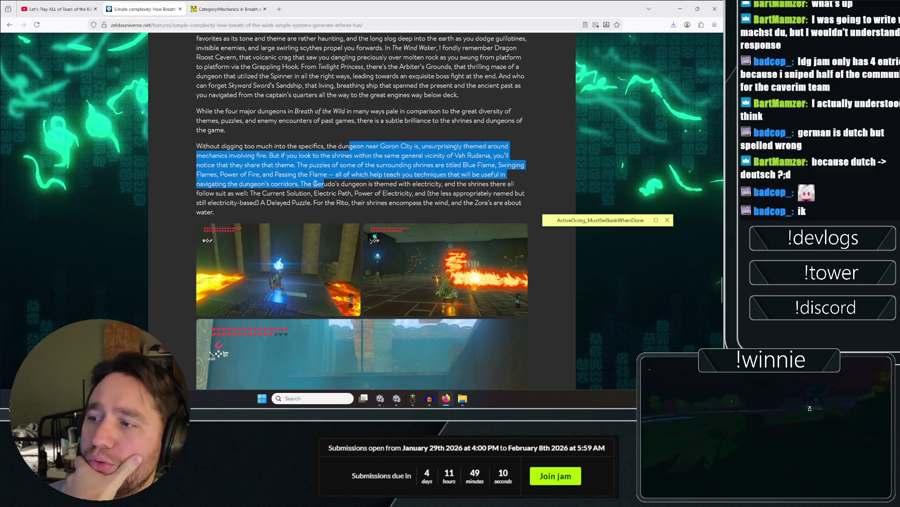
Highlight a further shrine paragraph, then replay the embedded video from the start.
scroll(188, 168, "down", 1)
scroll(188, 168, "down", 1)
mouse_move(301, 106)
left_mouse_down()
mouse_move(309, 108)
mouse_move(300, 118)
mouse_move(152, 151)
left_mouse_up()
scroll(133, 158, "down", 4)
scroll(133, 158, "down", 6)
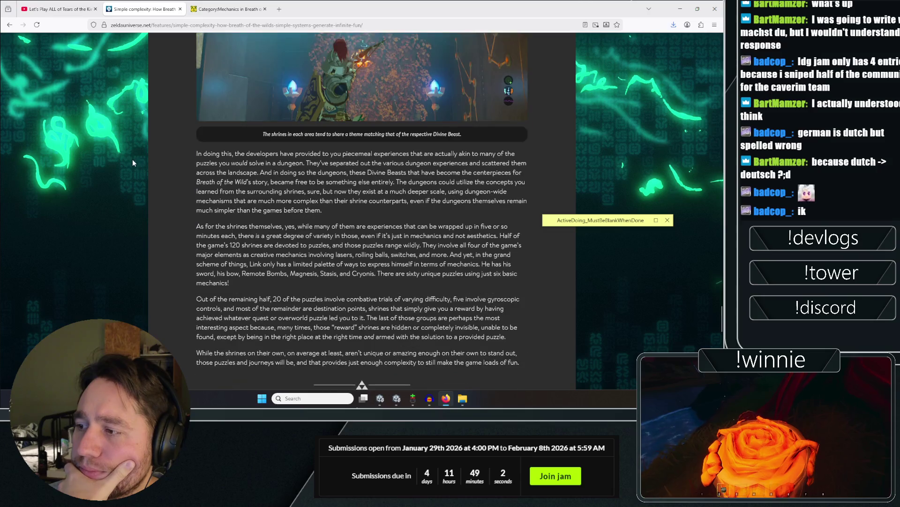
scroll(178, 187, "up", 11)
scroll(183, 198, "down", 6)
scroll(185, 198, "up", 3)
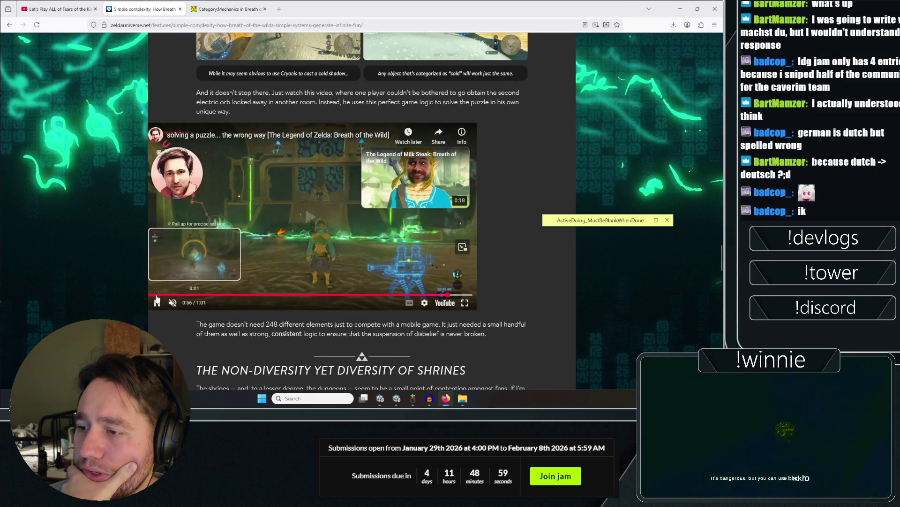
left_click(157, 296)
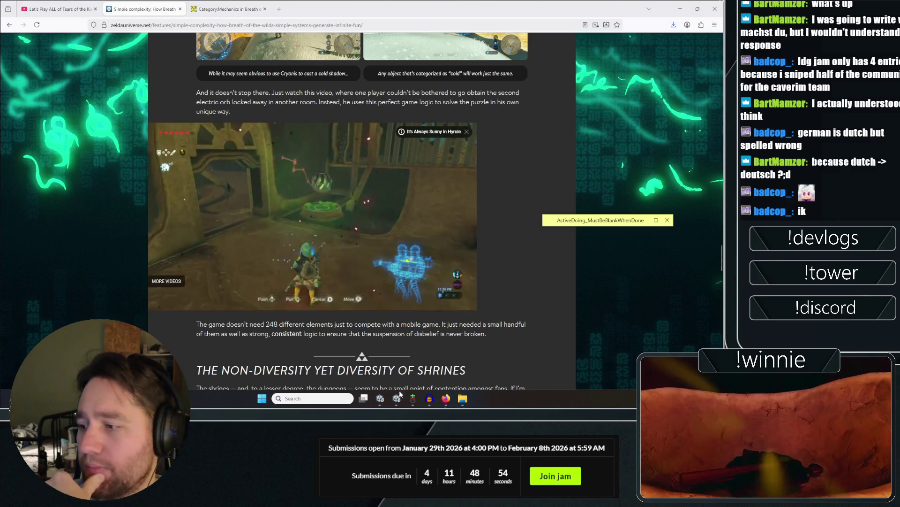
In Unity, start a build from the Web build profile.
left_click(380, 398)
left_click(140, 209)
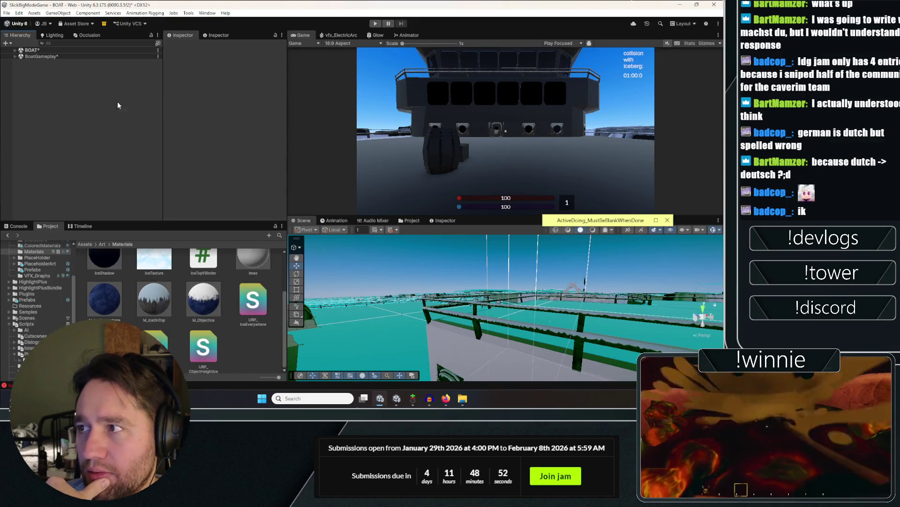
left_click(6, 12)
left_click(52, 114)
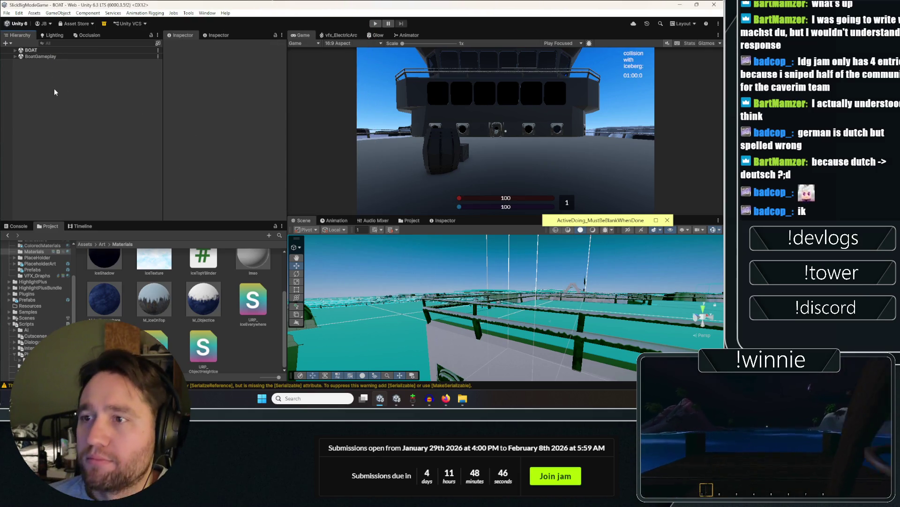
left_click(7, 13)
left_click(57, 107)
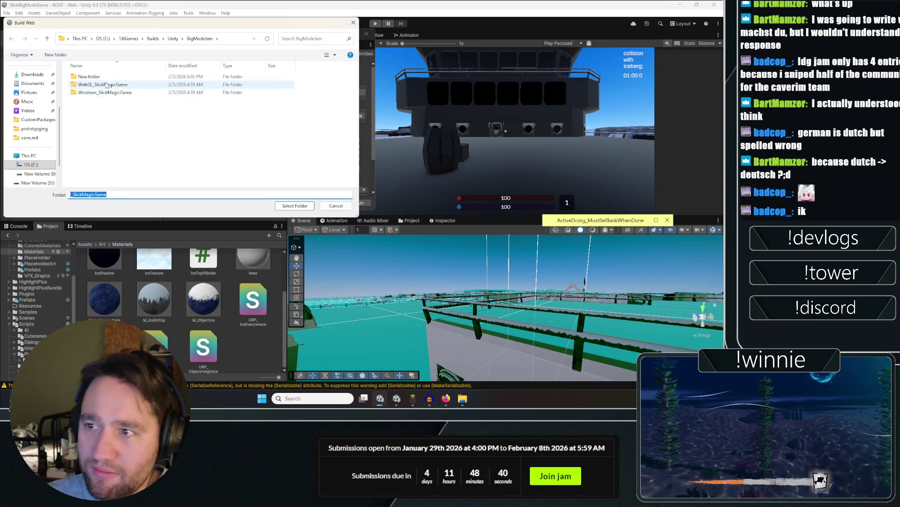
Create a new build folder named 3rdWebGL_SlickMagicGame next to WebGL_SlickMagicGame.
left_click(103, 84)
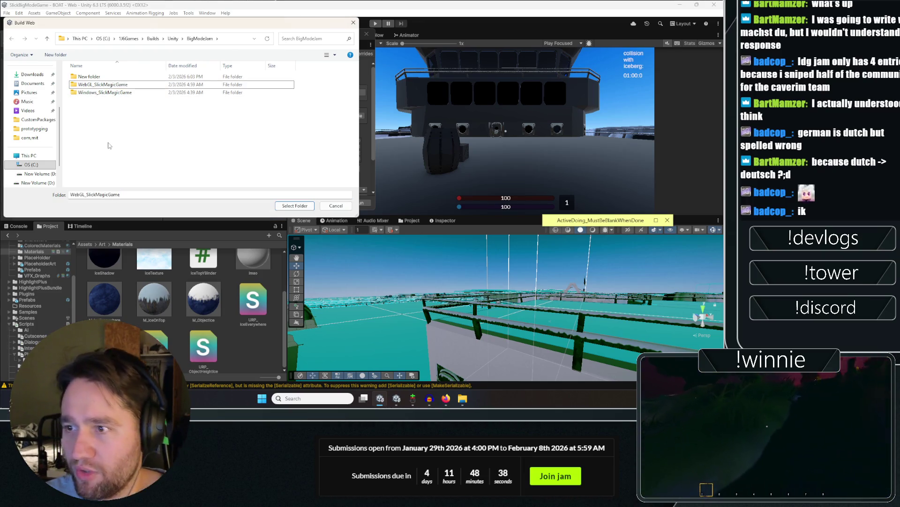
right_click(109, 139)
mouse_move(147, 252)
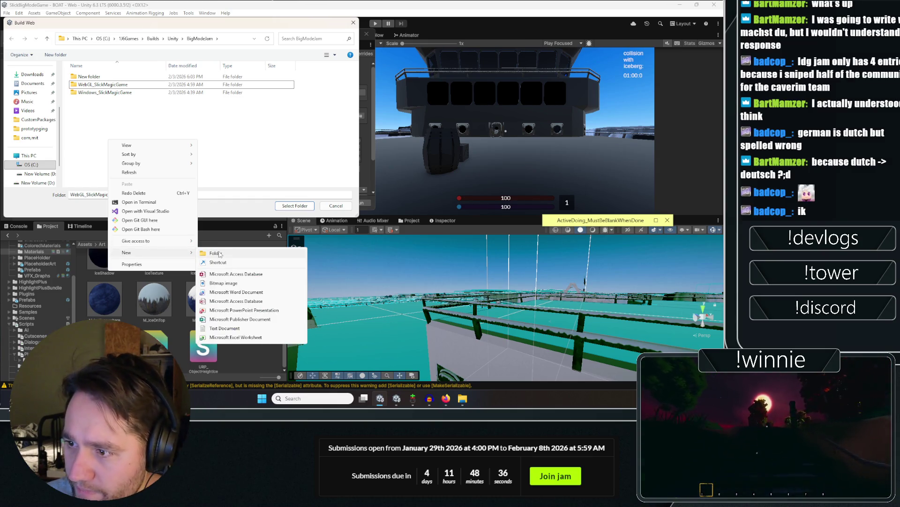
left_click(220, 255)
type("WebGL_SlickMagicGame")
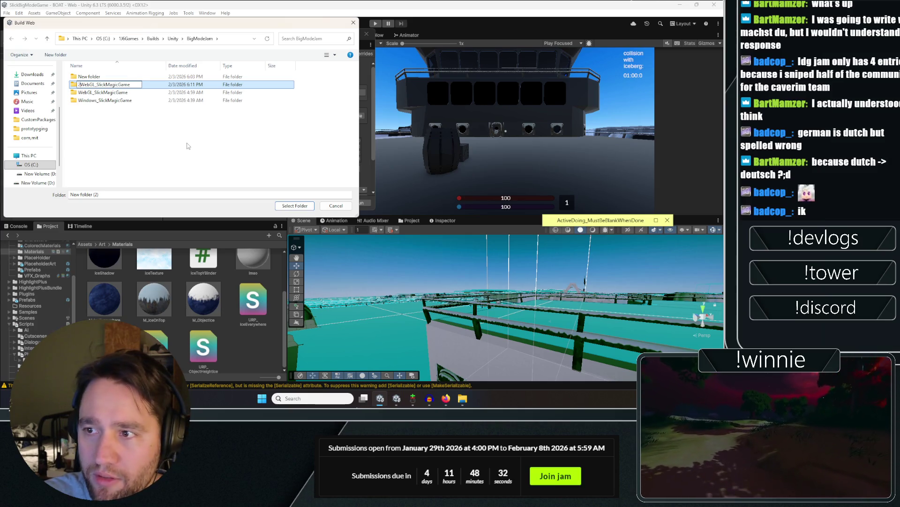
type("rd")
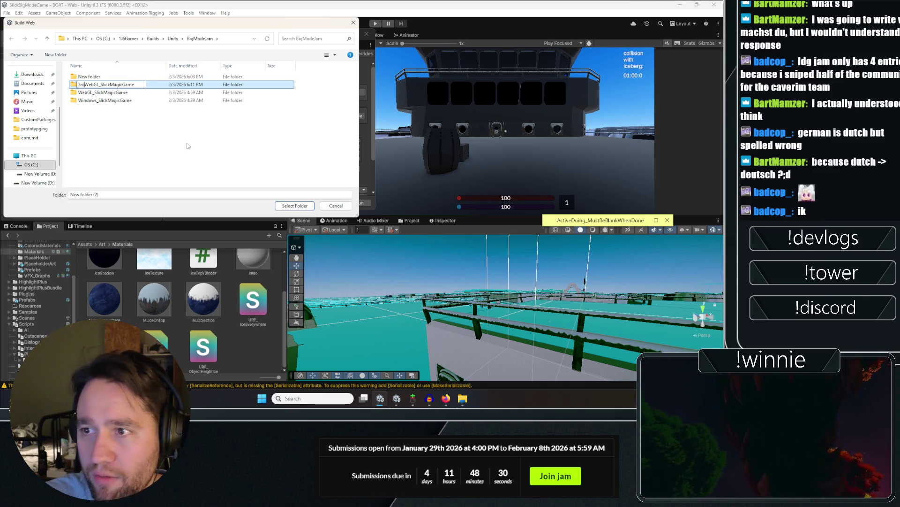
key("Return")
Select 3rdWebGL_SlickMagicGame as the build destination and continue past the Missing Project ID warning.
left_click(299, 206)
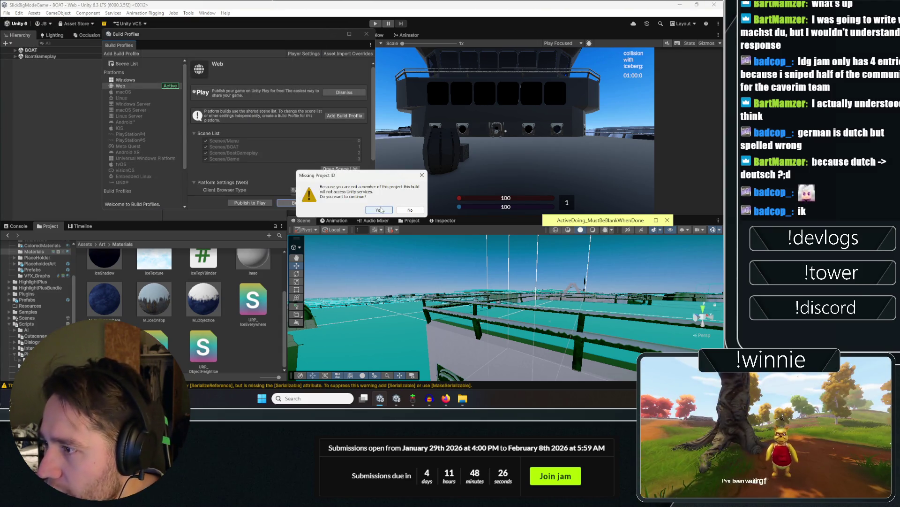
left_click(382, 210)
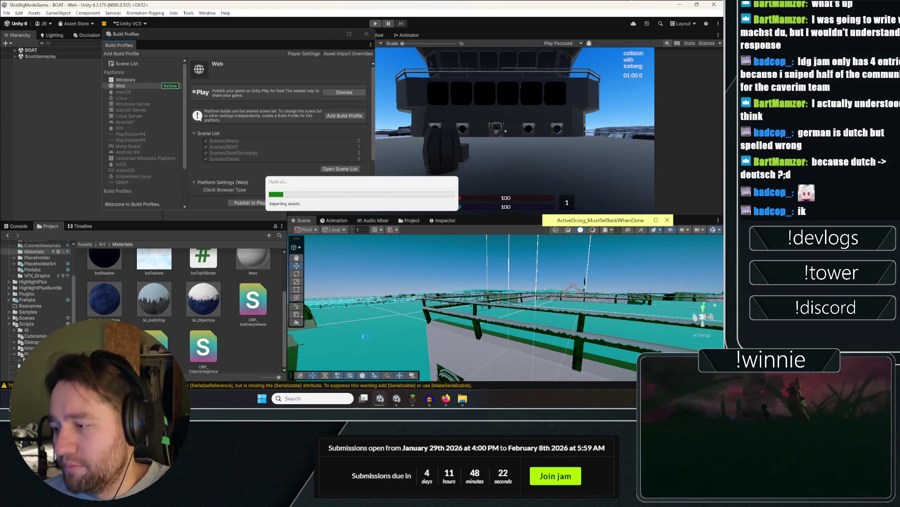
left_click(445, 398)
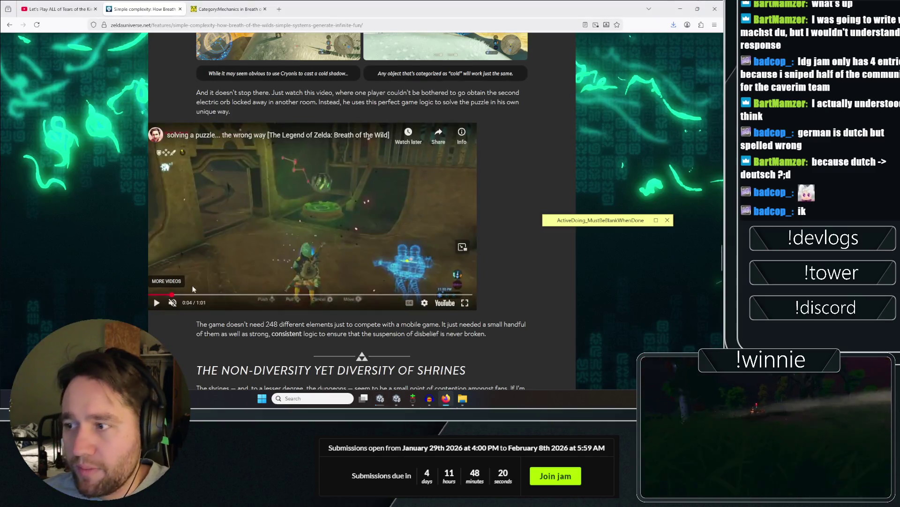
Scroll the Zelda article up to its Spoiler warning, minimize Unity, and return to the Tears of the Kingdom let's-play.
middle_click(106, 170)
scroll(106, 171, "up", 15)
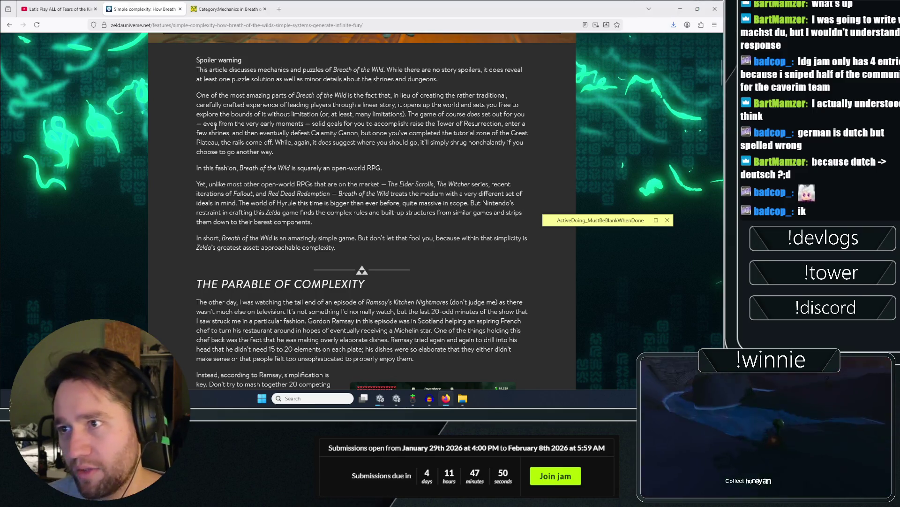
left_click(397, 398)
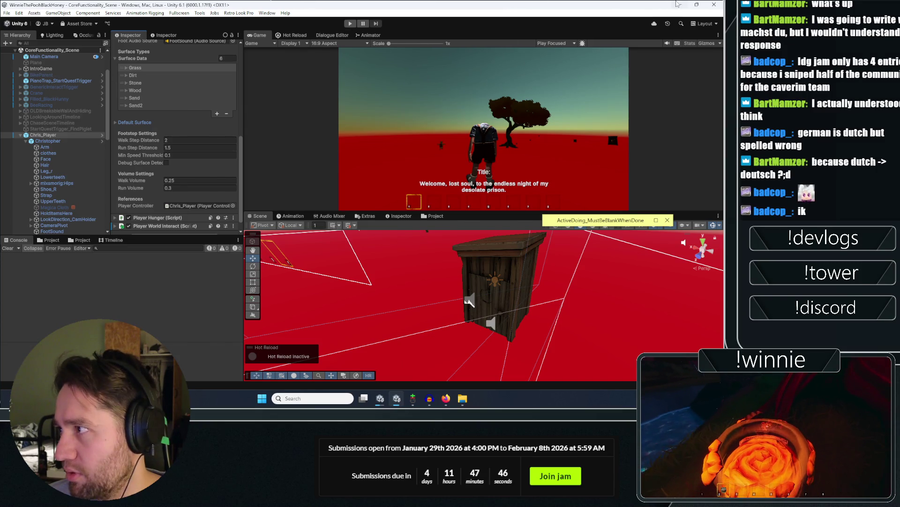
left_click(397, 398)
mouse_move(381, 400)
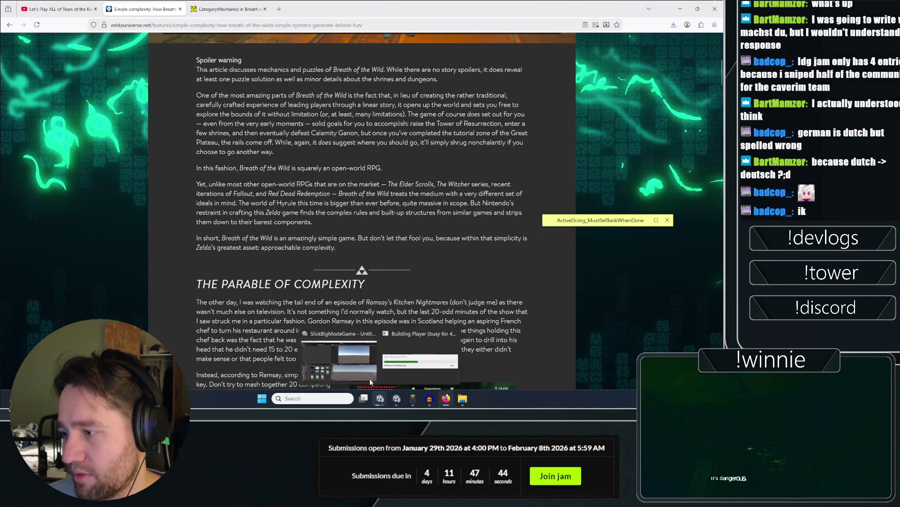
key("ctrl+shift+Tab")
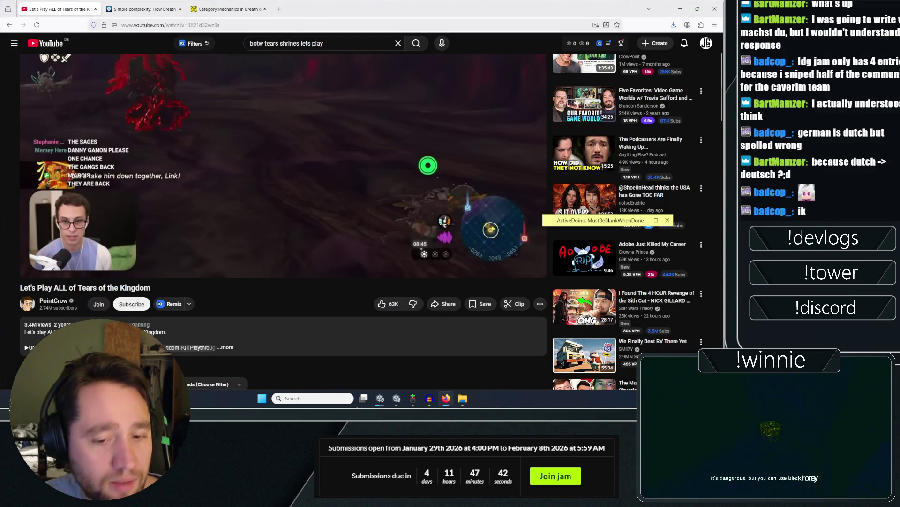
Look over the Mechanics in Breath of the Wild wiki page.
left_click(231, 9)
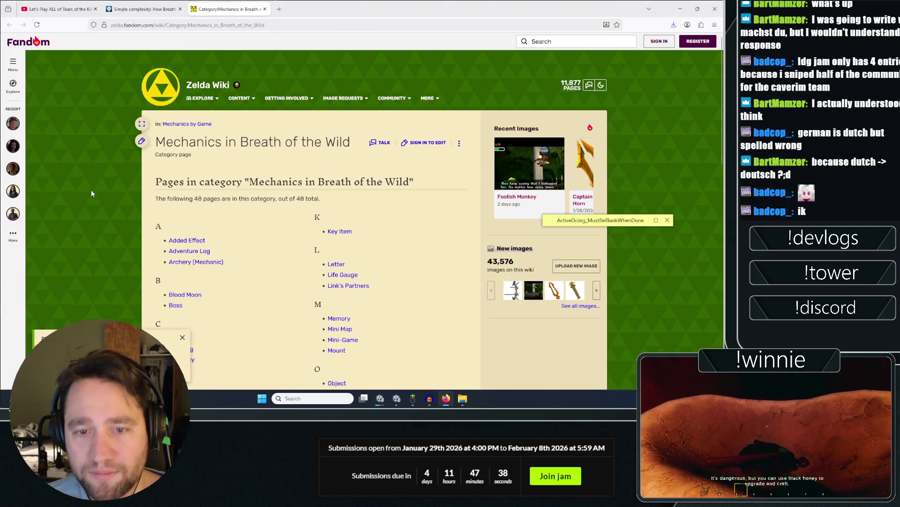
scroll(108, 189, "down", 10)
scroll(105, 154, "up", 5)
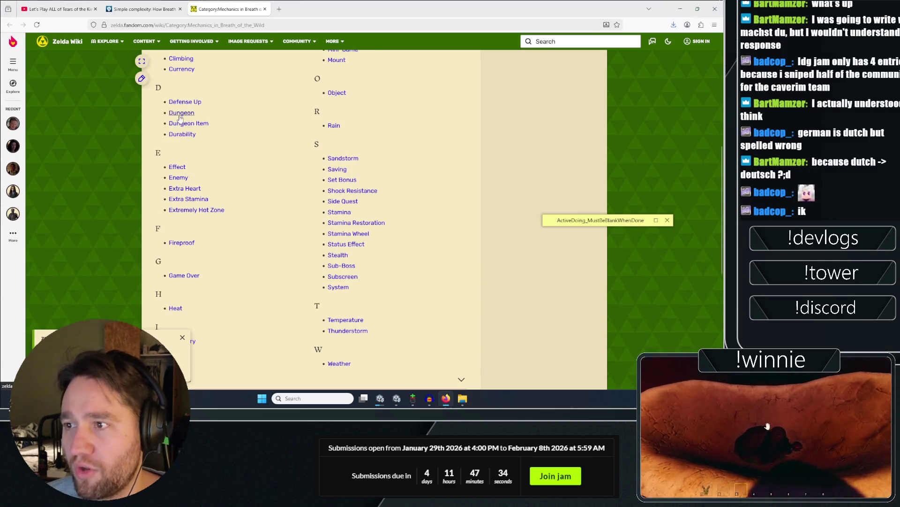
scroll(127, 215, "up", 5)
Search YouTube for 'botw electric shrine'.
key("ctrl+shift+Tab")
key("ctrl+shift+Tab")
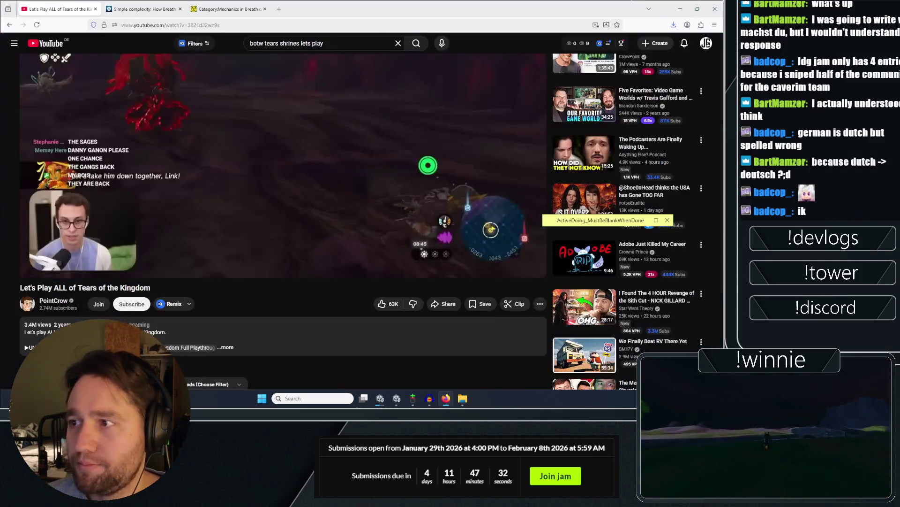
type("botw")
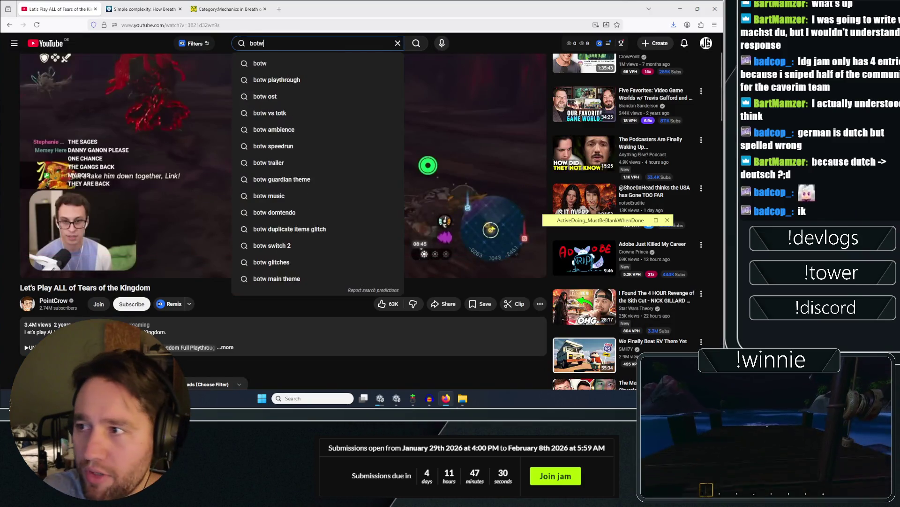
type(" slectric shrine")
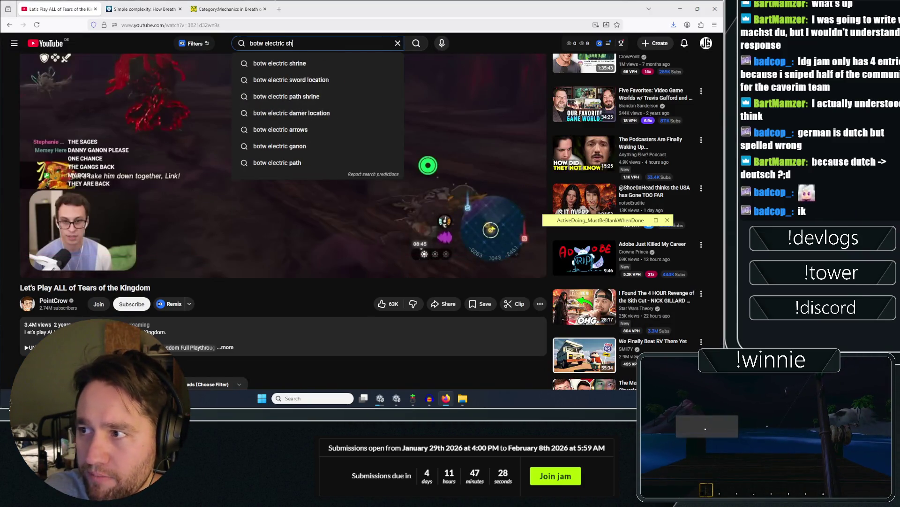
key("Return")
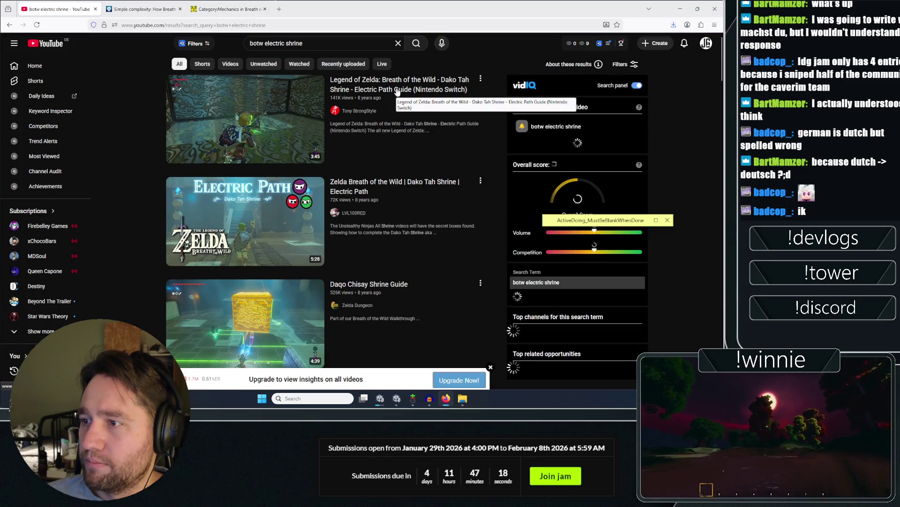
Open the Dako Tah Shrine guide in a new tab and start watching it.
right_click(396, 91)
left_click(412, 94)
left_click(108, 7)
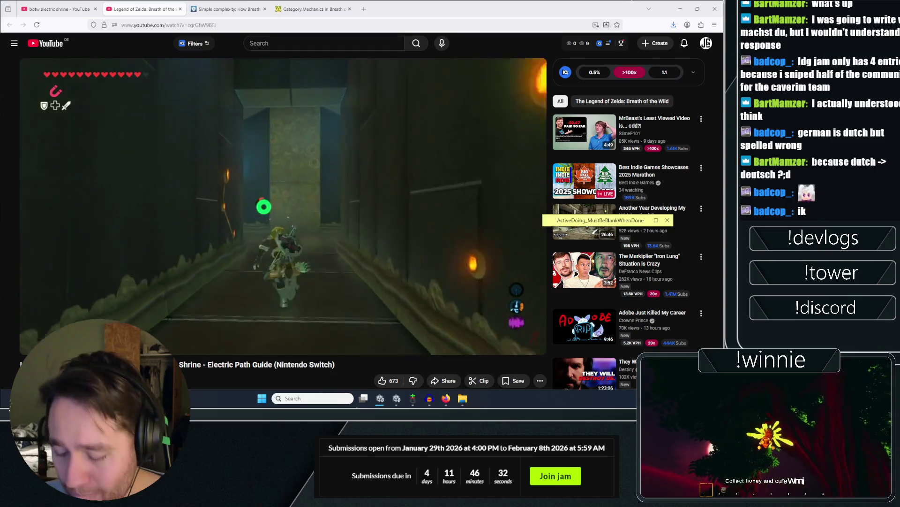
left_click(131, 266)
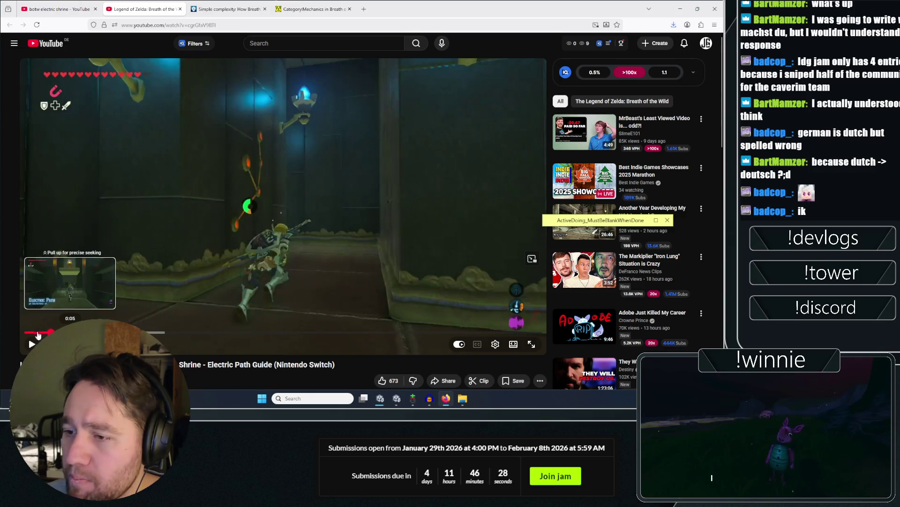
left_click(144, 232)
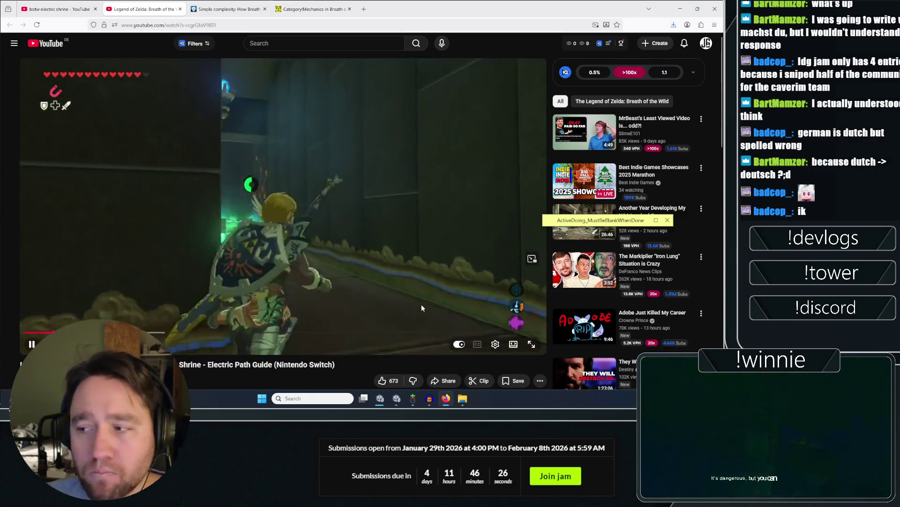
Set the shrine guide to 1.25 playback speed and play it full screen.
left_click(495, 346)
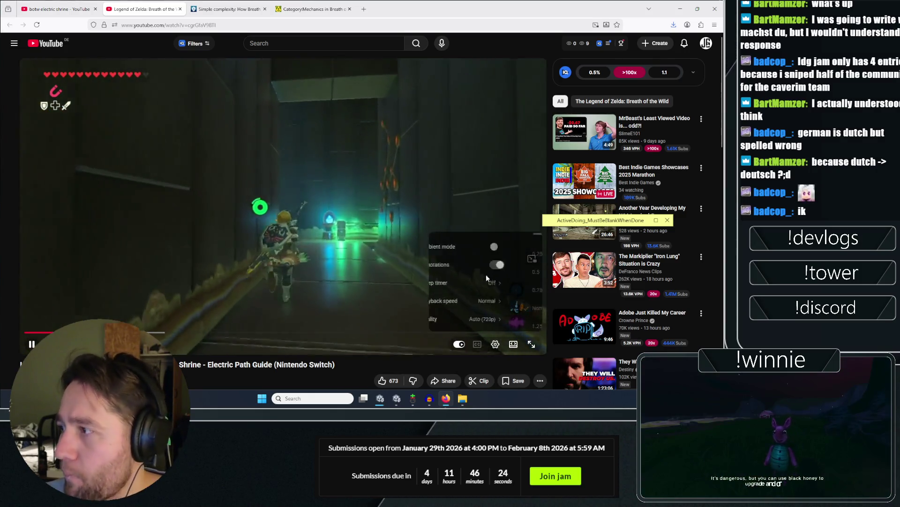
left_click(488, 326)
scroll(392, 254, "down", 2)
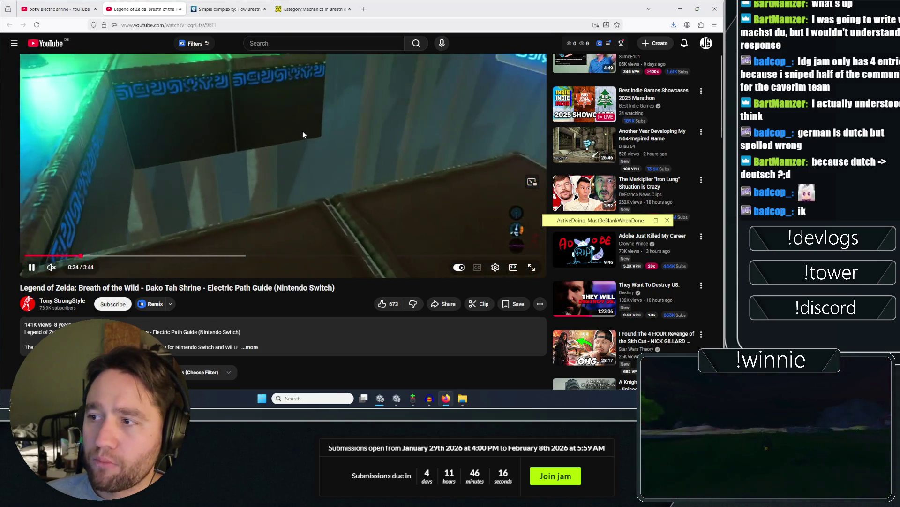
scroll(292, 178, "up", 2)
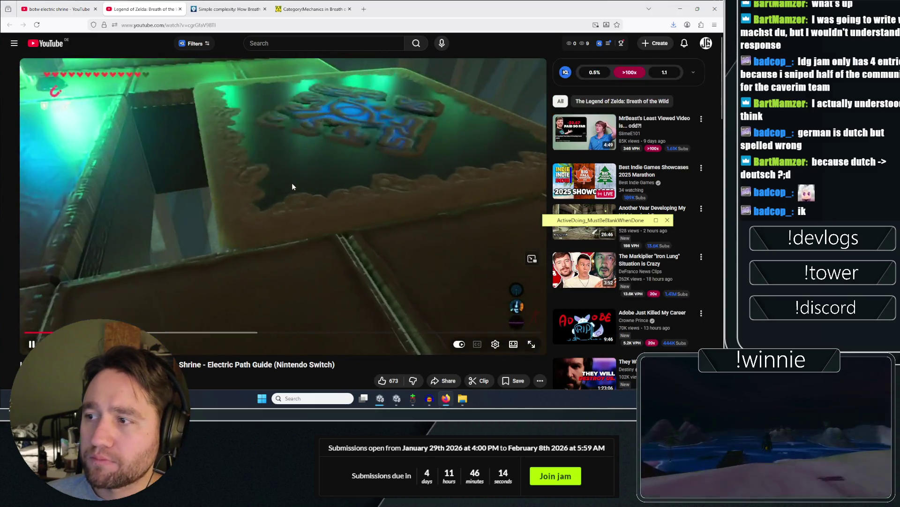
left_click(316, 146)
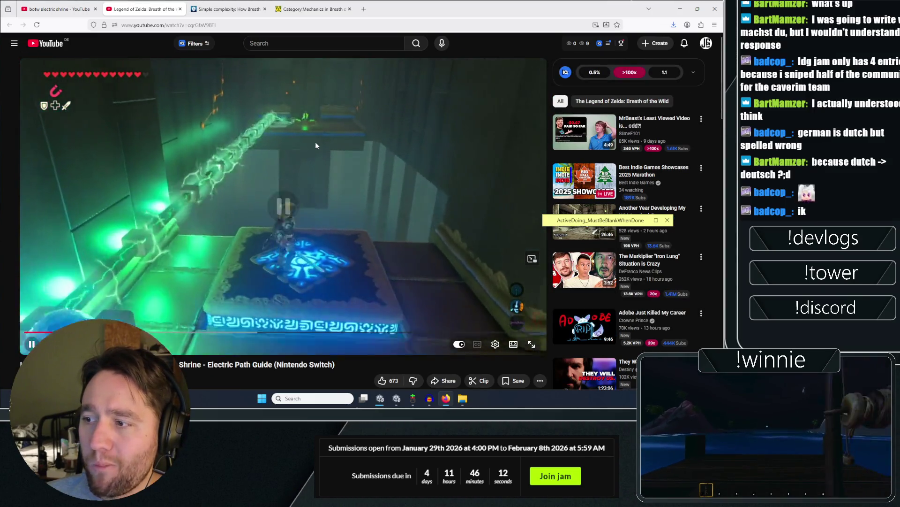
double_click(315, 141)
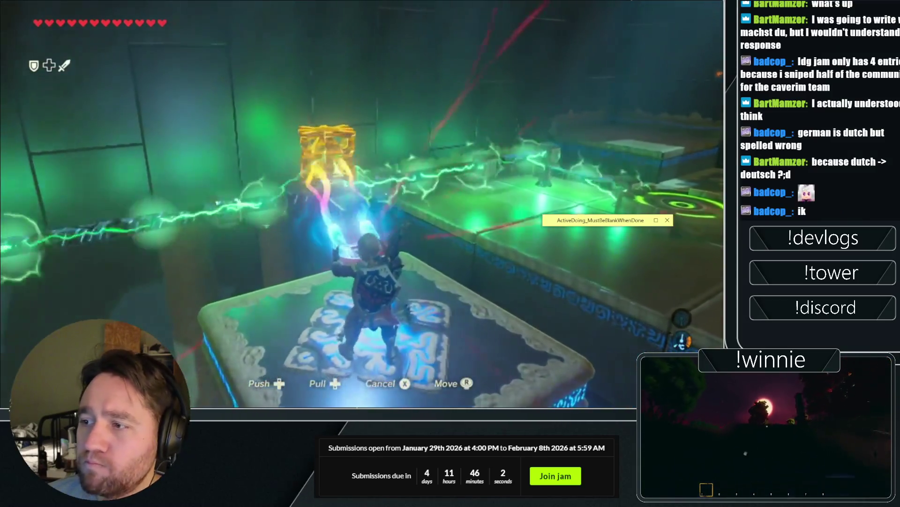
Watch the Dako Tah Shrine guide full screen, rewinding and skipping ahead five seconds.
mouse_move(219, 96)
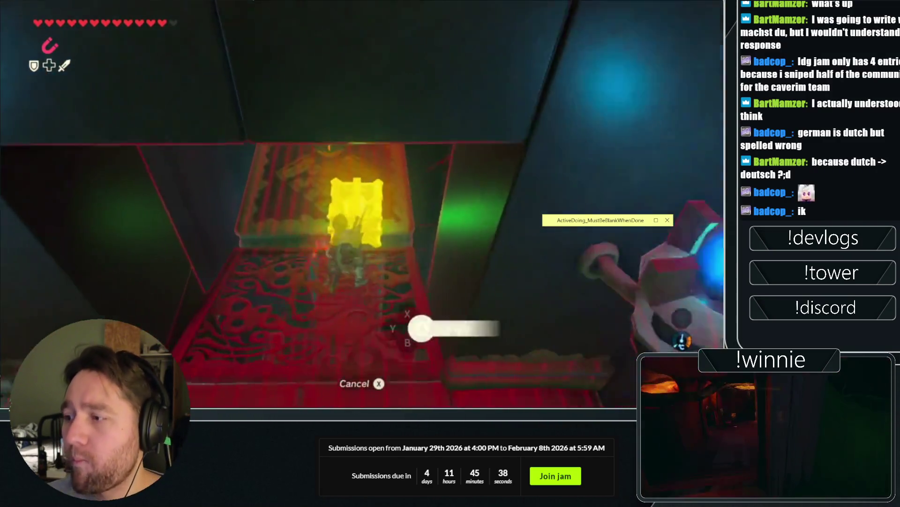
mouse_move(406, 164)
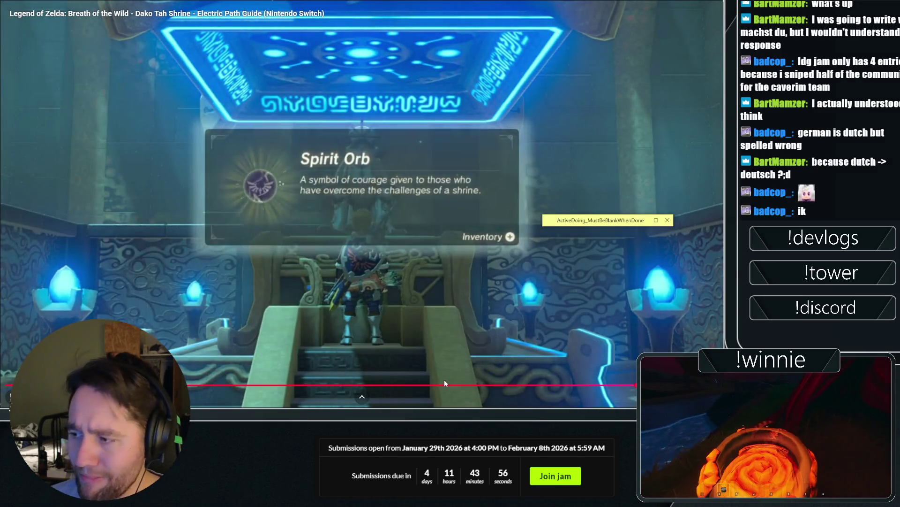
left_click(358, 385)
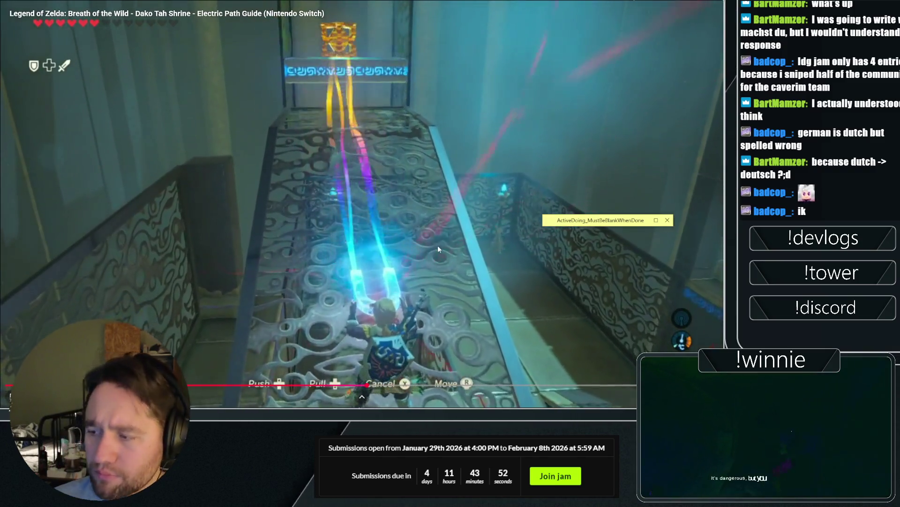
key("Right")
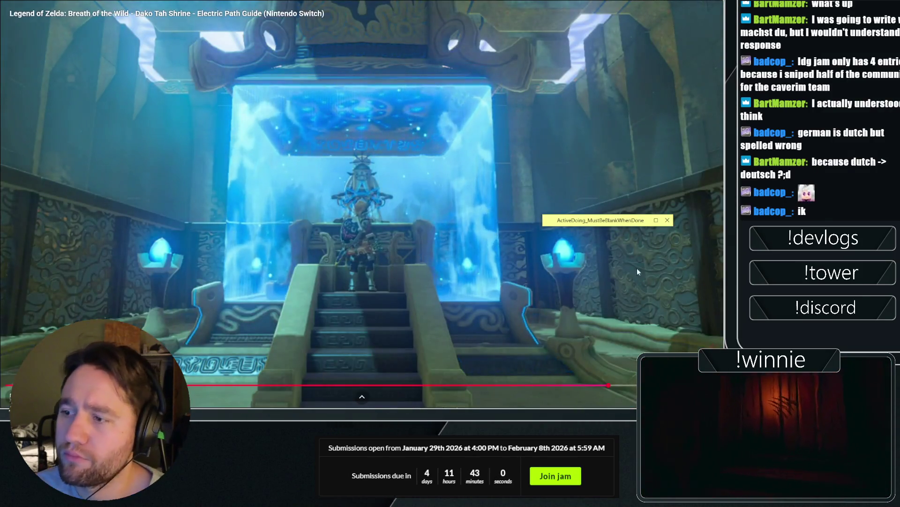
Pause the guide, exit full screen, skim the comments, and return to the search results.
left_click(404, 253)
key("Escape")
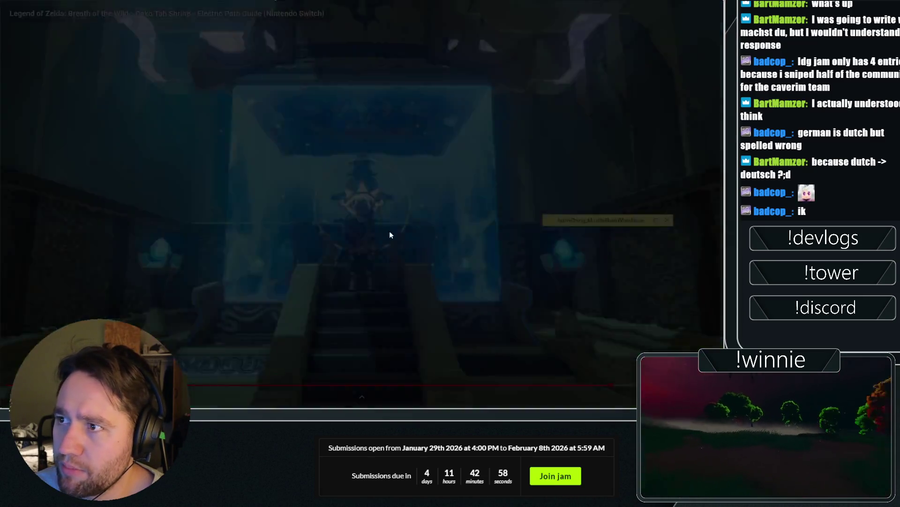
scroll(264, 220, "down", 10)
scroll(263, 220, "down", 1)
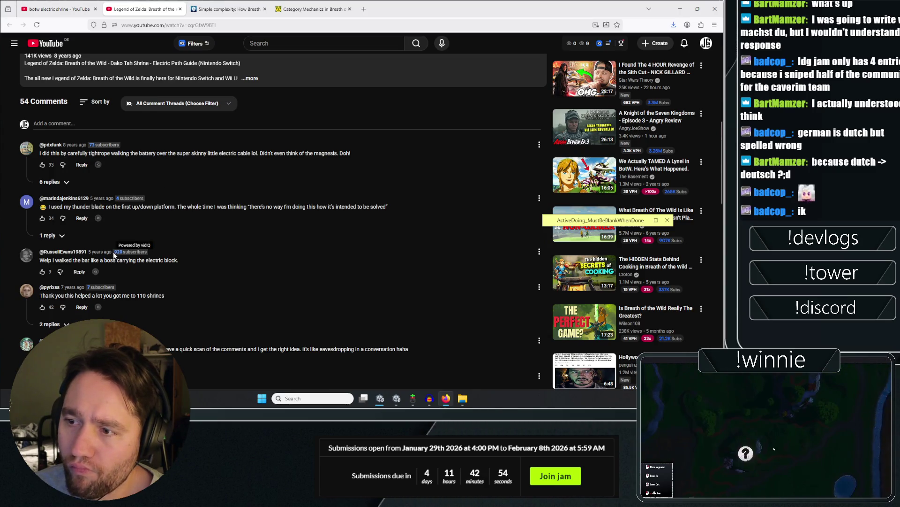
scroll(113, 251, "down", 3)
scroll(249, 274, "up", 15)
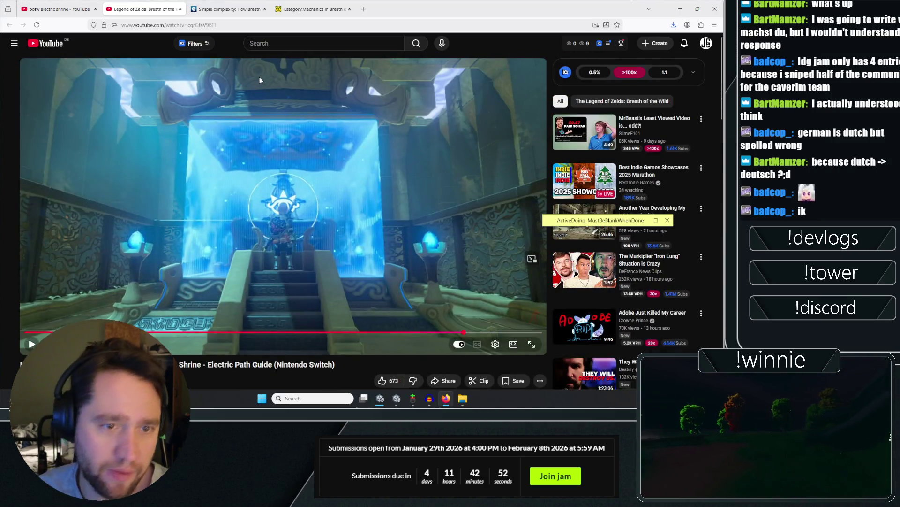
left_click(57, 9)
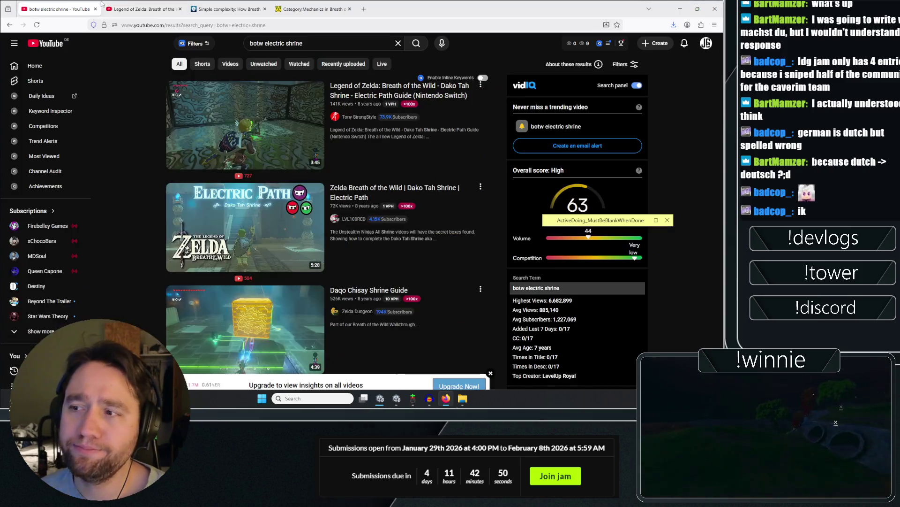
scroll(160, 242, "down", 5)
scroll(160, 242, "down", 3)
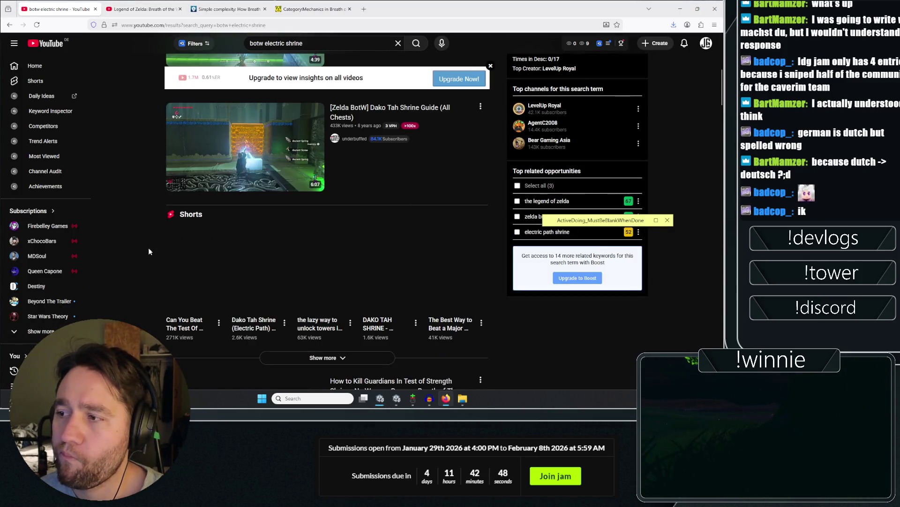
scroll(148, 247, "down", 3)
scroll(143, 270, "down", 3)
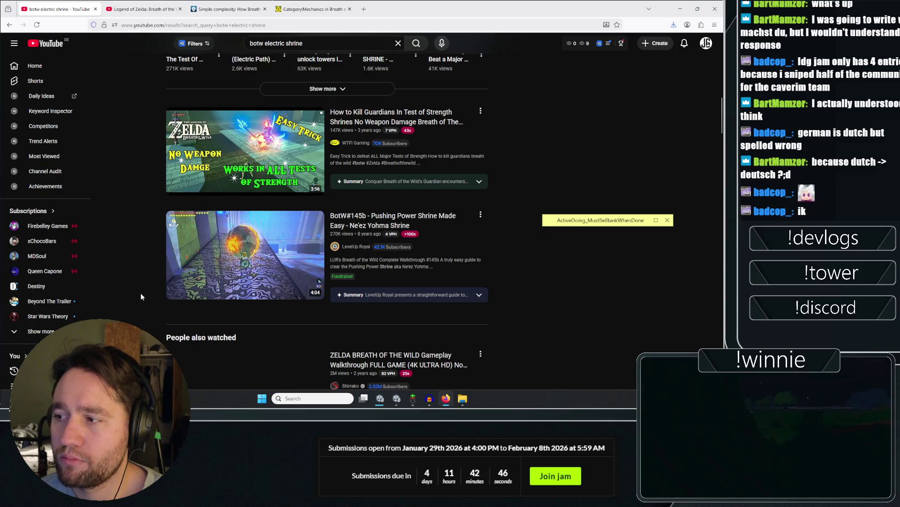
scroll(129, 243, "up", 3)
scroll(130, 266, "down", 8)
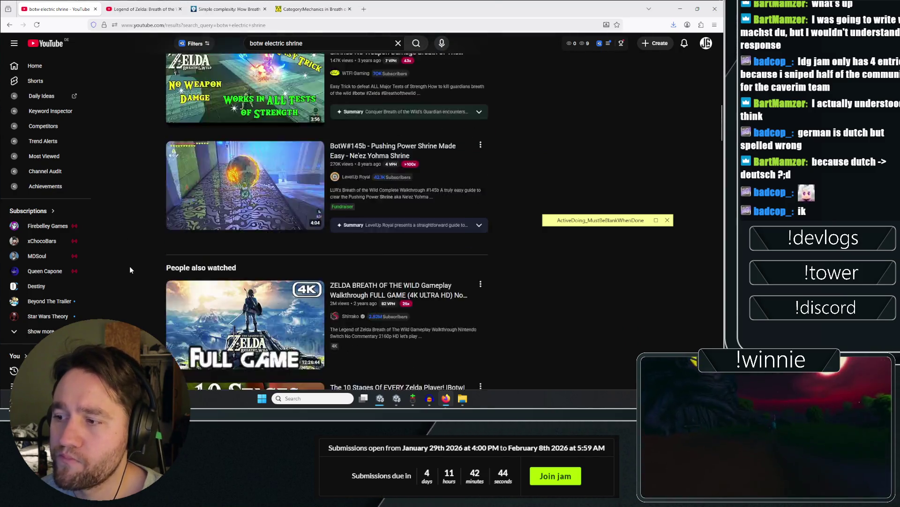
scroll(133, 243, "down", 10)
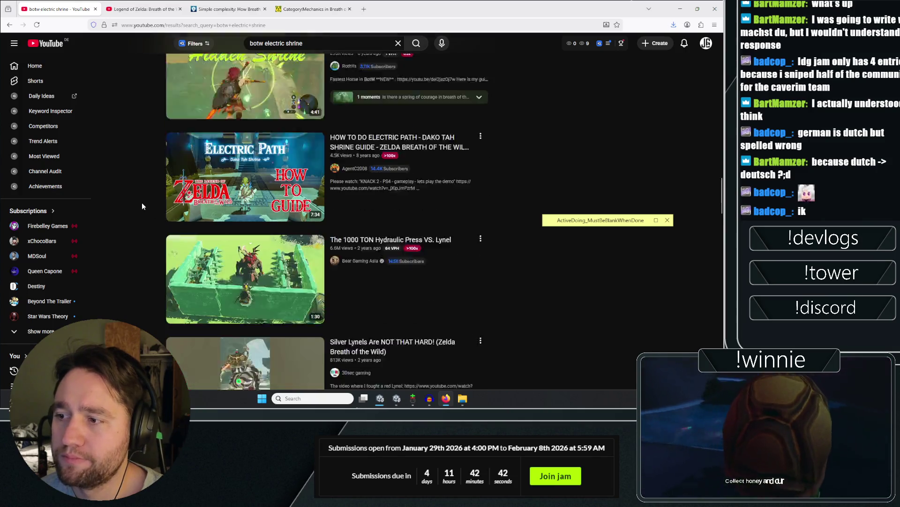
scroll(133, 192, "down", 11)
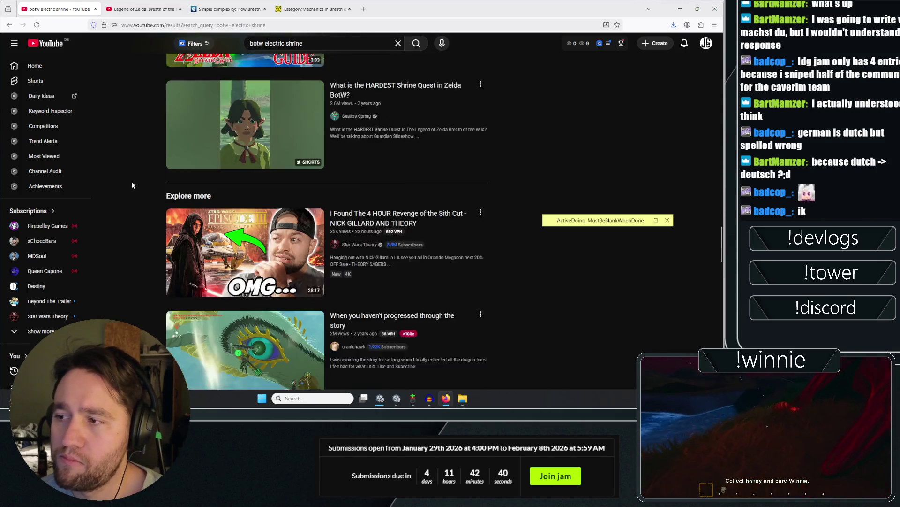
scroll(135, 209, "up", 20)
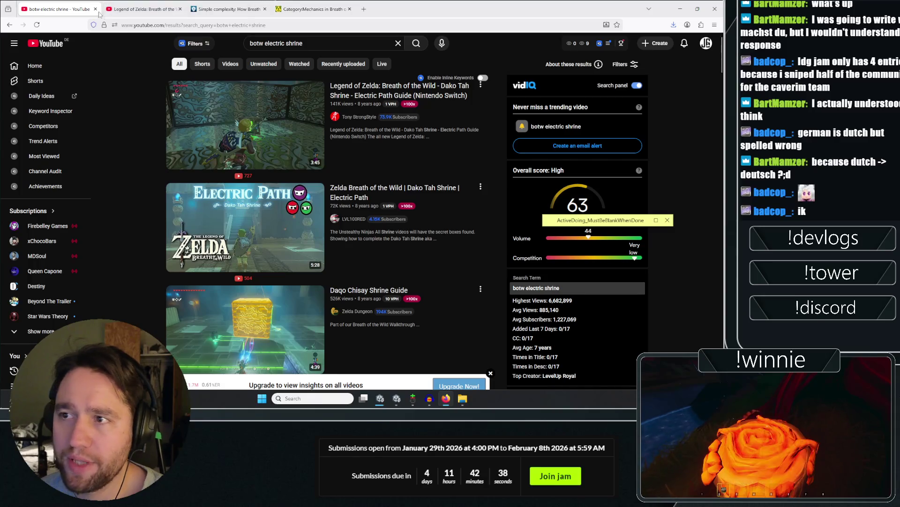
Close the YouTube tabs and minimize Firefox to reveal Unity's running Web build.
left_click(95, 9)
left_click(95, 10)
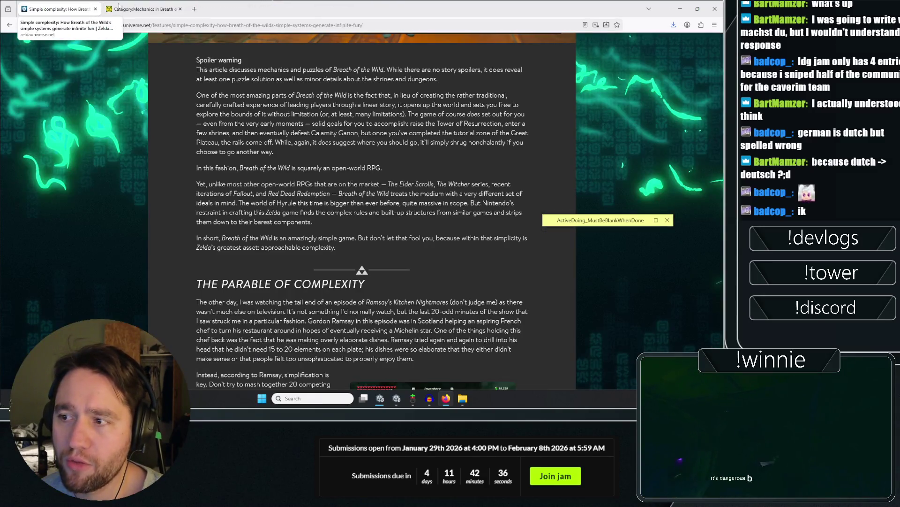
left_click(680, 8)
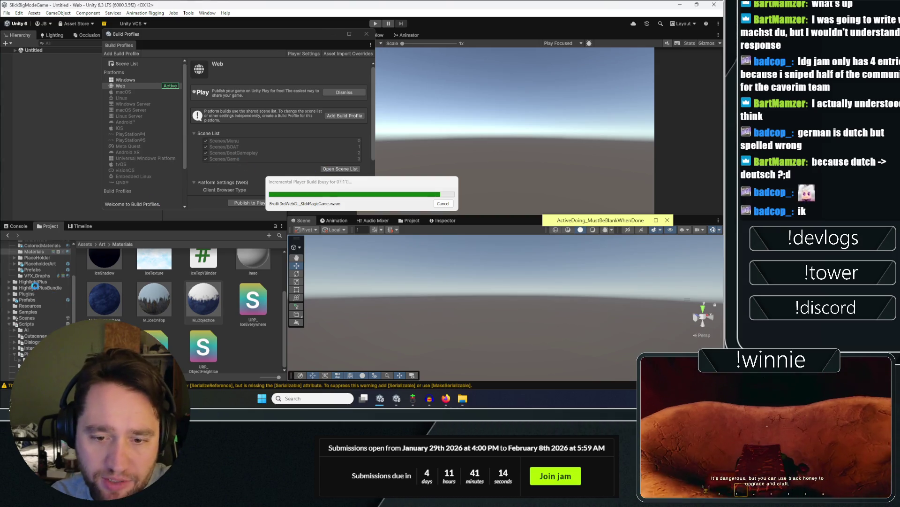
Open the BigModeJam folder, check New folder's contents, and delete it.
left_click(462, 398)
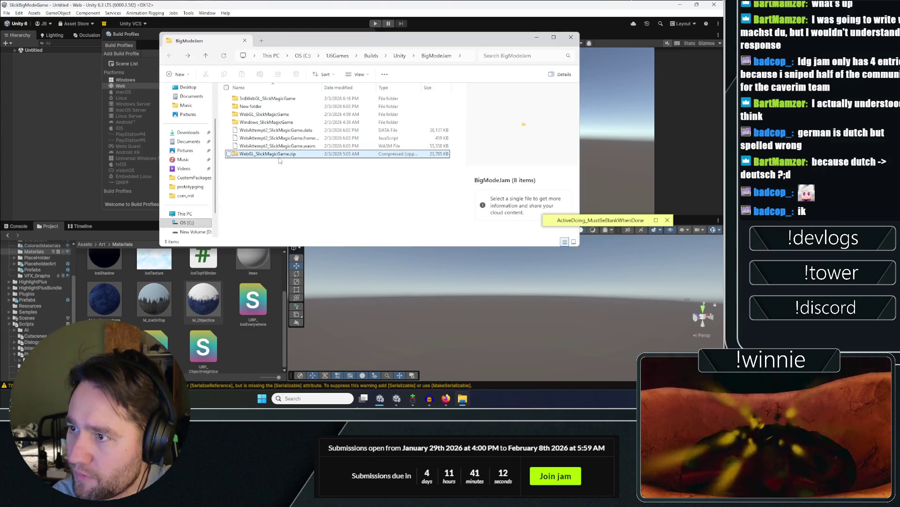
double_click(272, 107)
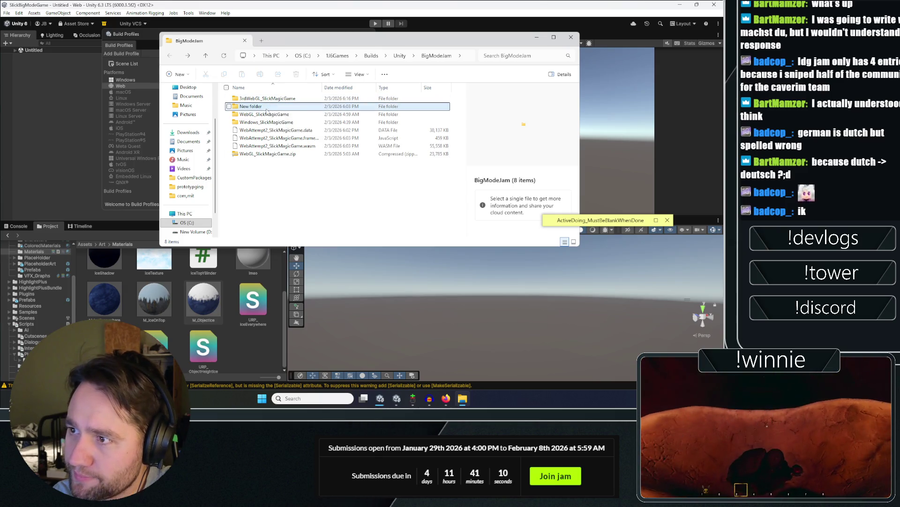
left_click(170, 56)
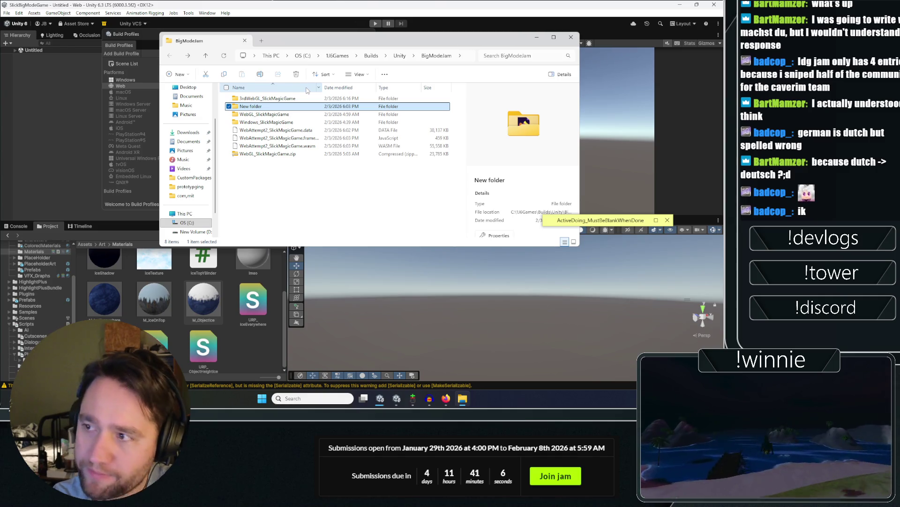
key("Delete")
Delete the leftover WebAttempt2 .data, framework.js and .wasm files, then bring back the Zelda article.
left_click(309, 115, "shift")
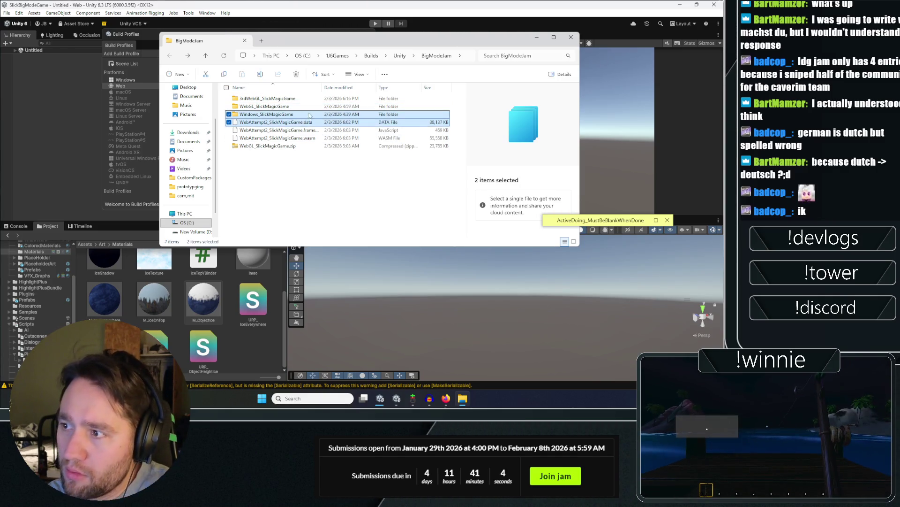
left_click(310, 114)
left_click(298, 123)
key("Delete")
key("Delete")
left_click(299, 122)
key("Delete")
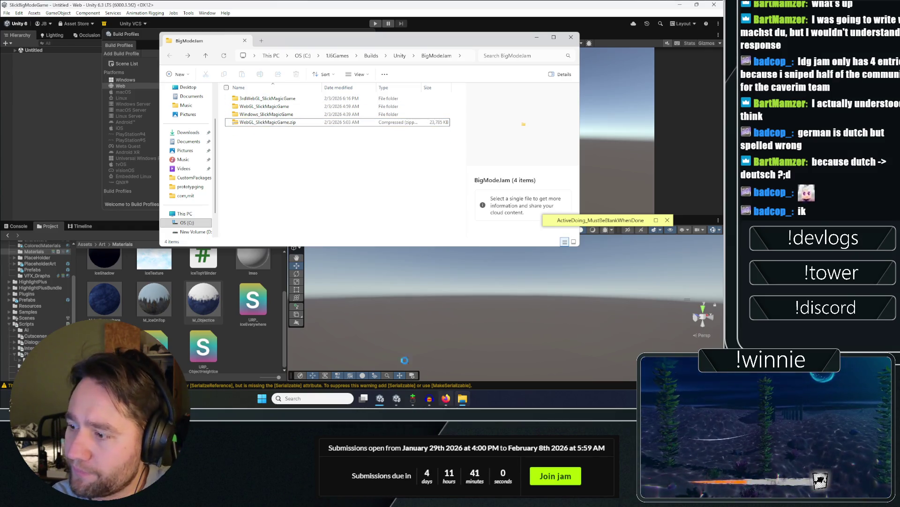
mouse_move(401, 403)
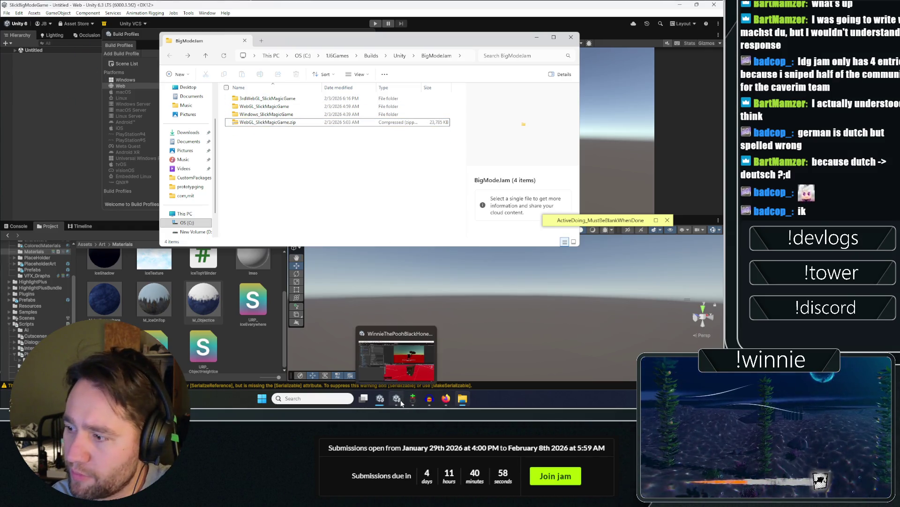
left_click(428, 401)
Add 'fix shaders in builds' to the to-do note and start a HORROR IMPROVEMENTS section.
left_click(604, 220)
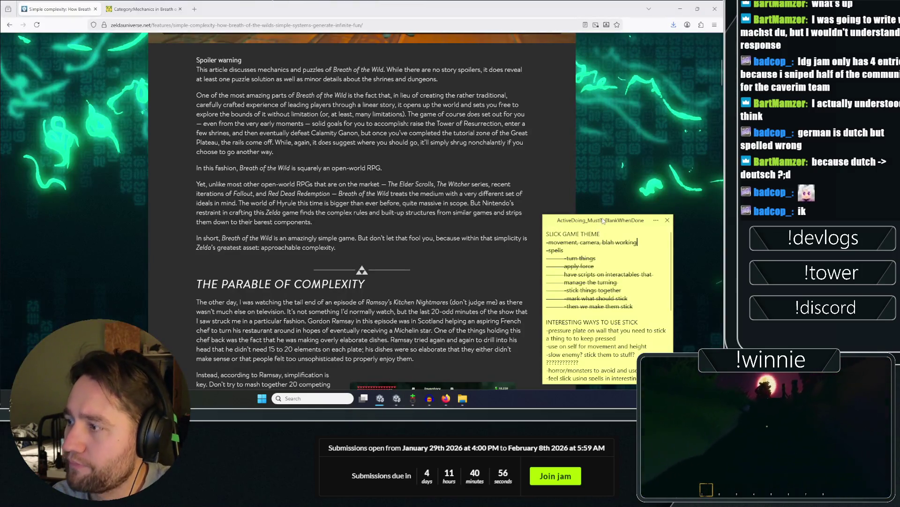
scroll(607, 261, "down", 5)
left_click(607, 261)
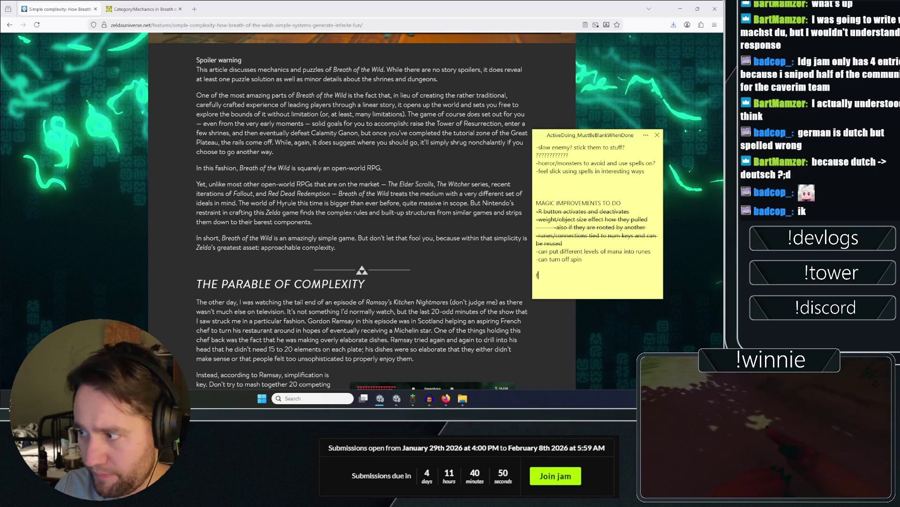
type("ix shaders in")
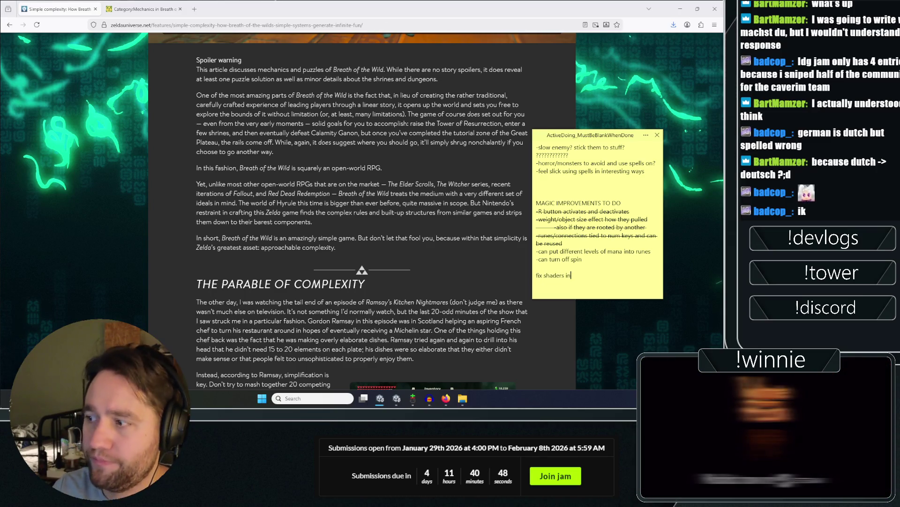
key("Return")
key("Return")
type("H")
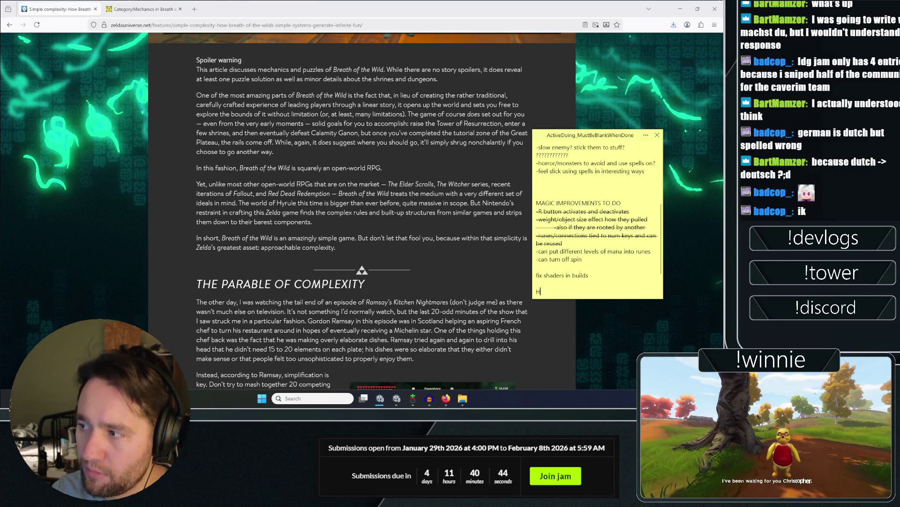
type("ORROR IMPROVEMENTS")
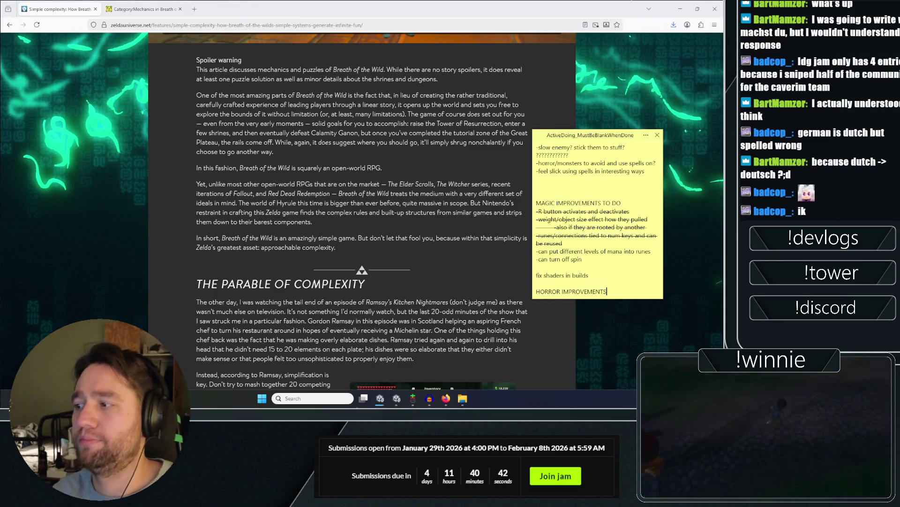
key("Return")
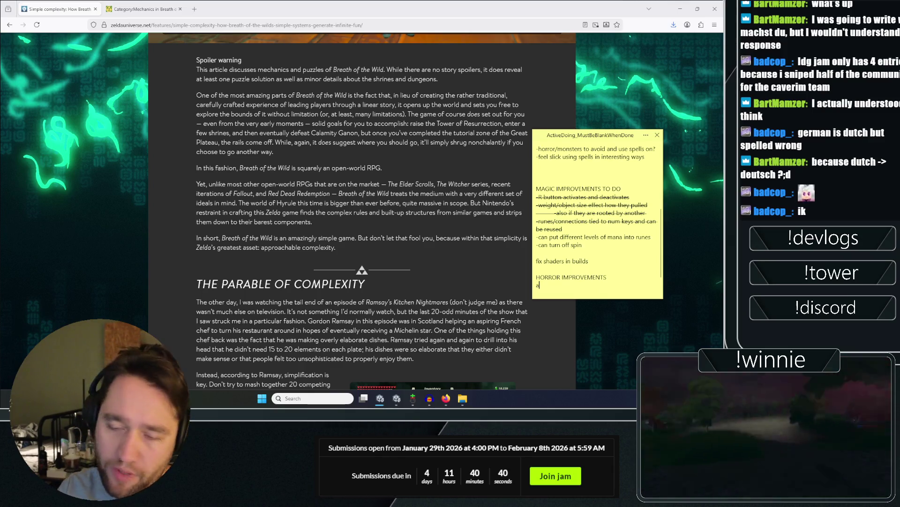
Add the vamp intro/mini cutscene event item, then 'intro with captain' below it.
type("ctual ti")
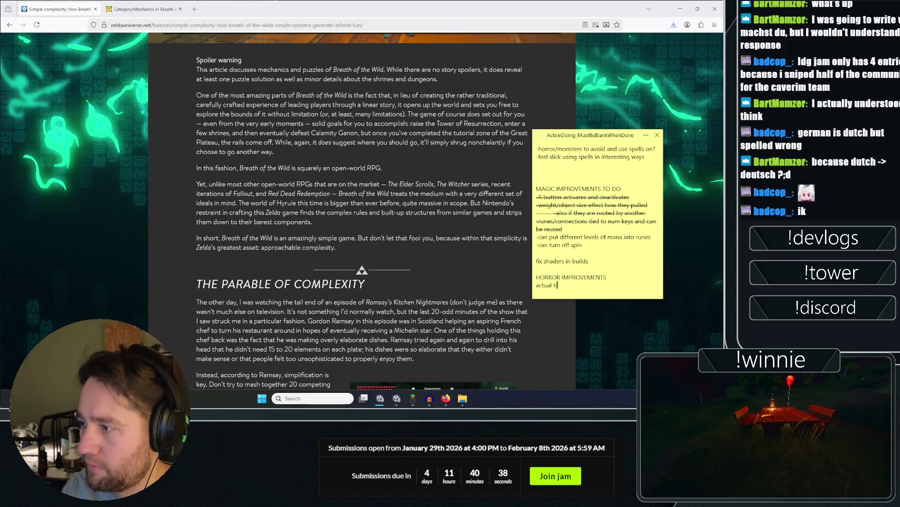
type("om/mini c")
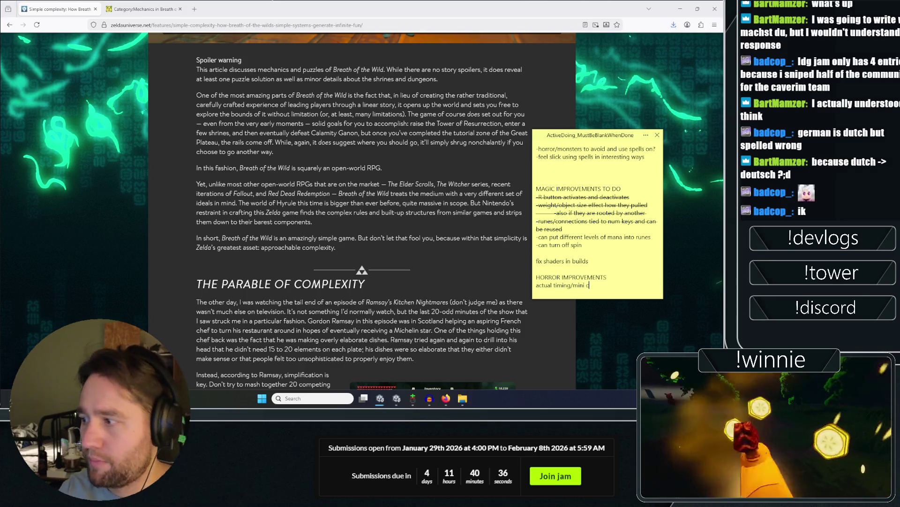
type("utscene event (")
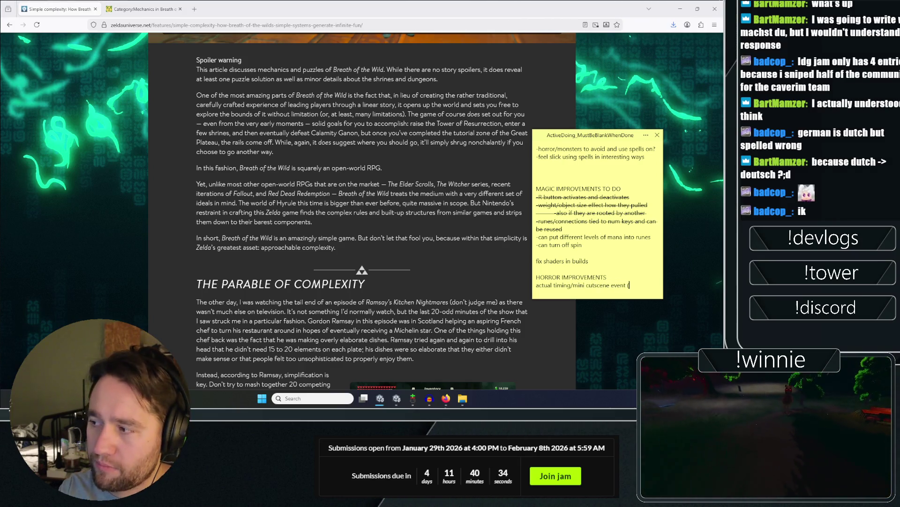
type(" camera")
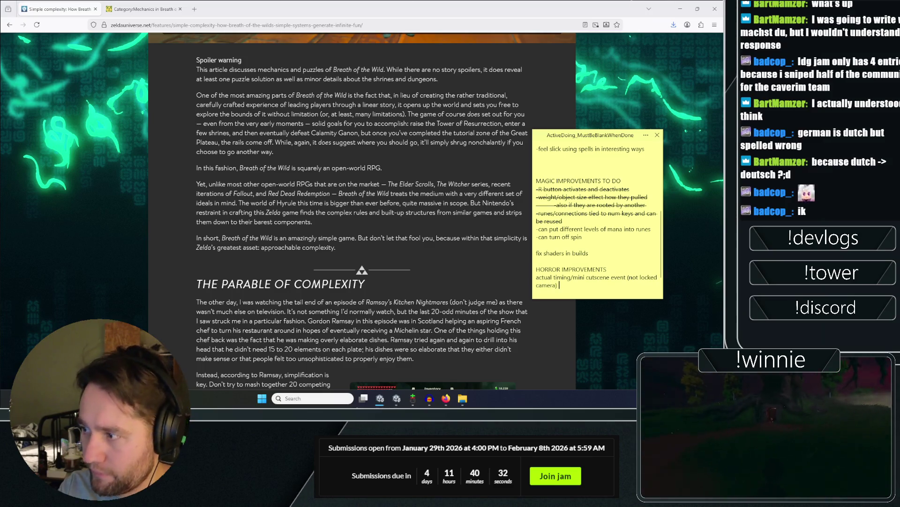
type("f vamp")
key("Return")
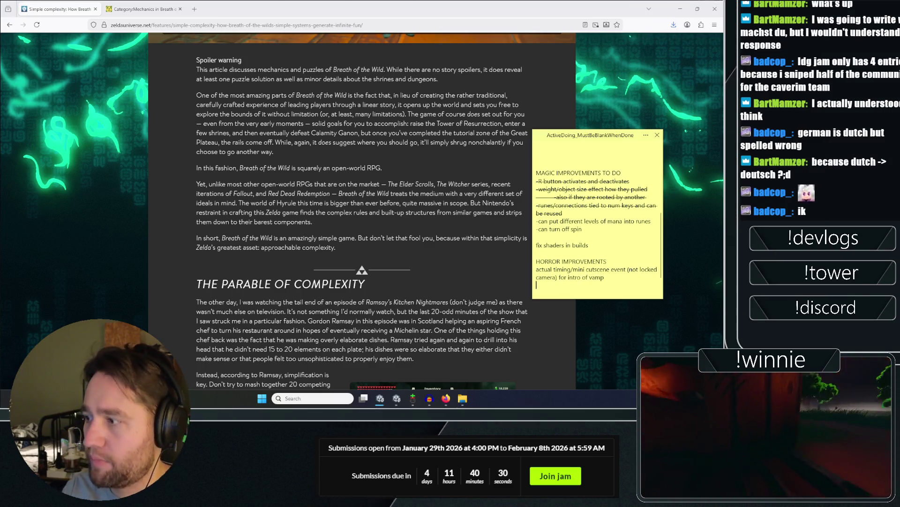
type("intro ")
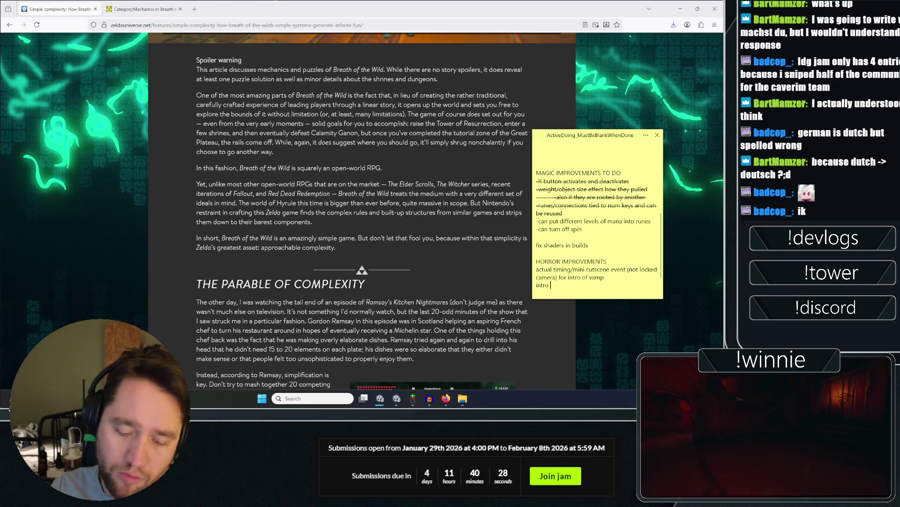
type("with captian")
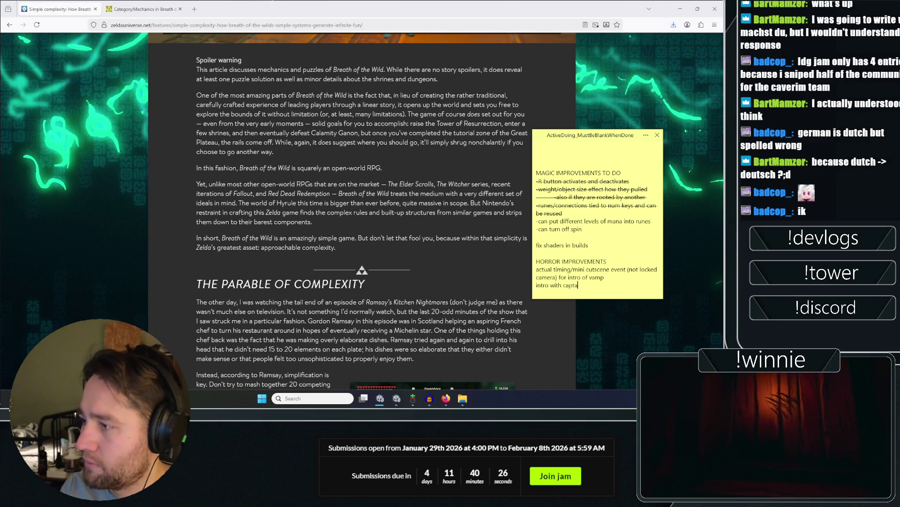
key("Return")
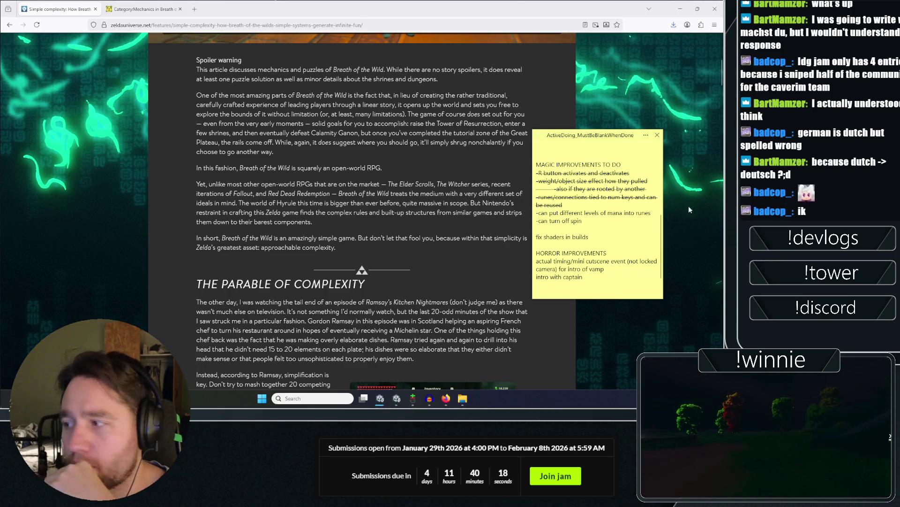
key("Down")
key("Down")
key("End")
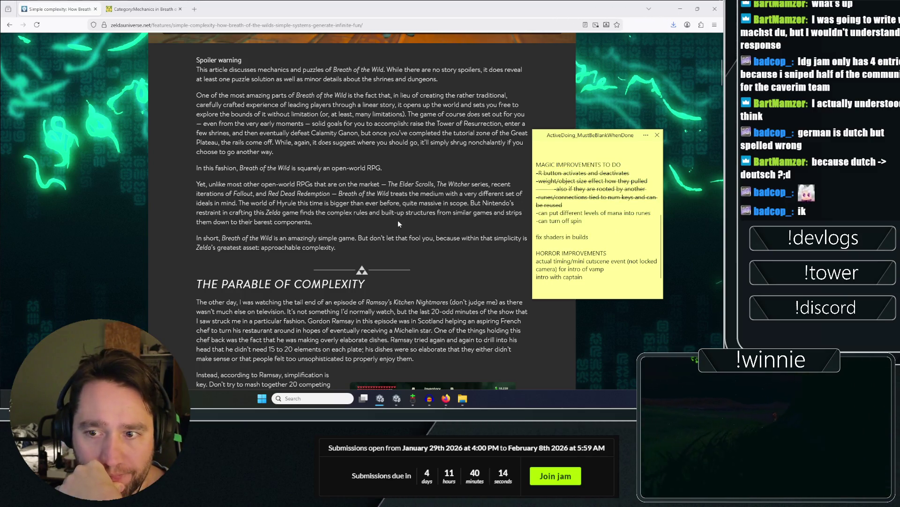
Bring the BigModeJam build folder window to the front.
left_click(547, 282)
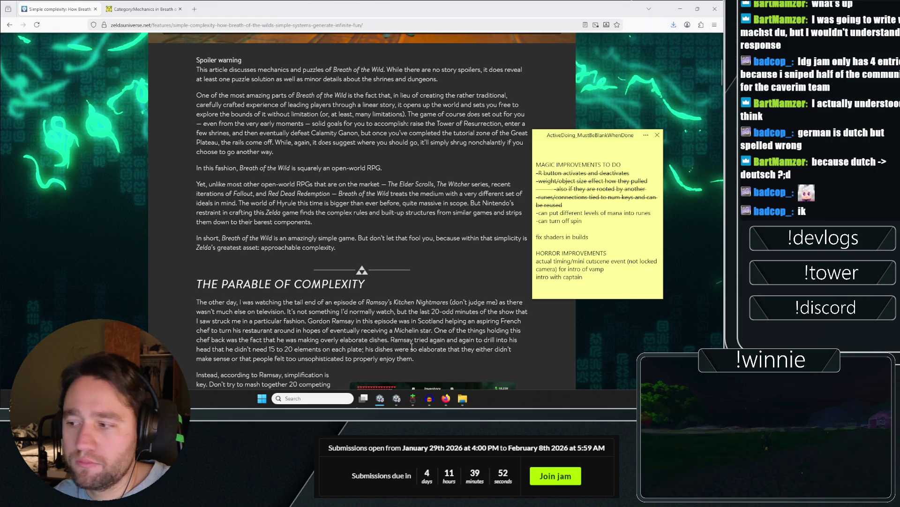
left_click(462, 398)
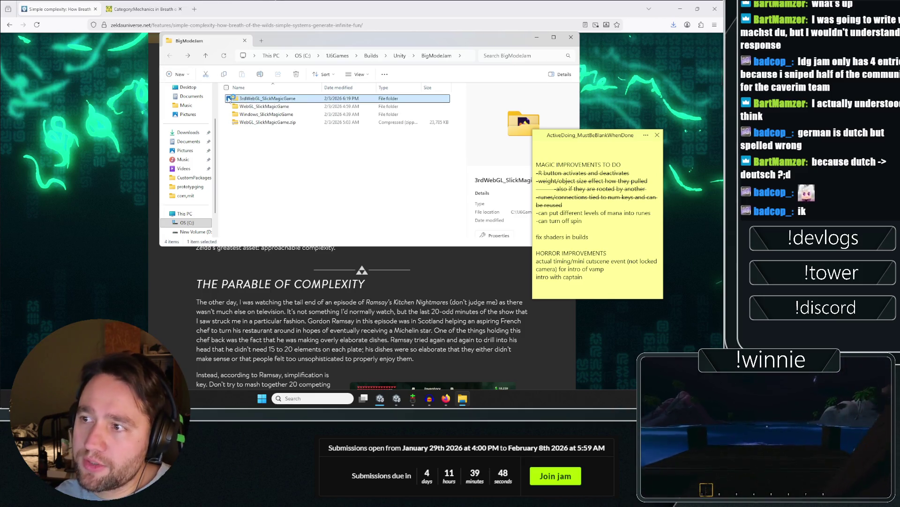
Close Unity's build profiles settings and minimize Unity to get back to the build folder.
right_click(243, 101)
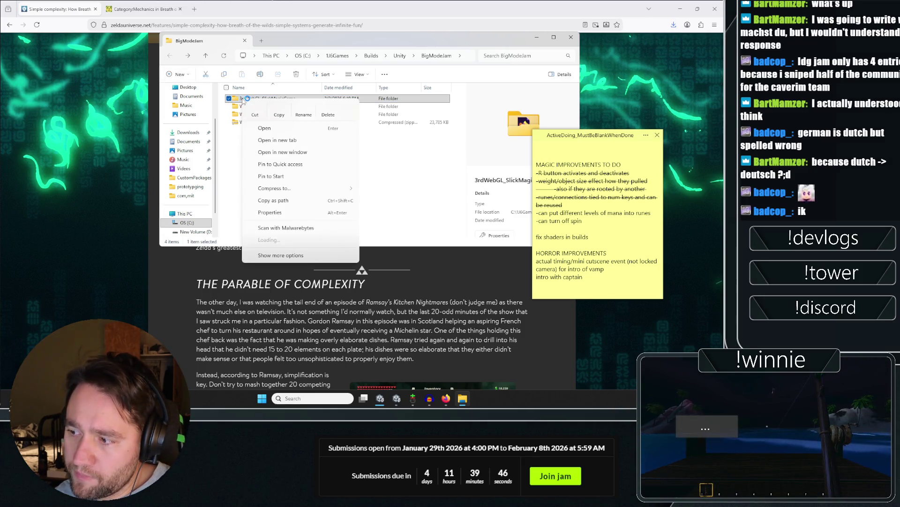
left_click(353, 221)
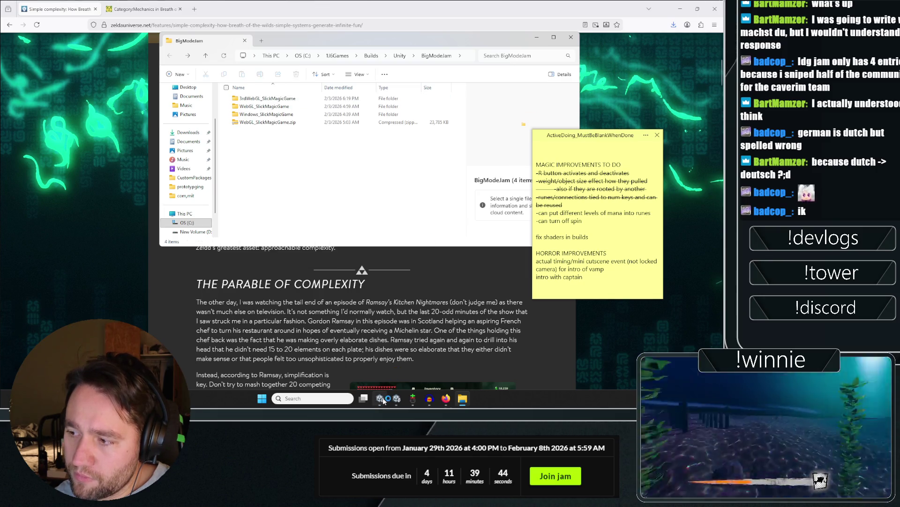
mouse_move(383, 400)
left_click(380, 356)
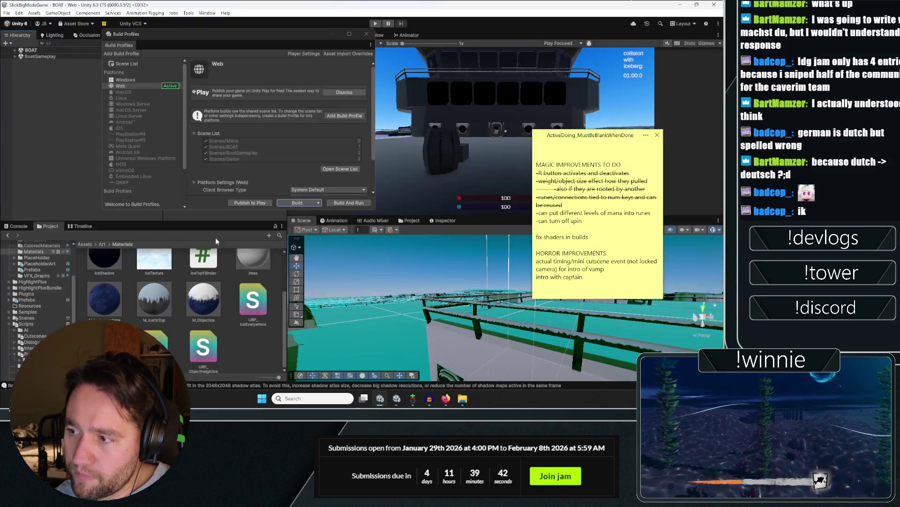
left_click(366, 34)
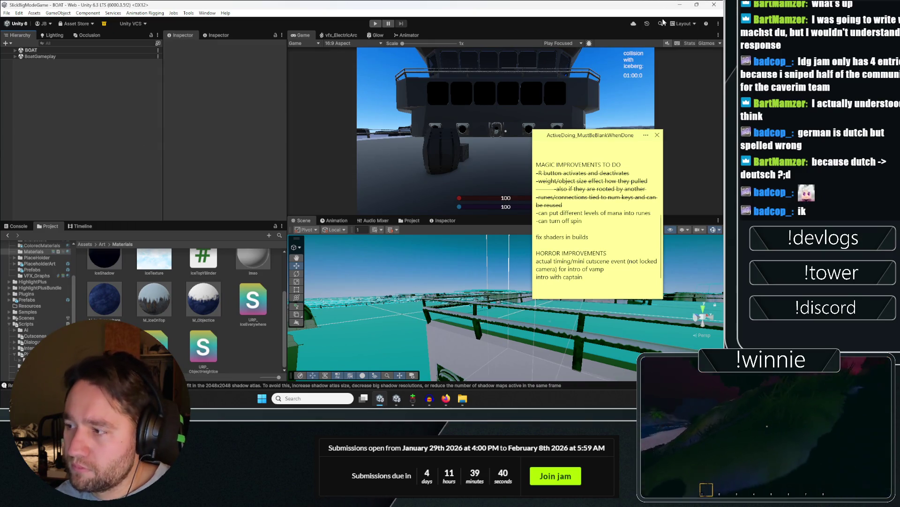
left_click(680, 4)
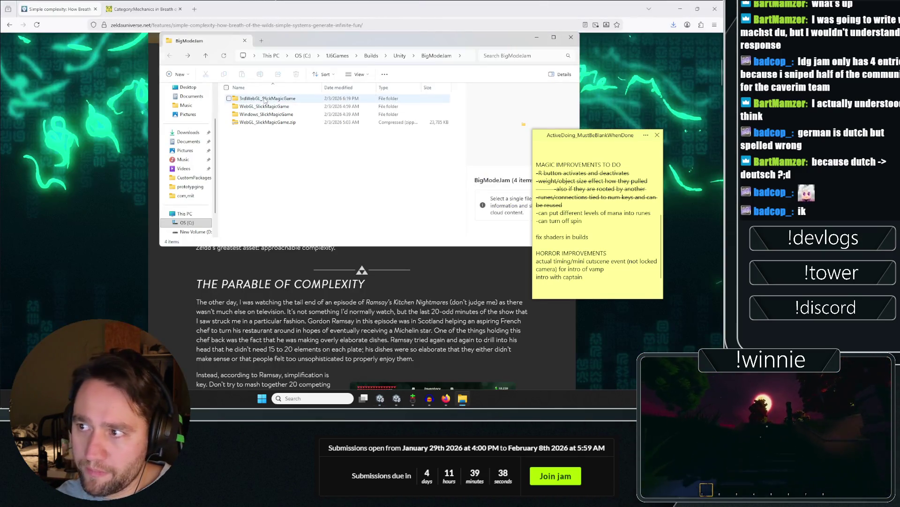
Zip the 3rdWebGL_SlickMagicGame folder using PeaZip's Add to ZIP.
right_click(265, 100)
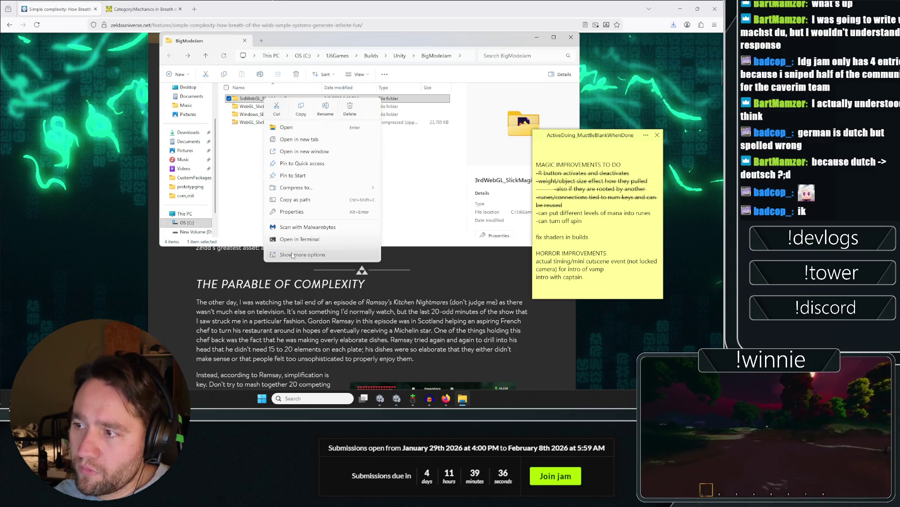
left_click(292, 255)
mouse_move(328, 140)
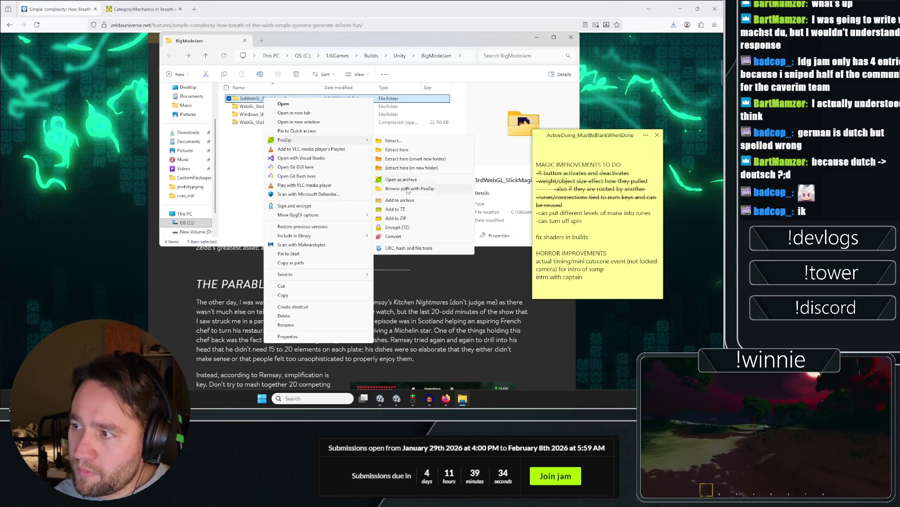
left_click(397, 218)
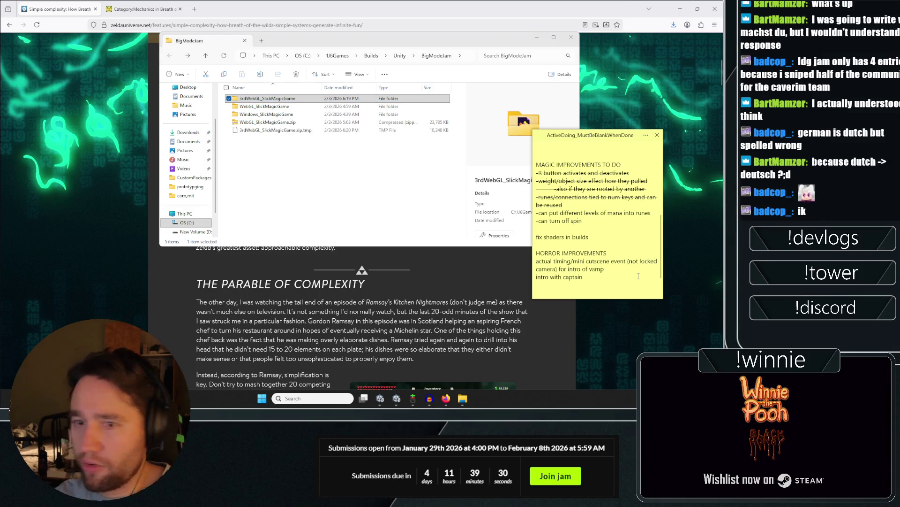
Add a TUTORIALIZATION heading with 'show controls... guide simple uses, like button & lever'.
key("Return")
type("TUTORIALIZATI")
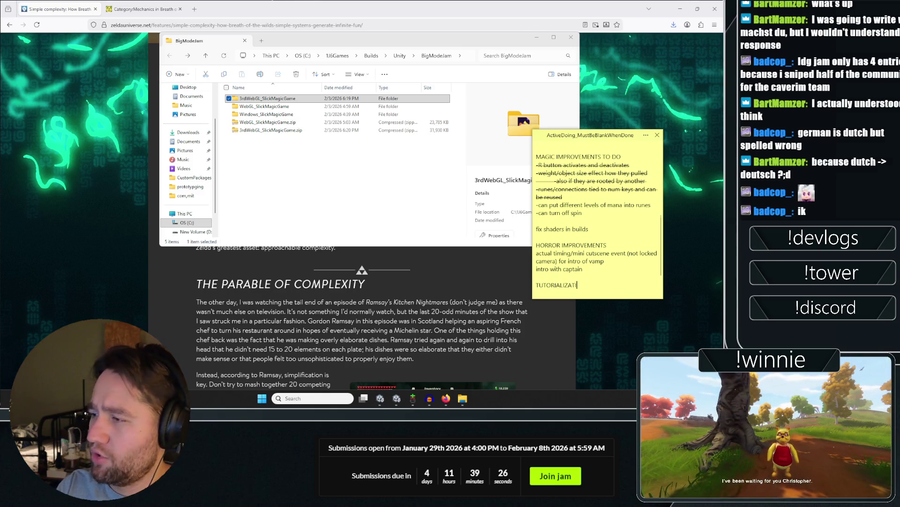
type("ON")
key("Return")
type("how controls... guide")
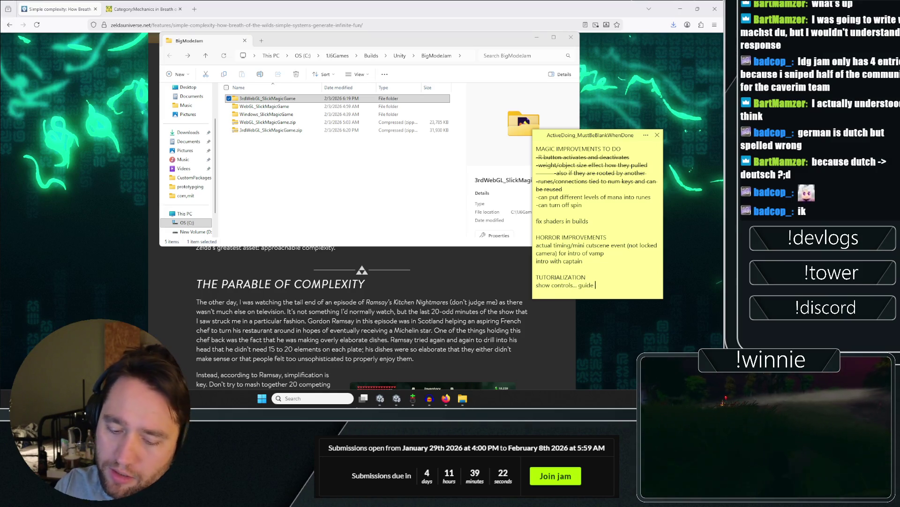
type(" of spells")
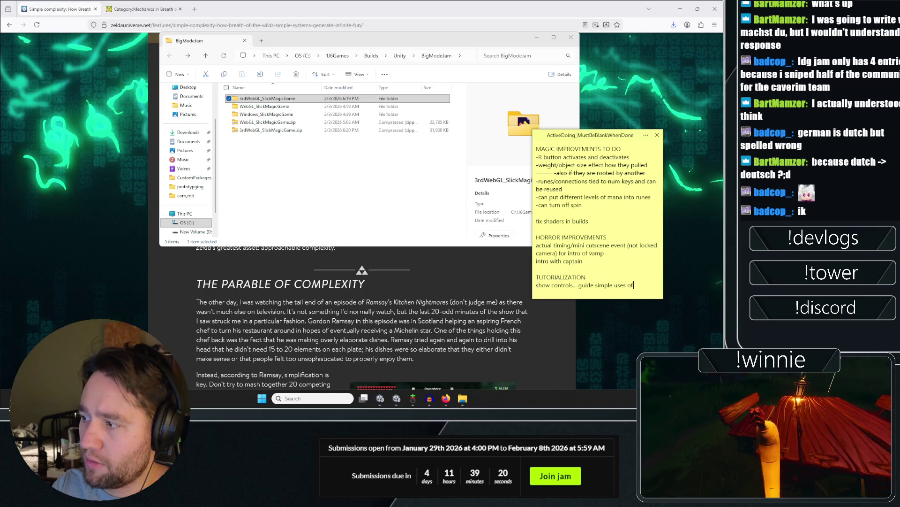
key("Return")
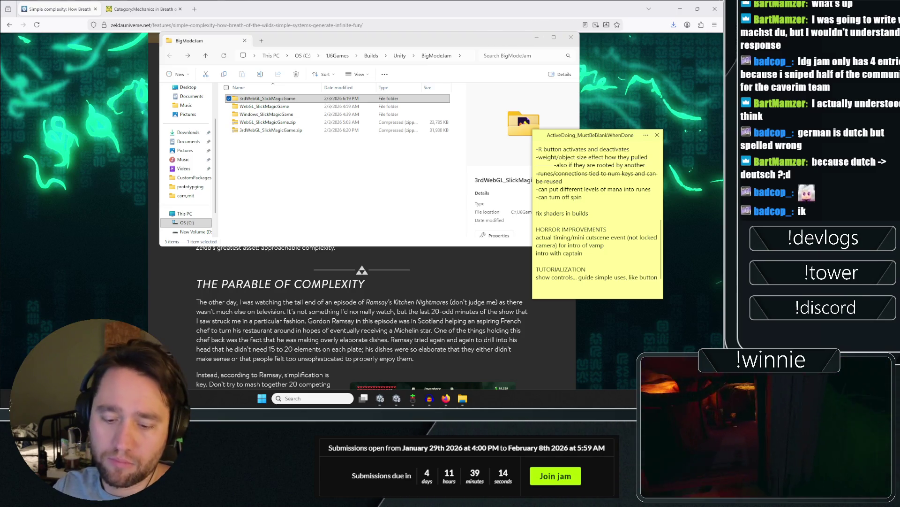
type("& lever")
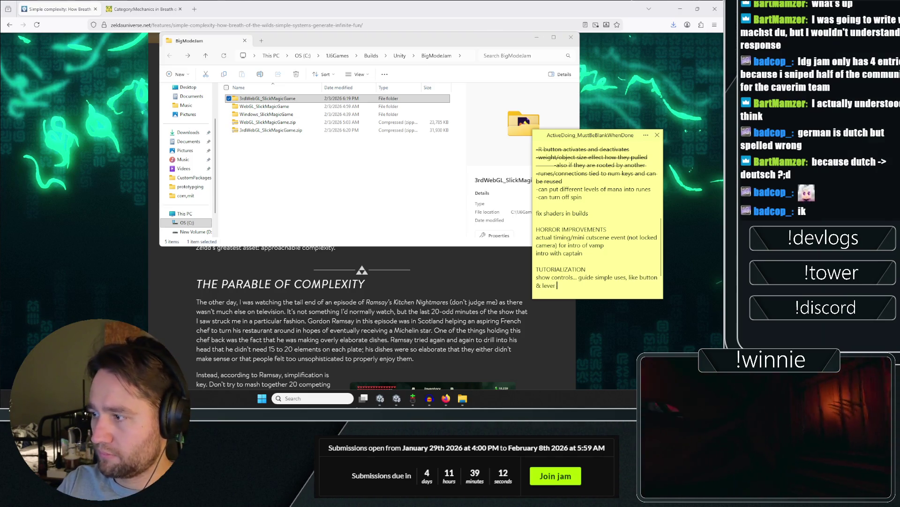
left_click(390, 220)
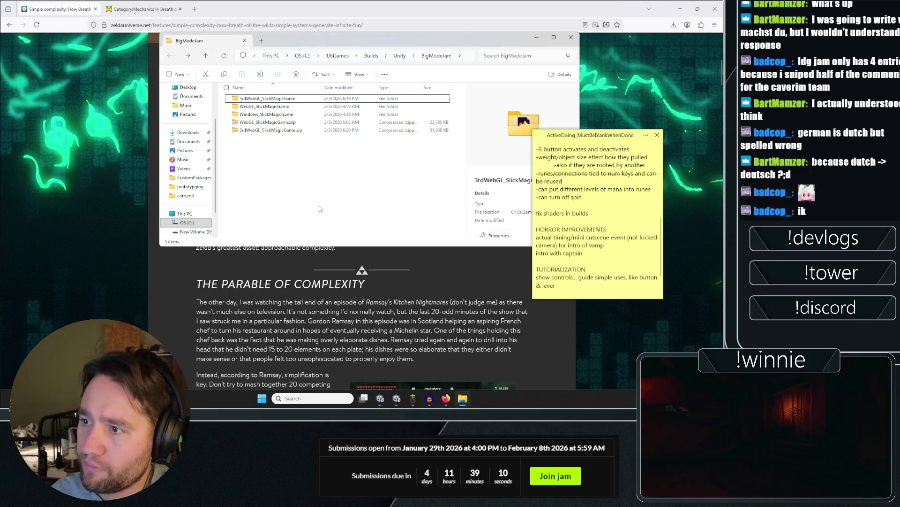
In the SlickBigModeGame project, expand BOAT and BoatGameplay and frame the Player near the boat's hull.
mouse_move(399, 401)
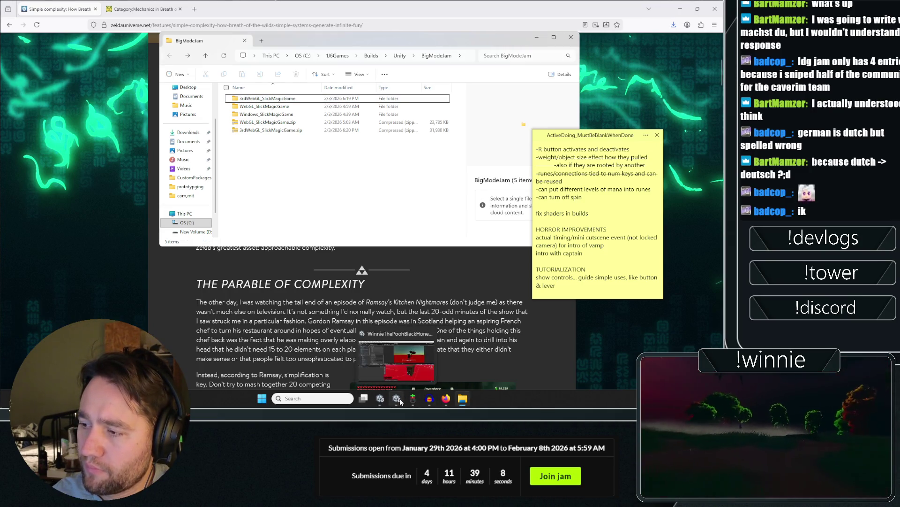
left_click(380, 398)
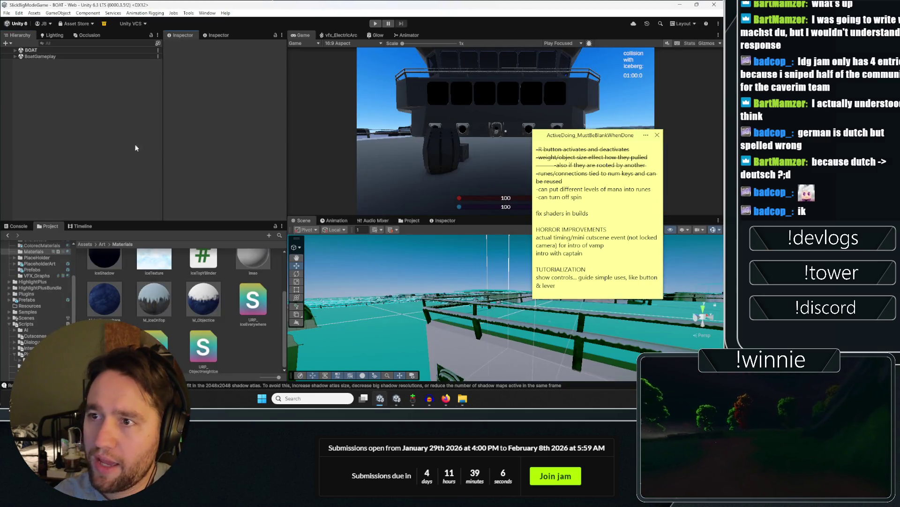
left_click(513, 125)
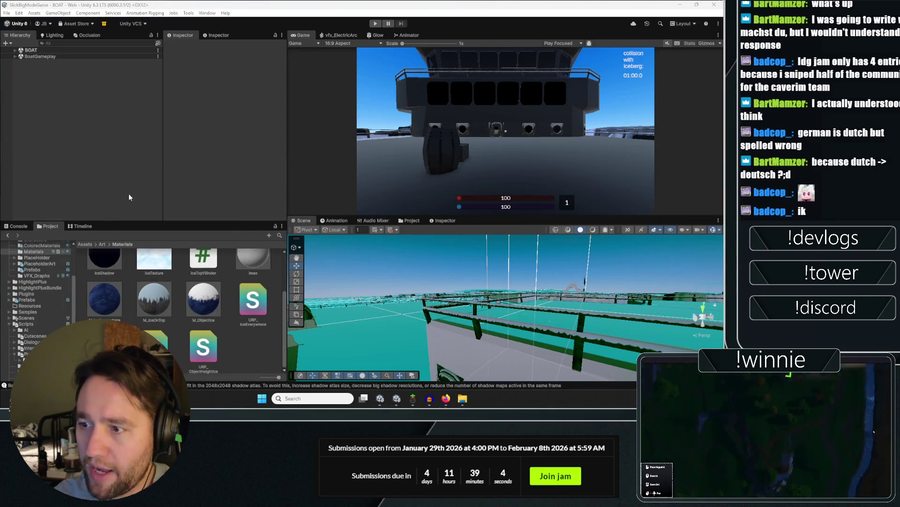
mouse_move(563, 300)
left_mouse_down()
mouse_move(589, 299)
mouse_move(15, 278)
mouse_move(115, 295)
mouse_move(248, 97)
mouse_move(43, 54)
left_mouse_up()
left_click(15, 50)
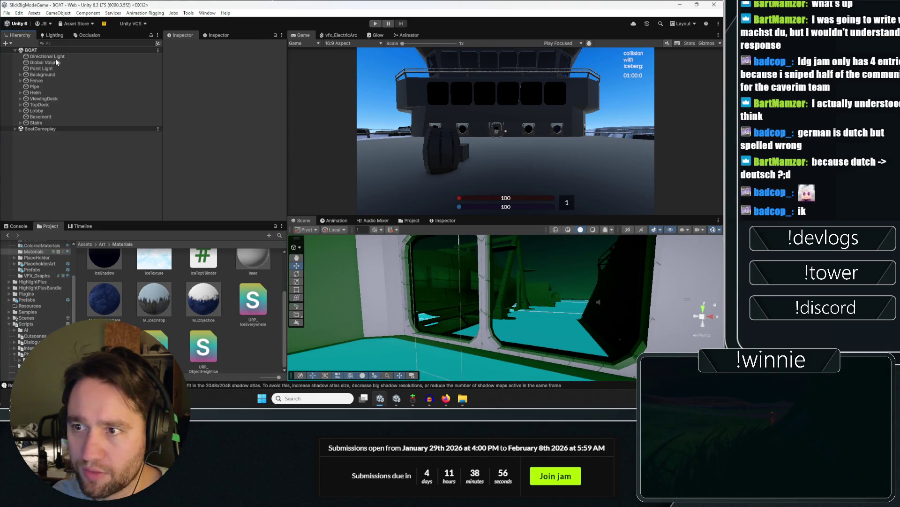
left_click(16, 129)
double_click(36, 165)
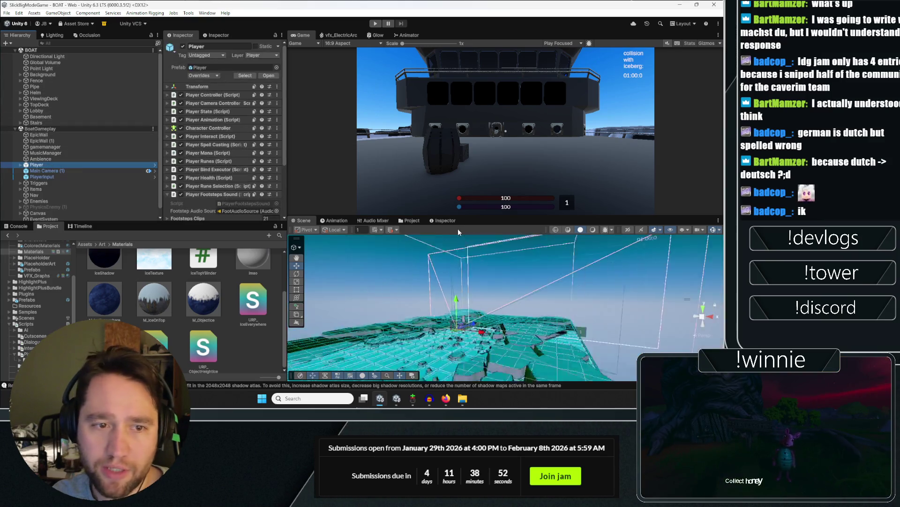
mouse_move(494, 322)
left_mouse_down()
mouse_move(536, 301)
mouse_move(467, 259)
mouse_move(516, 253)
left_mouse_up()
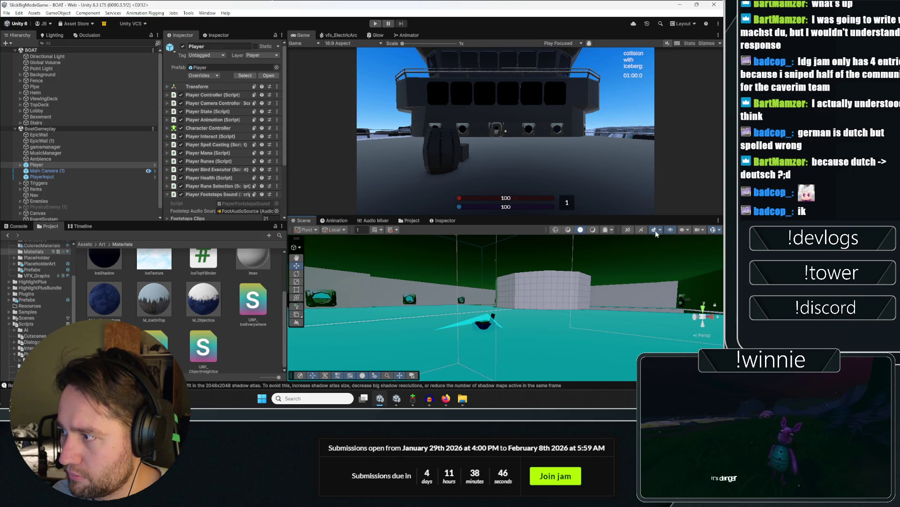
left_click(655, 230)
left_click(654, 230)
Duplicate EpicLever, rotate the copy around its vertical axis beside the original, and start Play mode.
left_click(485, 322)
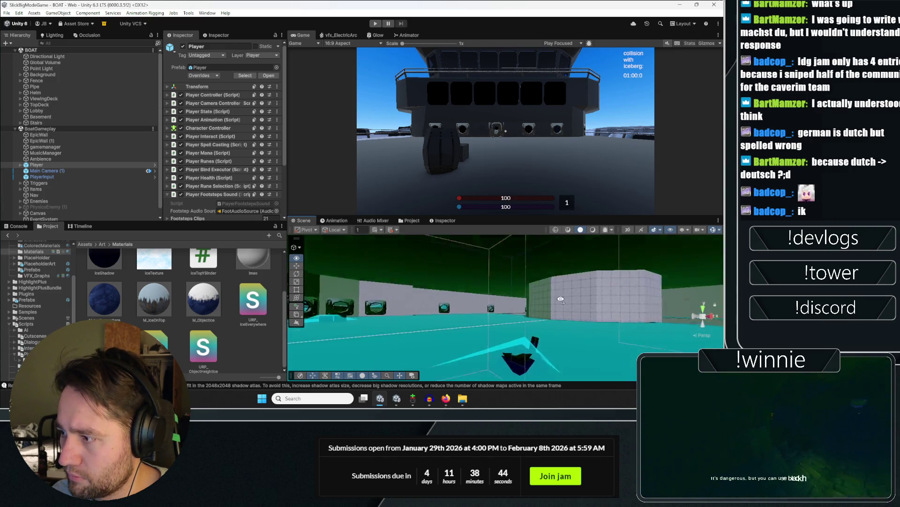
key("f")
left_click(45, 201)
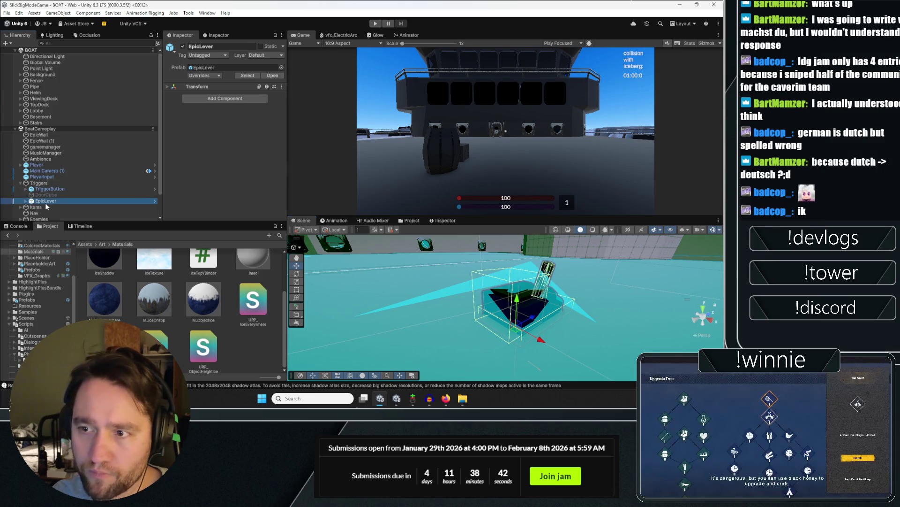
key("ctrl+d")
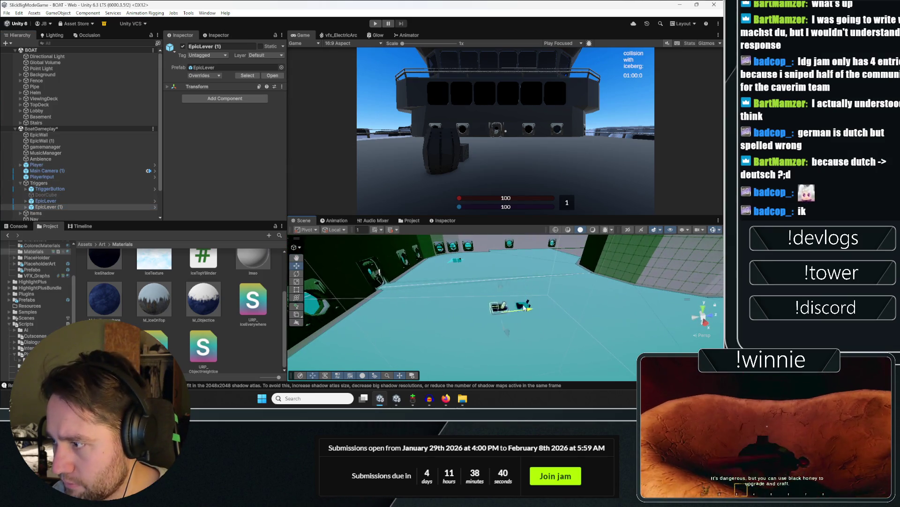
key("f")
key("e")
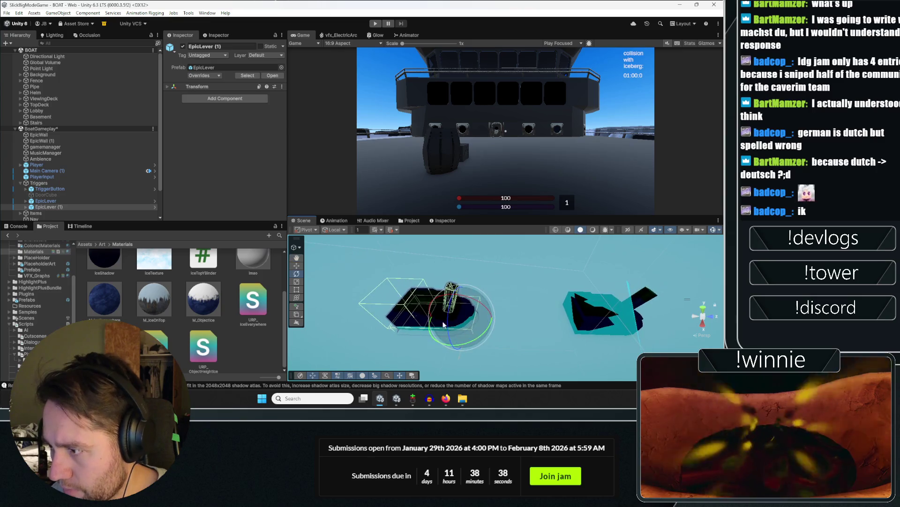
left_click_drag(473, 345, 305, 352)
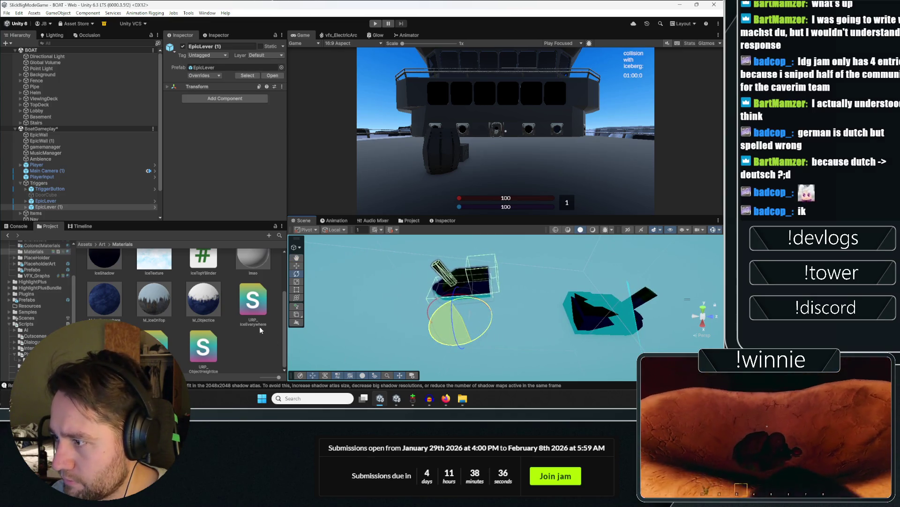
mouse_move(469, 304)
left_mouse_down()
mouse_move(544, 263)
mouse_move(502, 261)
left_mouse_up()
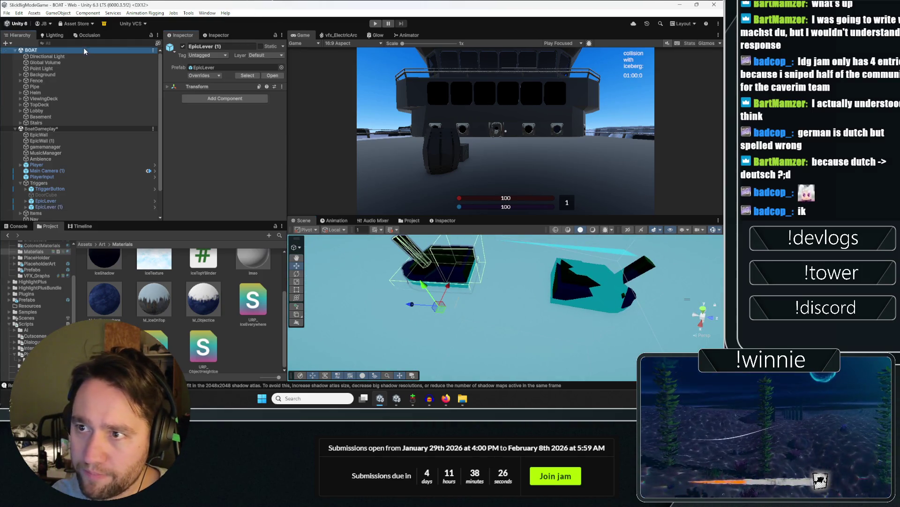
left_click(375, 23)
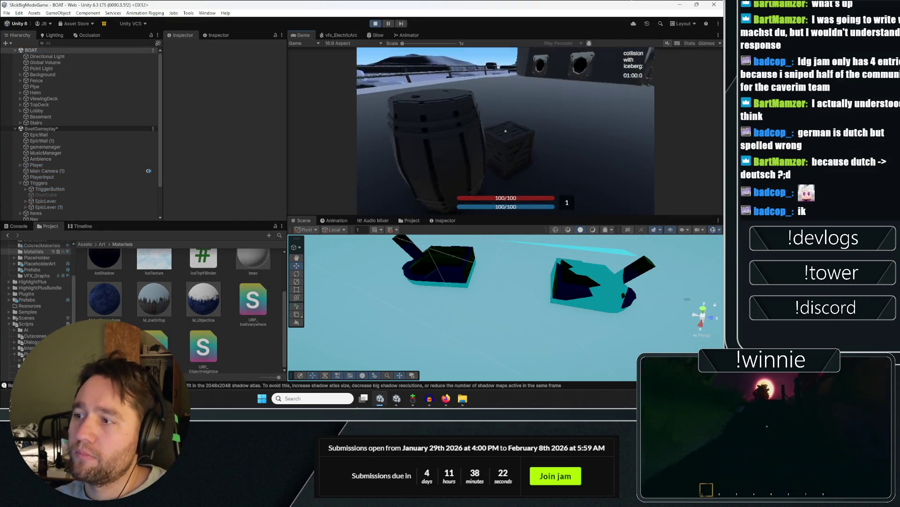
Zap the ice chunk with the electric arc, then activate the first floor lever.
key("w")
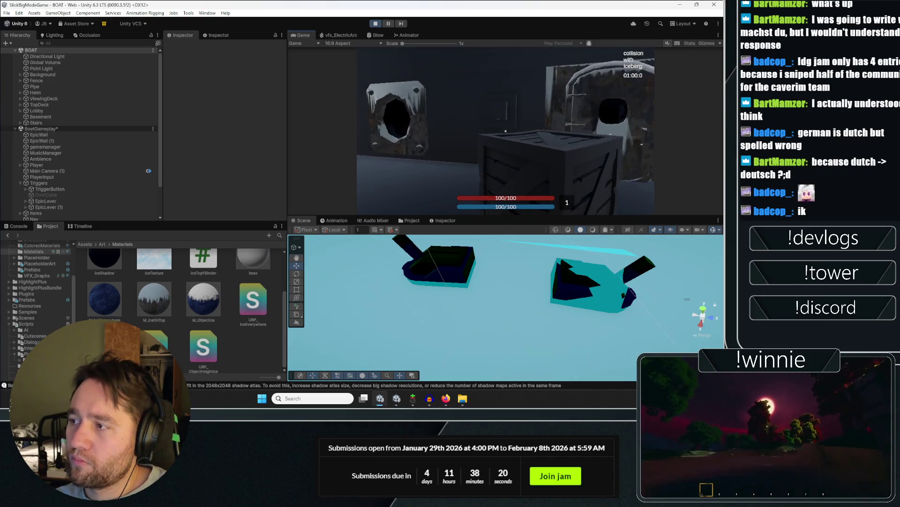
key("w")
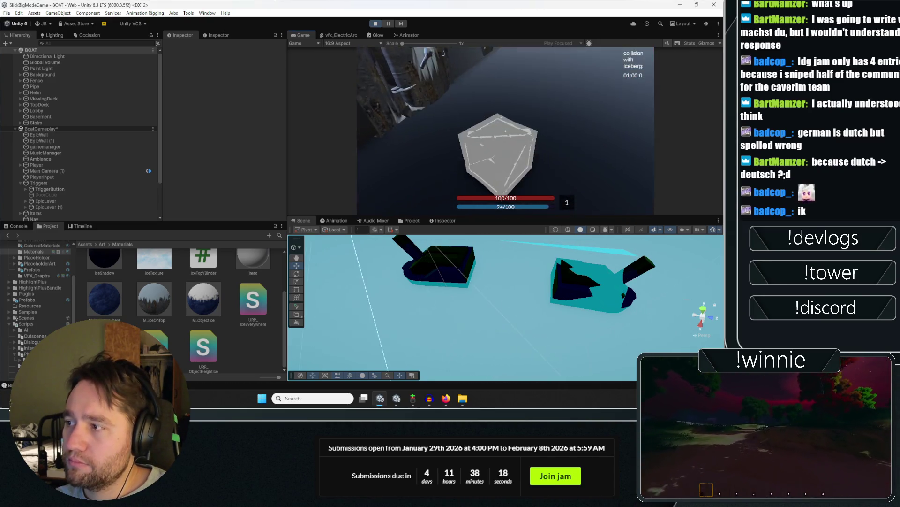
key("e")
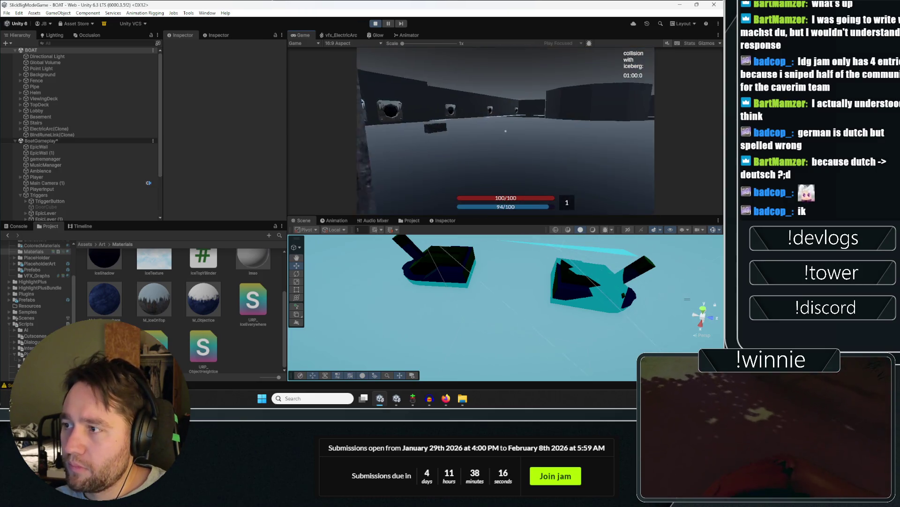
key("w")
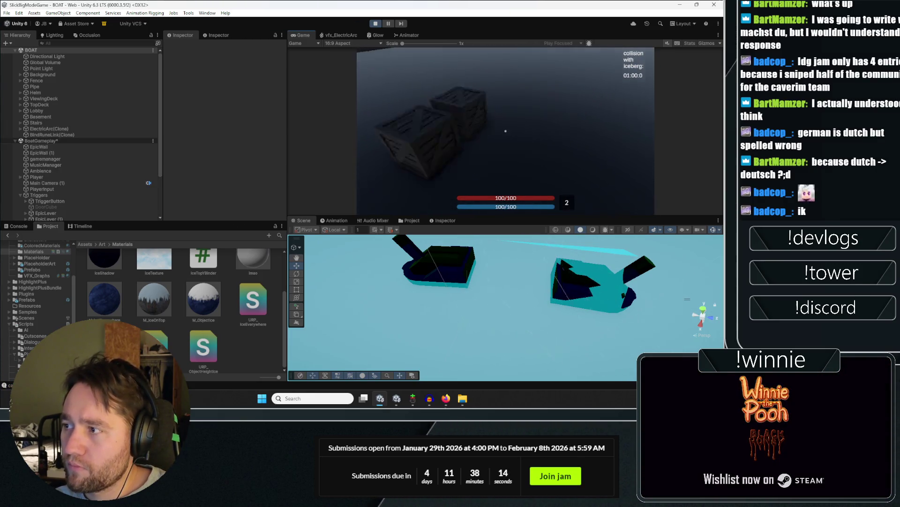
key("a")
key("w")
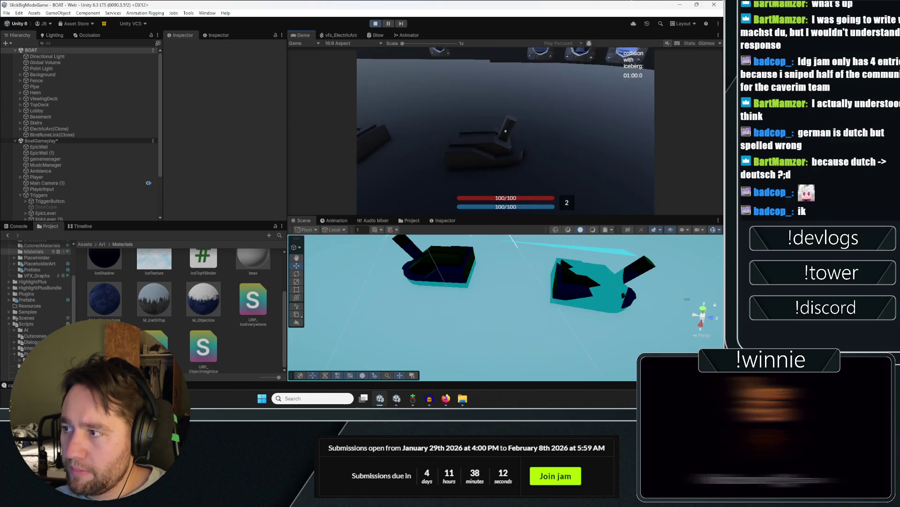
key("e")
key("s")
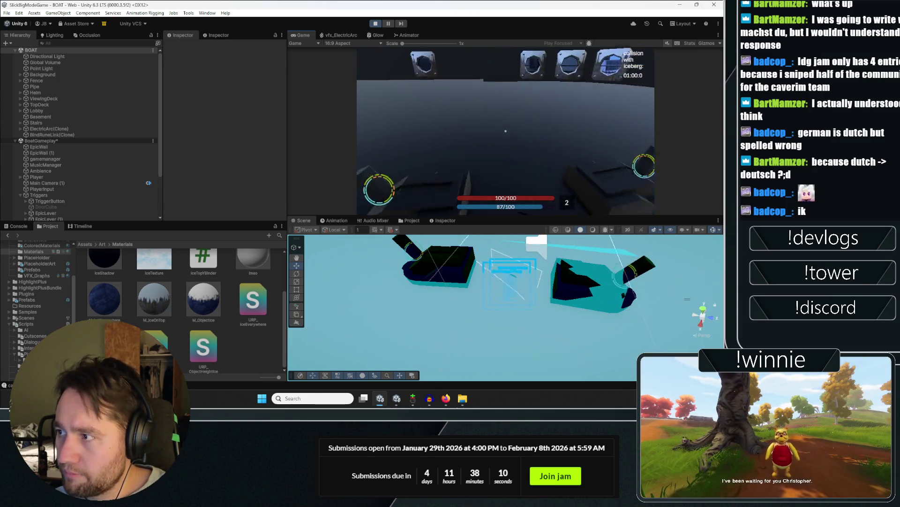
key("s")
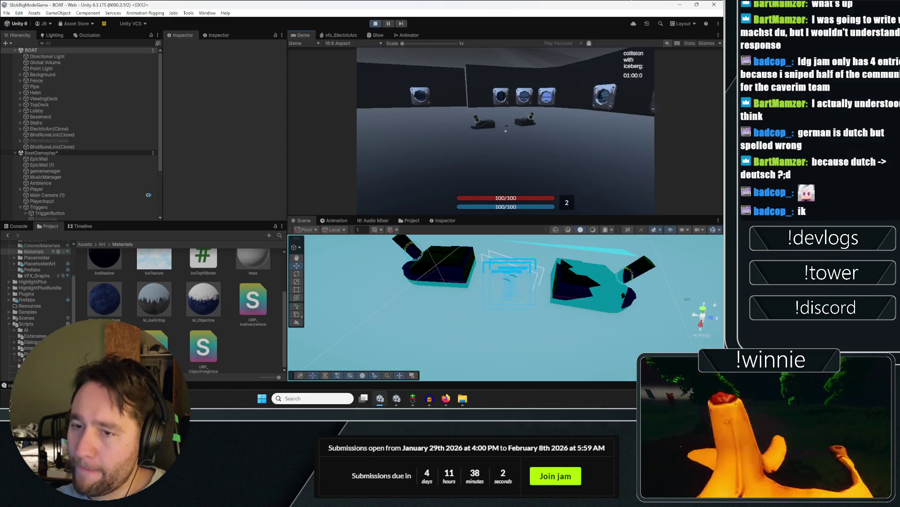
Work the second lever and move the player to the ringed crate between the levers.
key("w")
key("s")
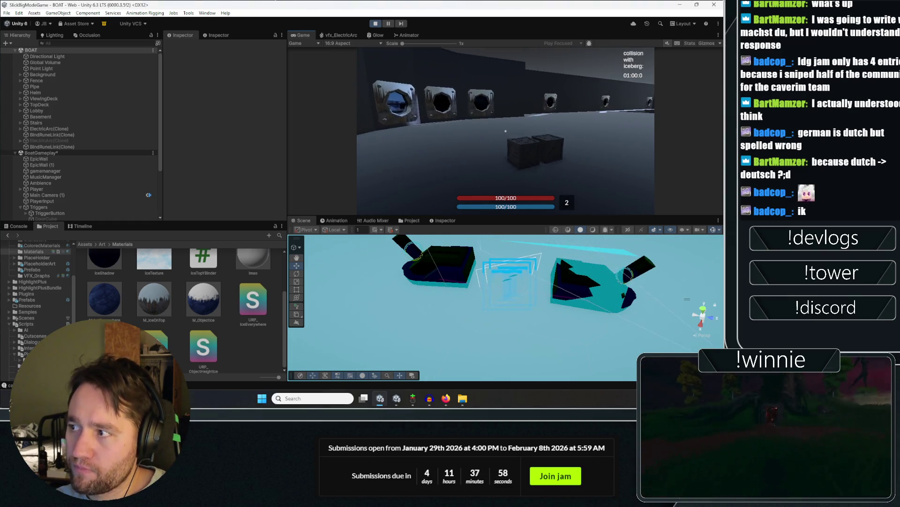
key("w")
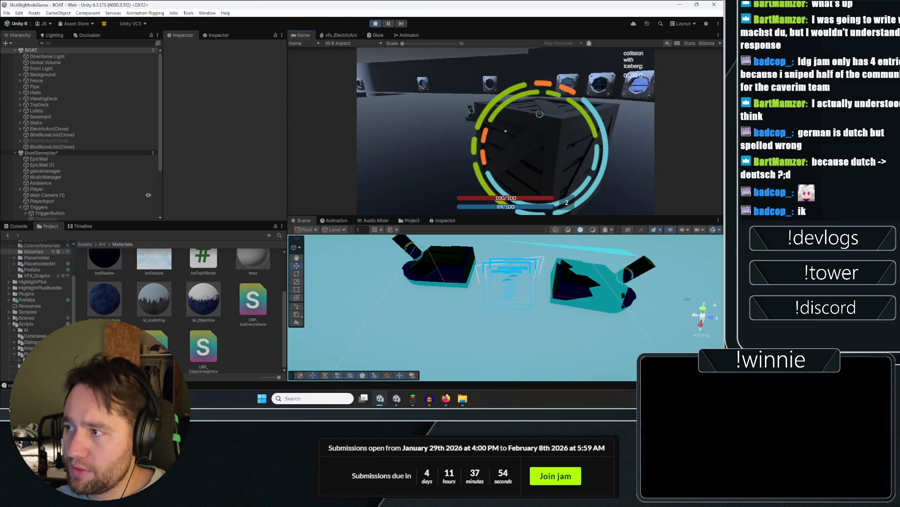
key("w")
key("s")
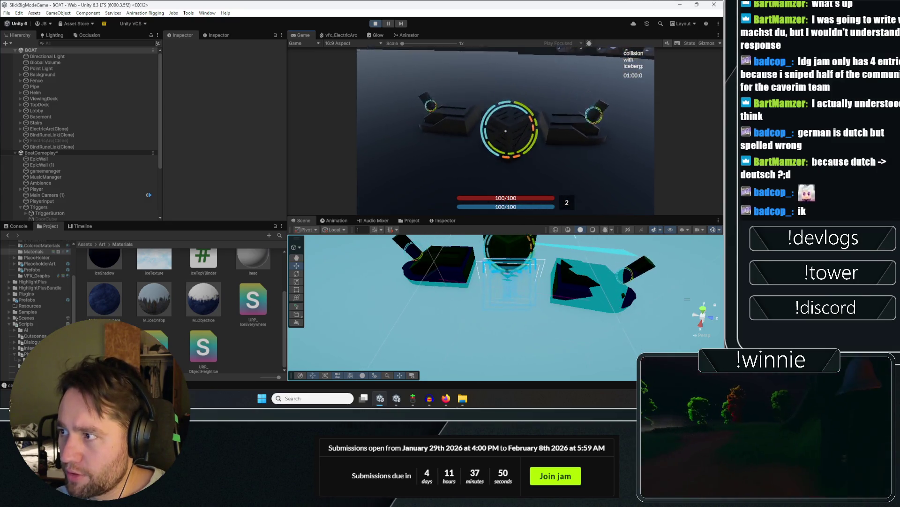
key("w")
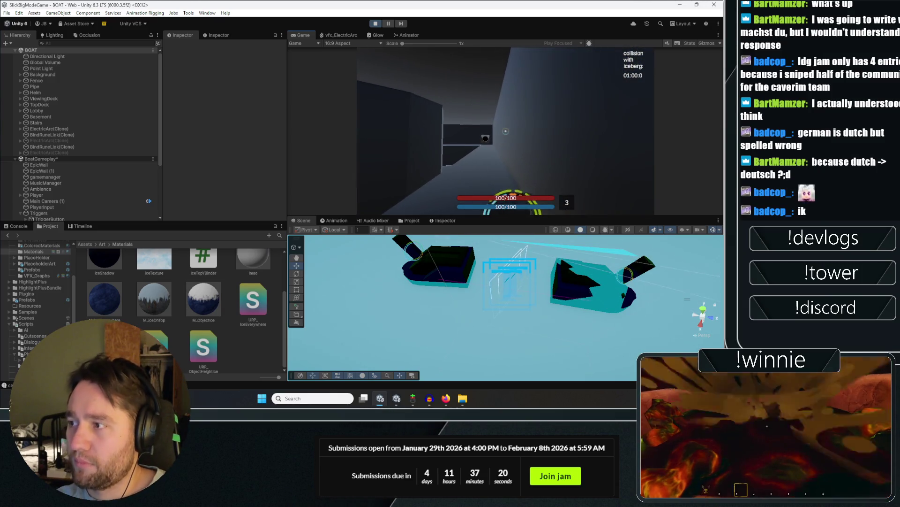
Stop Play mode, select the BoatGameplay scene, and return to Firefox.
key("ctrl+p")
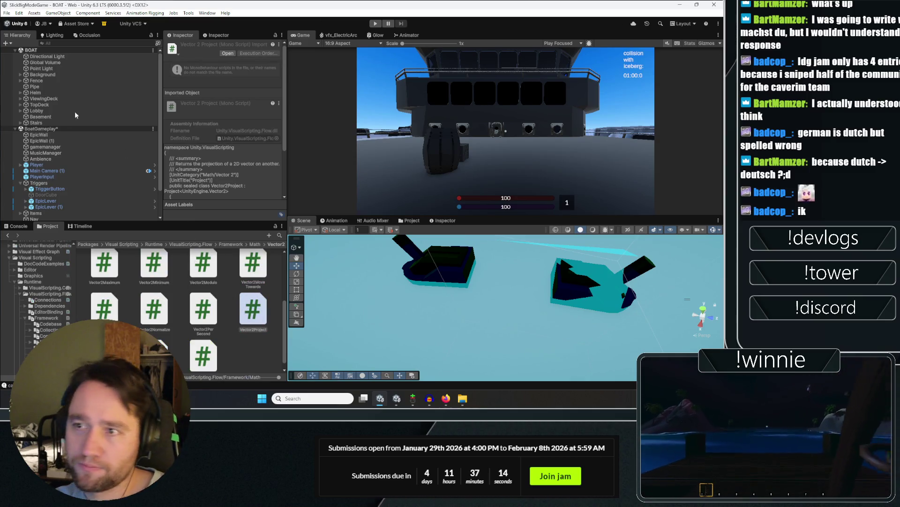
left_click(67, 129)
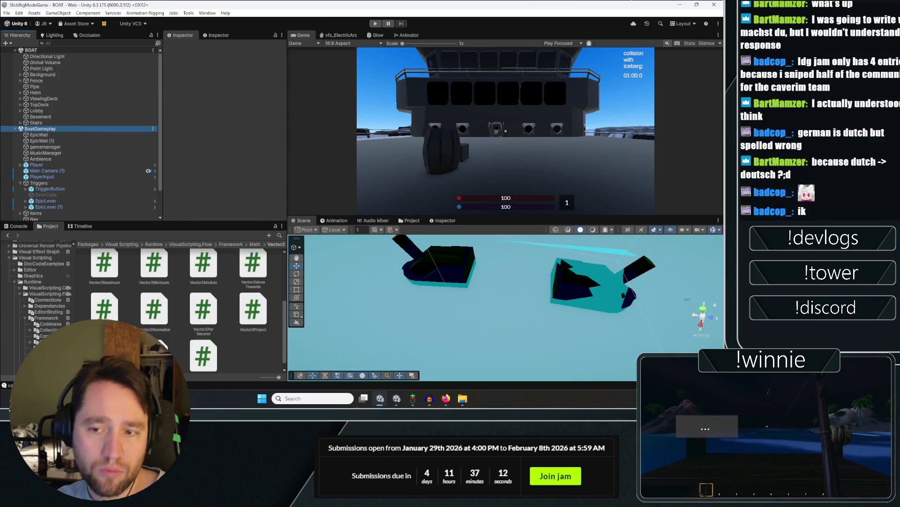
key("alt+Tab")
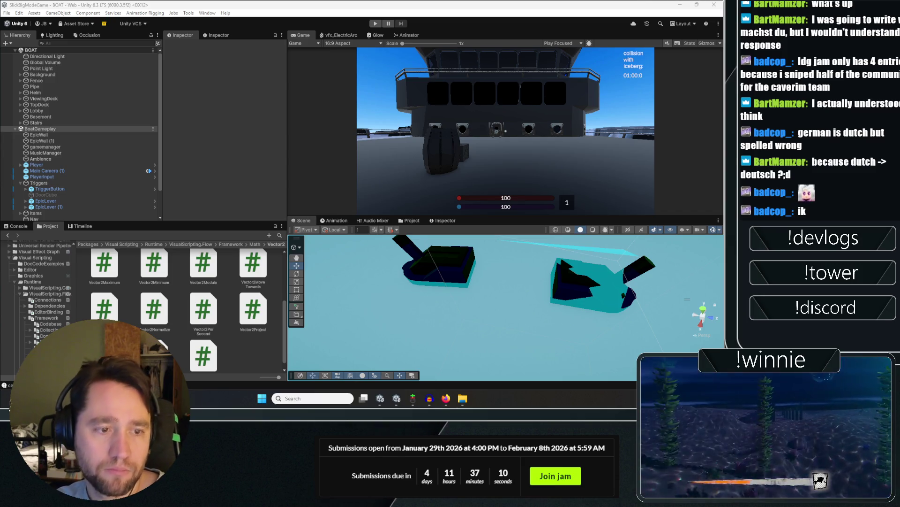
left_click(448, 398)
left_click(463, 399)
left_click(41, 155)
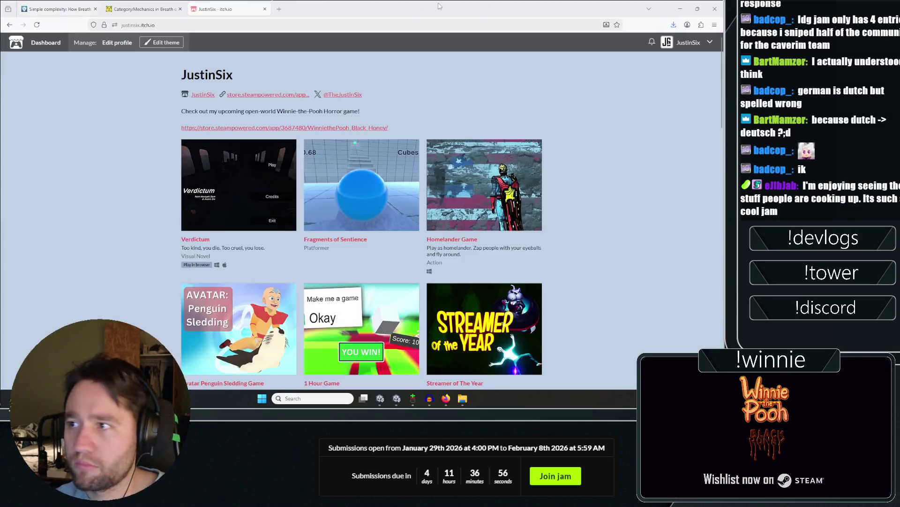
From the itch.io creator profile, upload 3rdWebGL_SlickMagicGame.zip to Slick Magic Game.
left_click(686, 43)
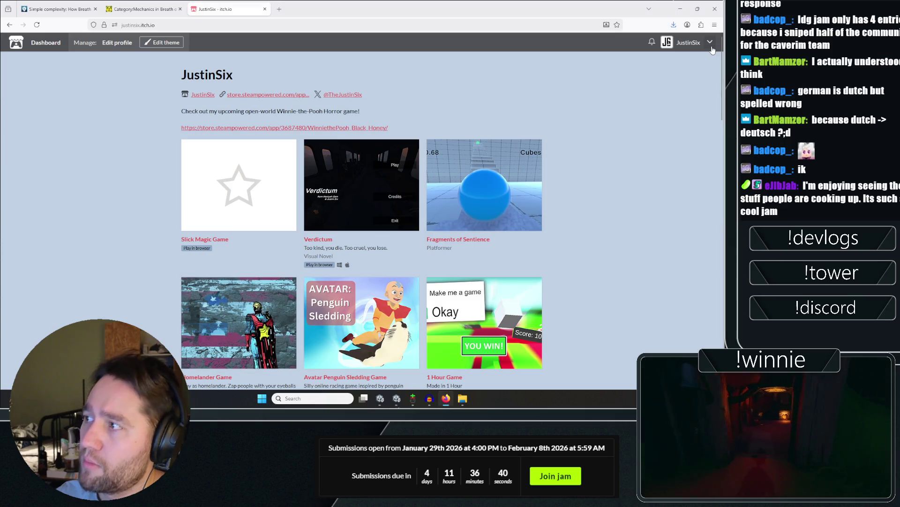
left_click(711, 45)
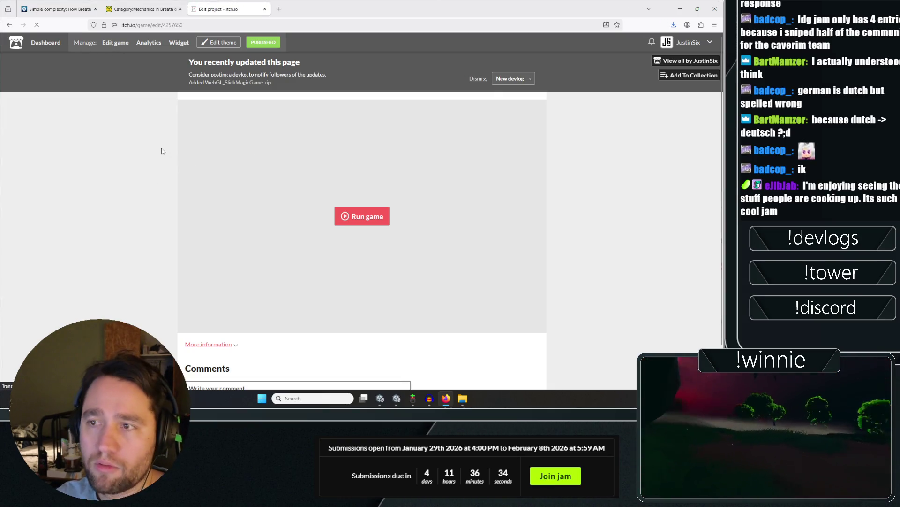
scroll(143, 185, "down", 10)
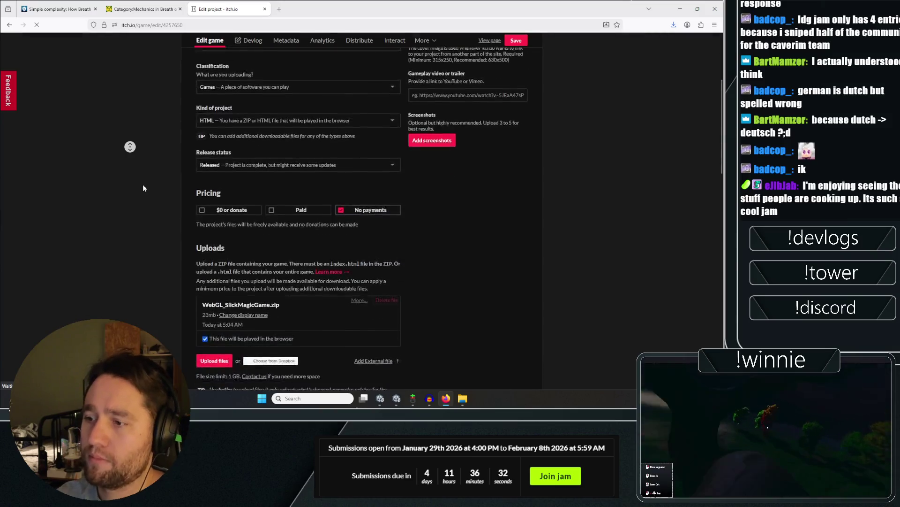
scroll(155, 168, "up", 2)
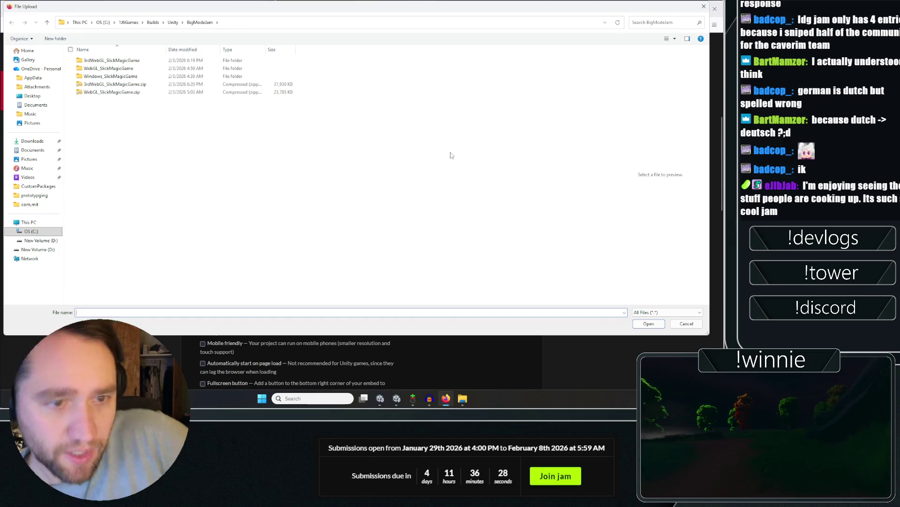
double_click(168, 85)
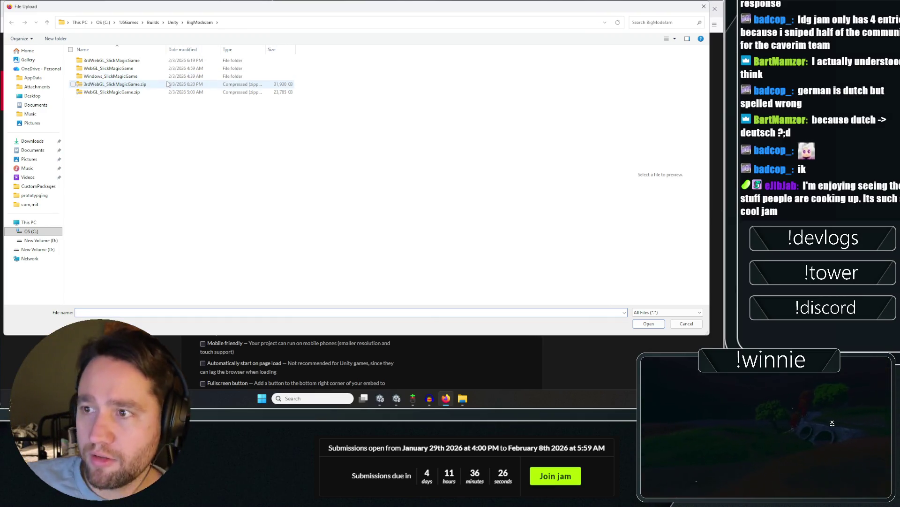
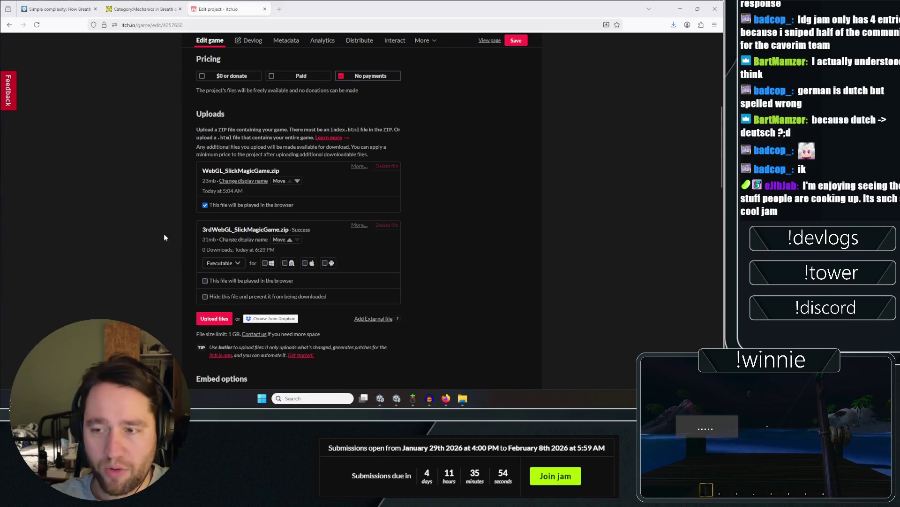
Set 3rdWebGL_SlickMagicGame.zip to play in the browser, hide the old WebGL upload, and save.
left_click(251, 280)
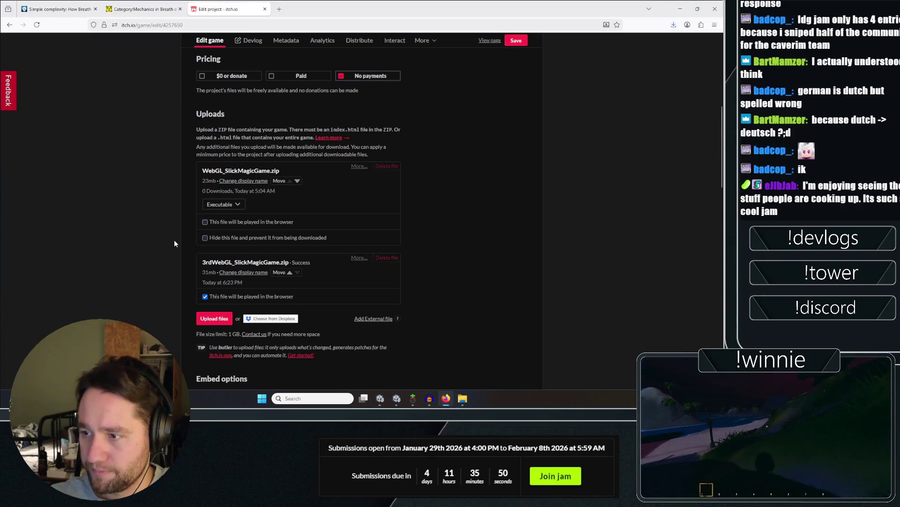
left_click(236, 238)
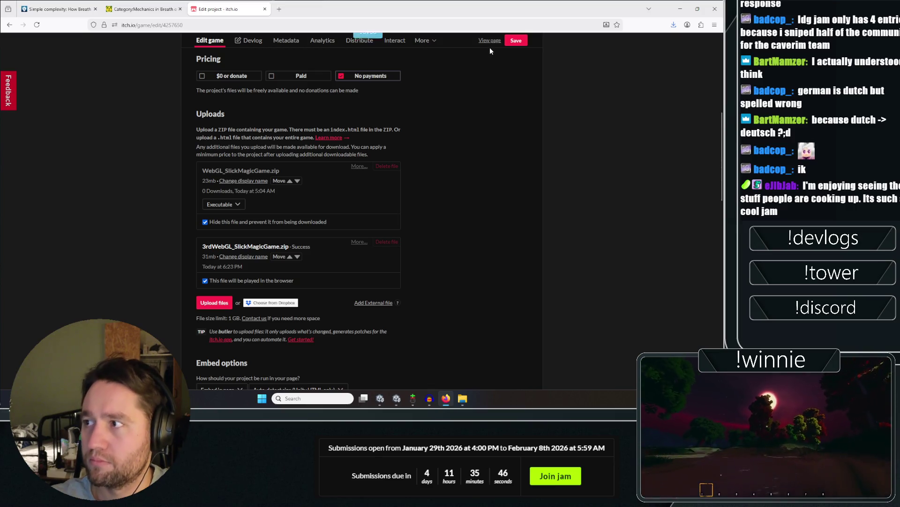
left_click(253, 25)
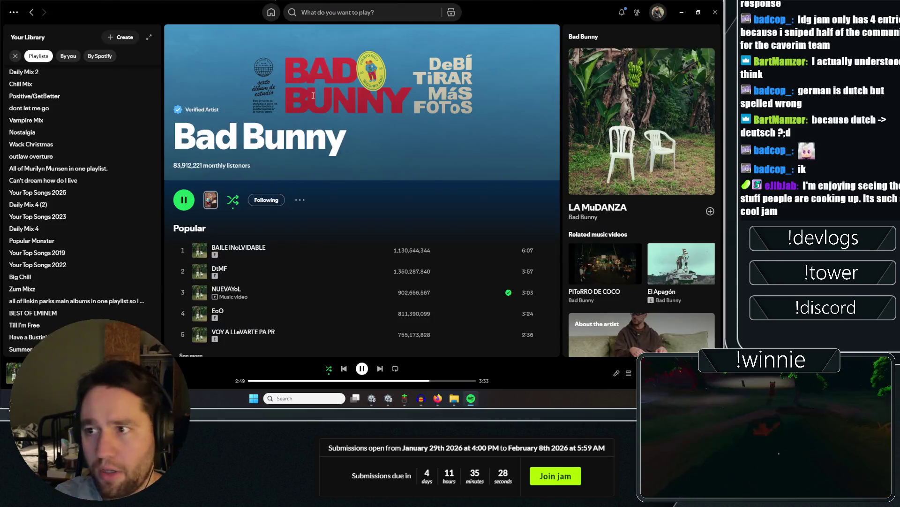
Open the Pop playlist from Your Library in Spotify.
scroll(71, 117, "up", 3)
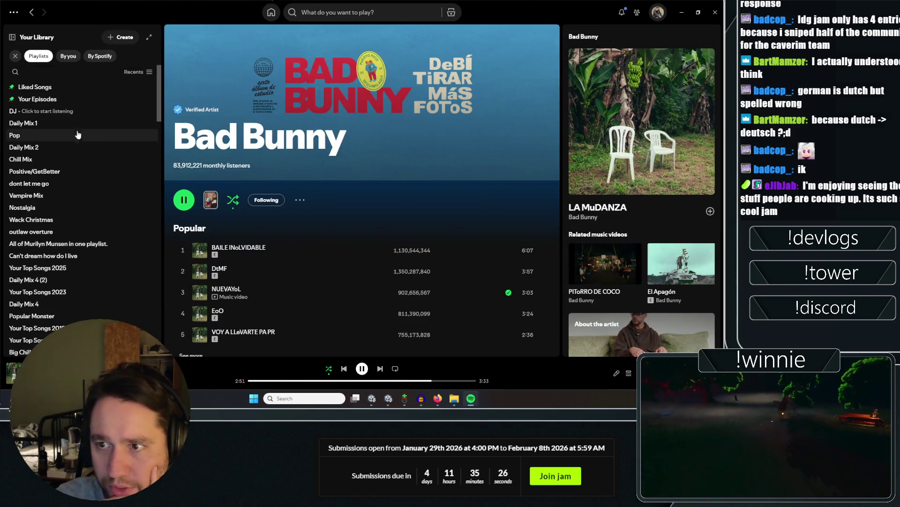
scroll(84, 125, "down", 8)
scroll(85, 133, "up", 5)
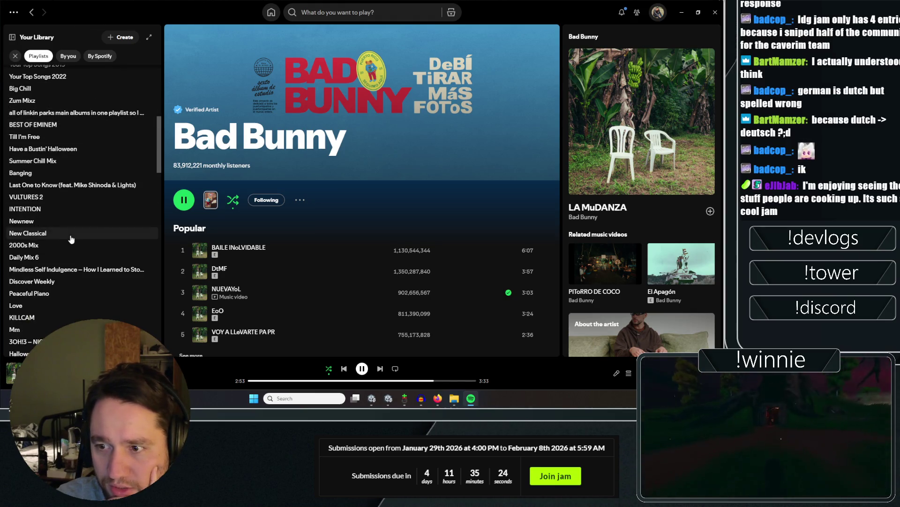
left_click(51, 136)
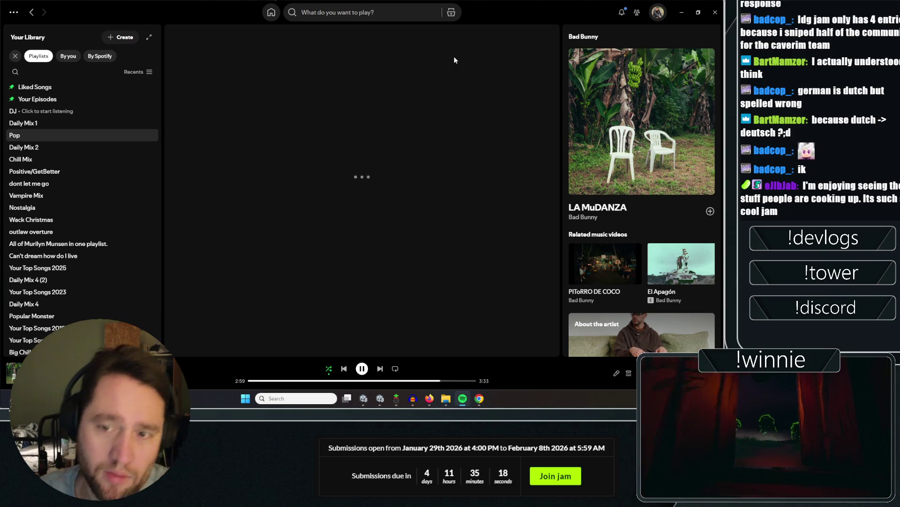
Load the Slick Magic Game itch.io page in a new browser tab, then close the browser windows.
left_click(480, 398)
type("justinsix.itch.io/slick-magic-game")
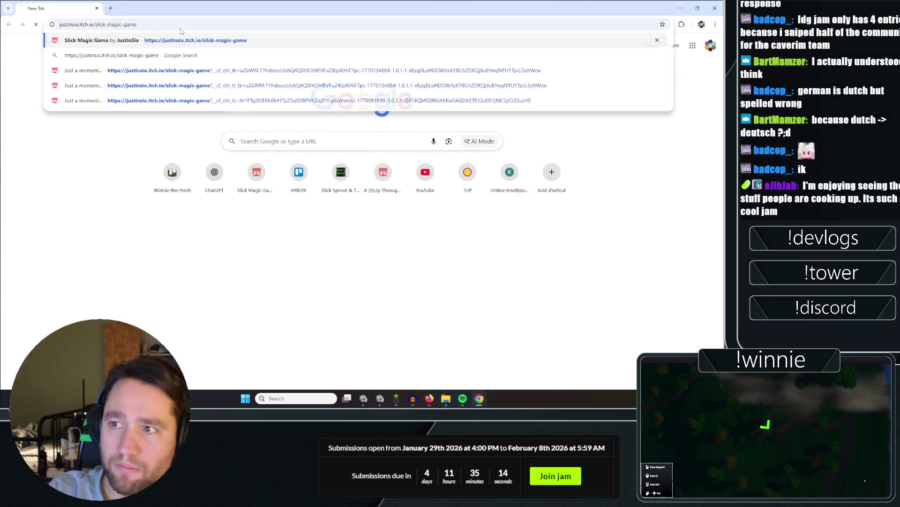
key("Return")
key("ctrl+w")
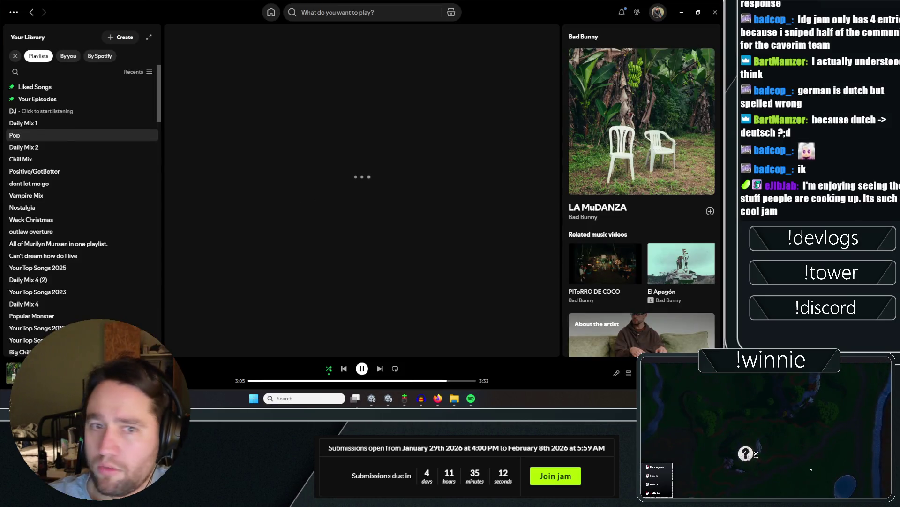
left_click(443, 398)
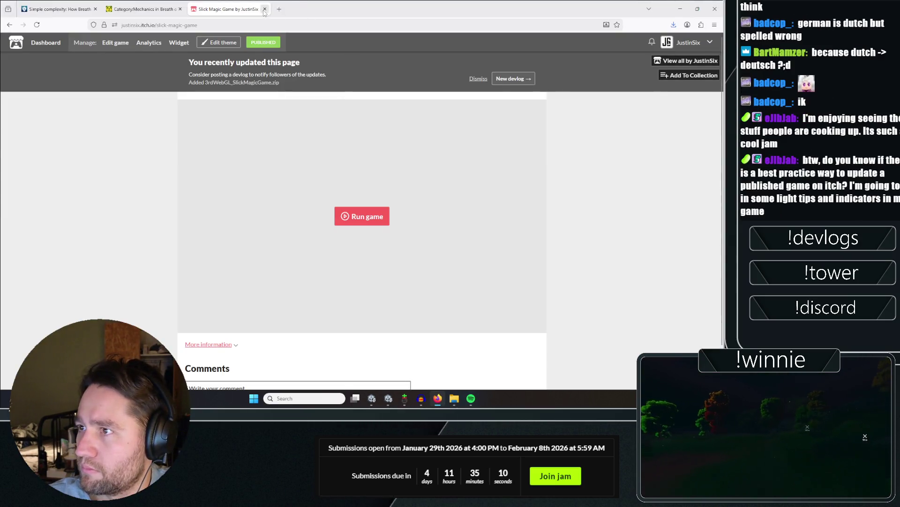
left_click(265, 9)
key("alt+F4")
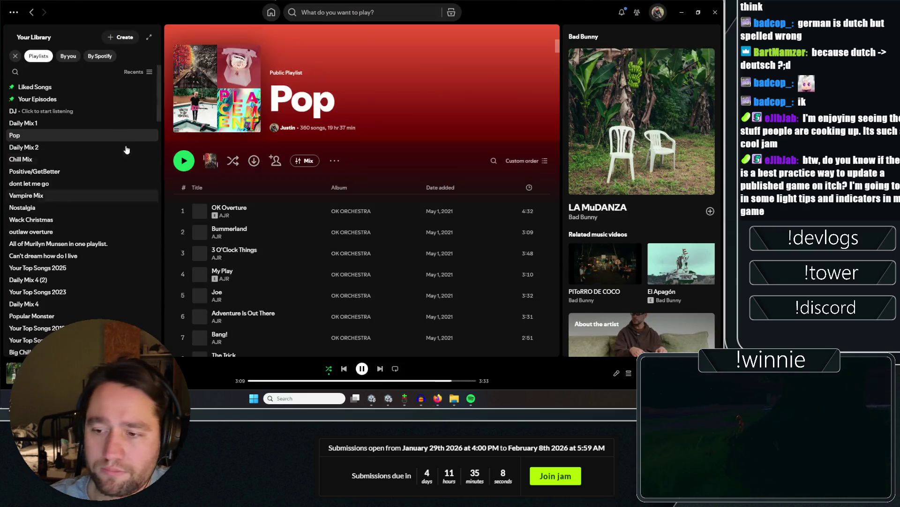
Scroll the playlist, open the Kali Uchis artist page, and switch to the Unity editor.
scroll(273, 193, "down", 15)
scroll(369, 194, "down", 20)
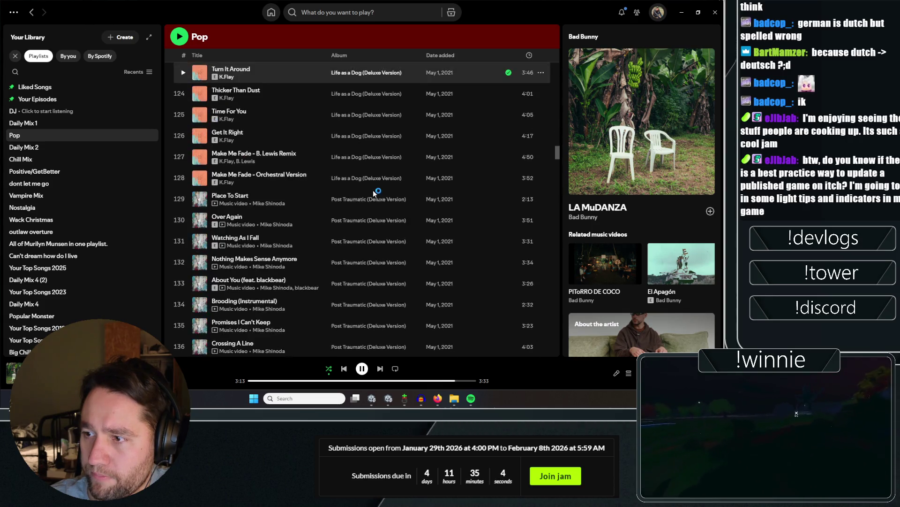
left_click(370, 179)
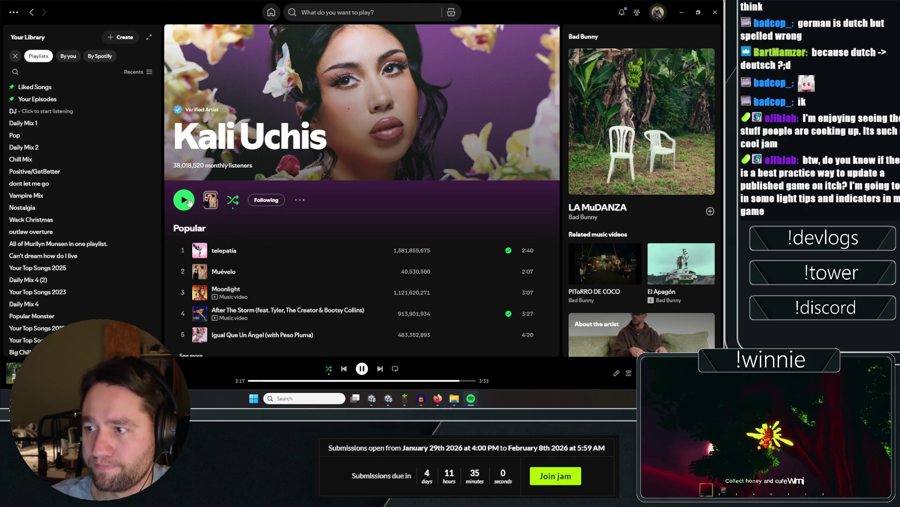
key("alt+Tab")
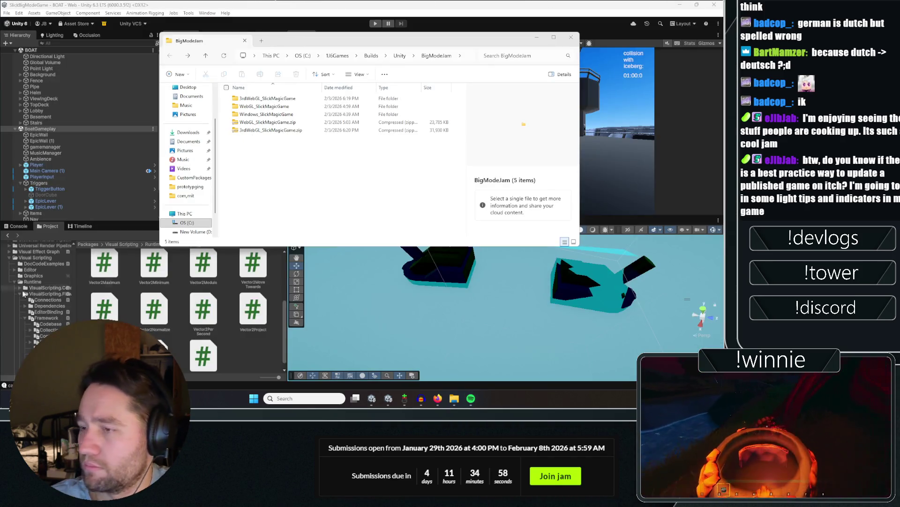
Reload the Slick Magic Game page in the browser and confirm the form resubmission.
key("alt+Tab")
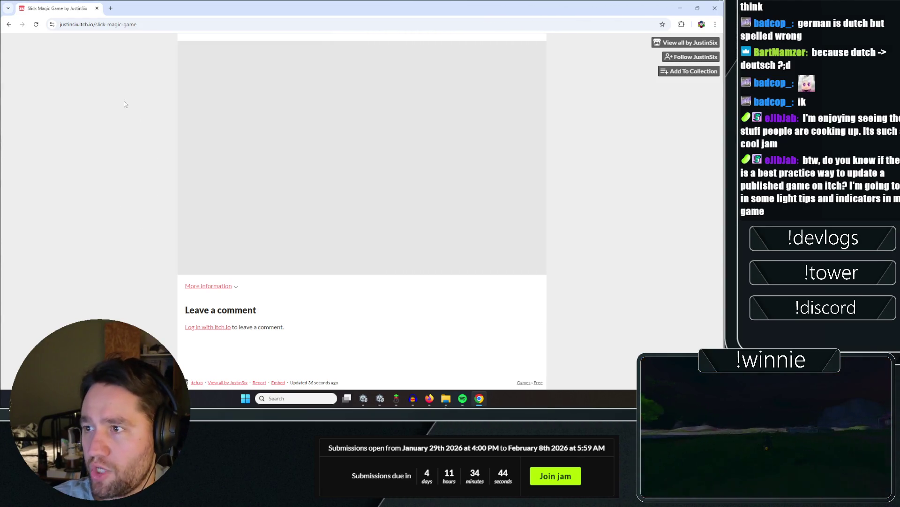
key("ctrl+w")
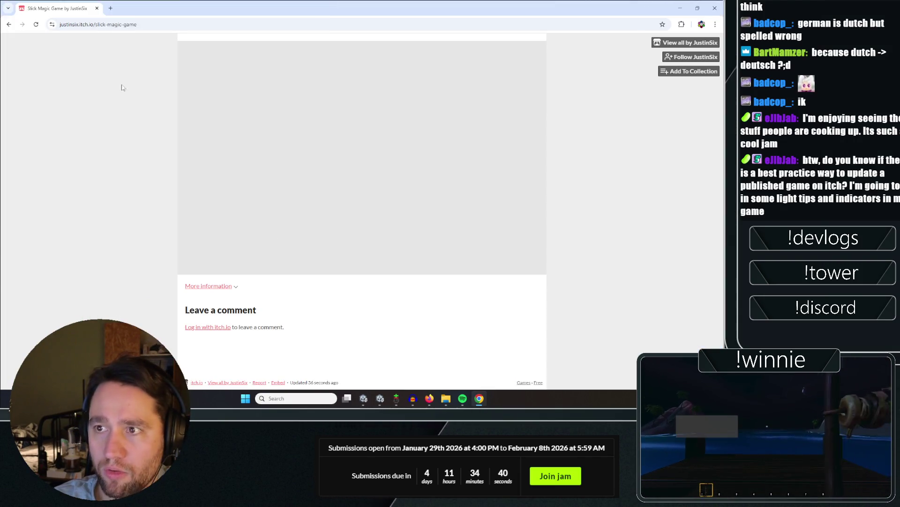
key("F5")
left_click(383, 85)
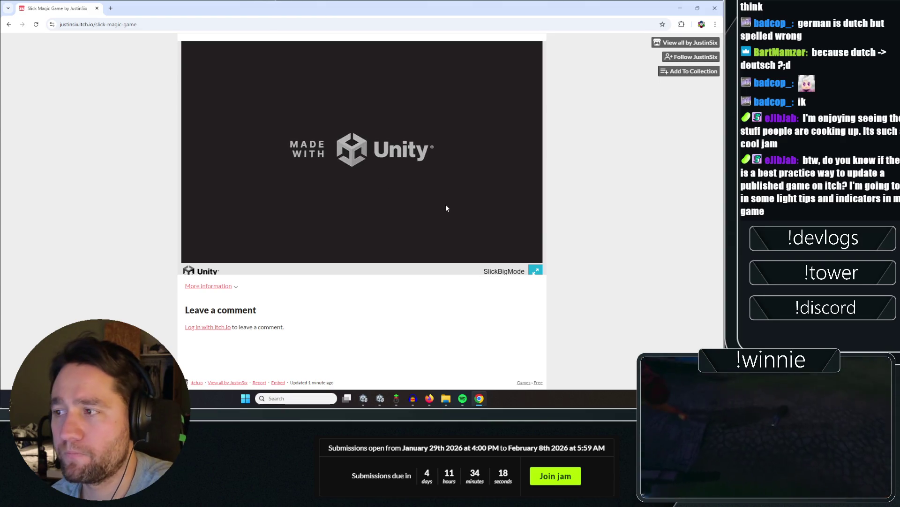
Show the embedded game fullscreen once it reaches its title menu.
left_click(535, 270)
key("Escape")
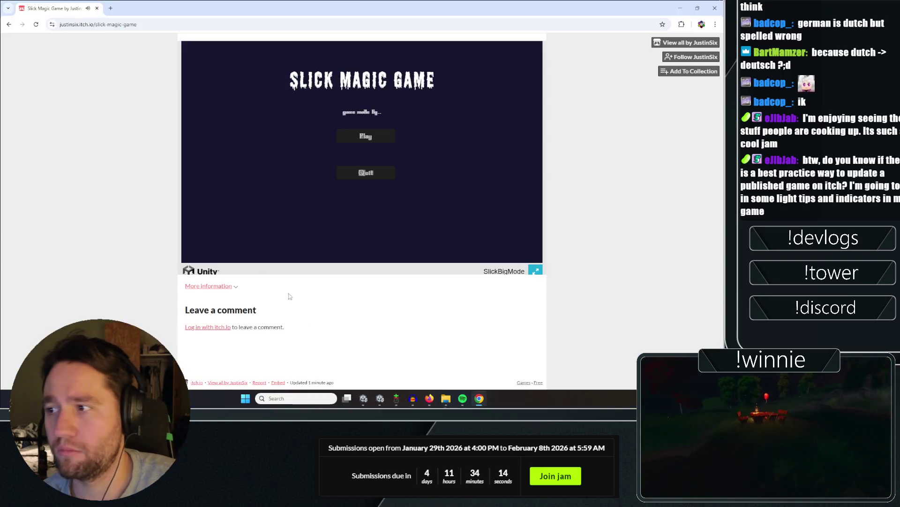
key("alt+Tab")
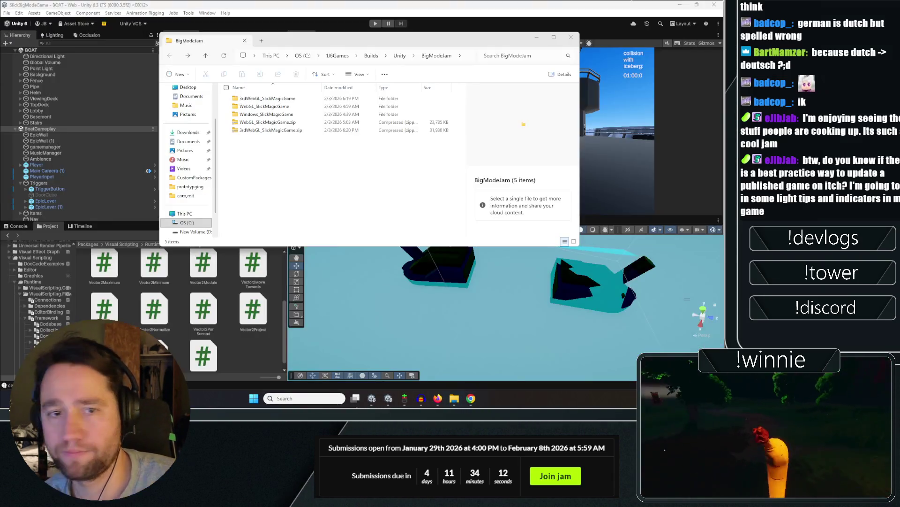
left_click(471, 399)
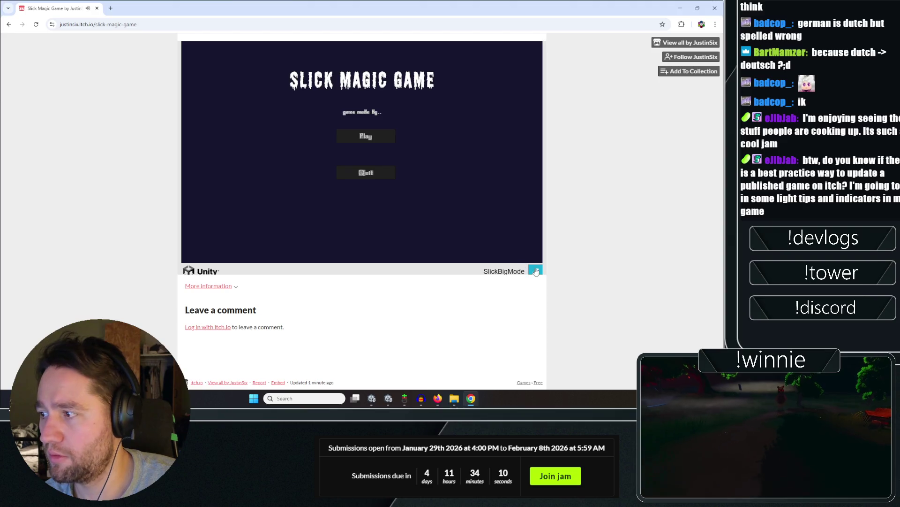
left_click(536, 271)
Start the game and look around the deck between the bridge and the magenta railing.
left_click(392, 174)
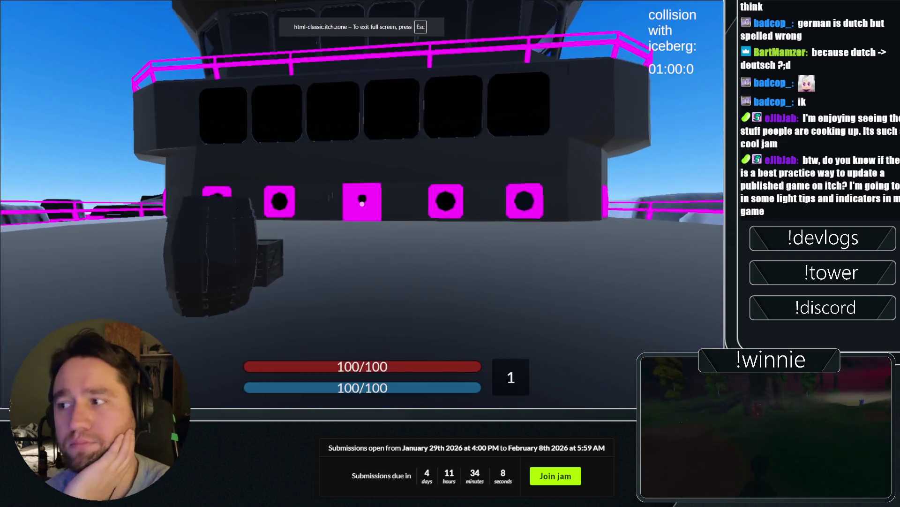
key("w")
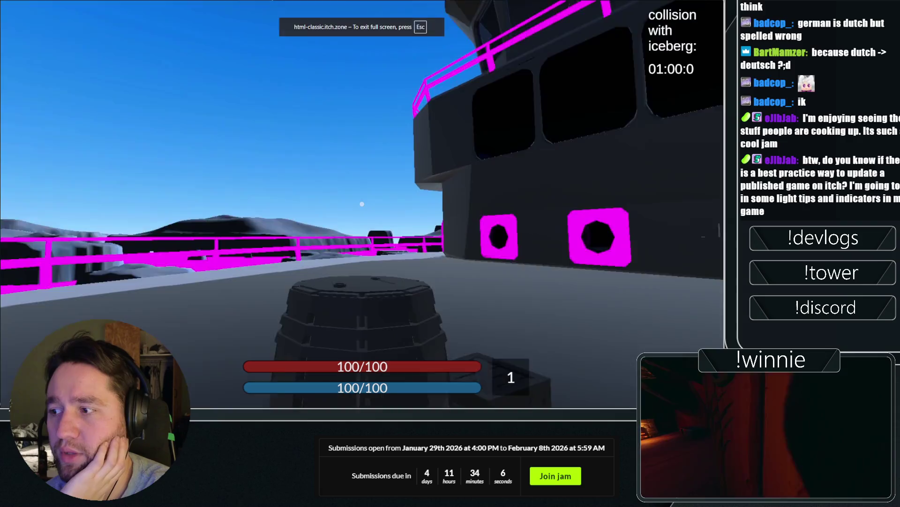
key("a")
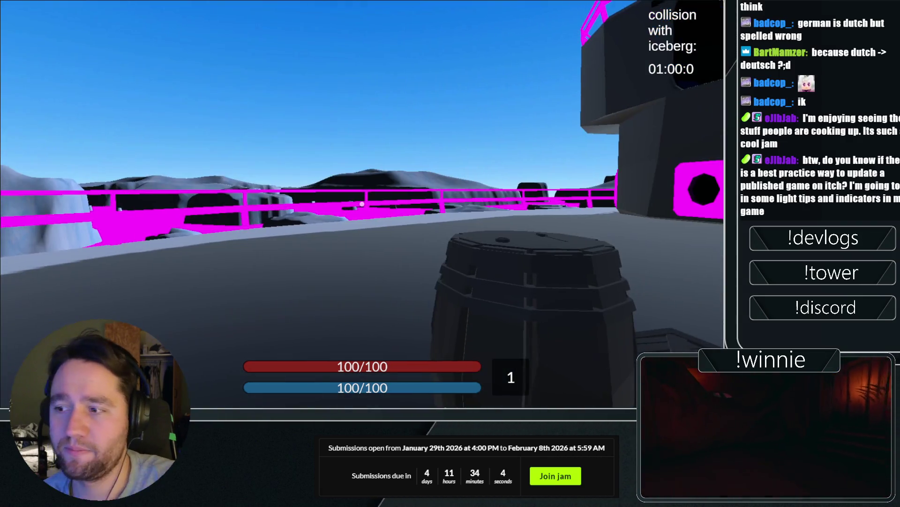
key("d")
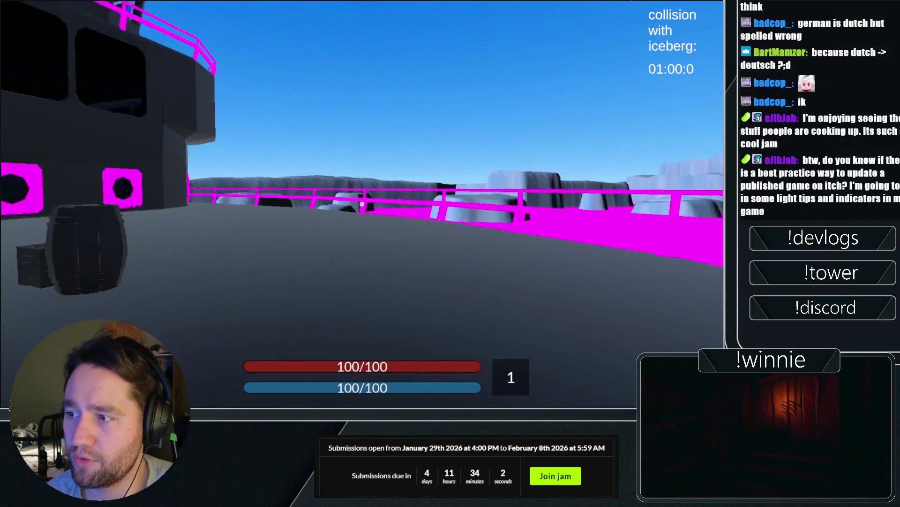
key("a")
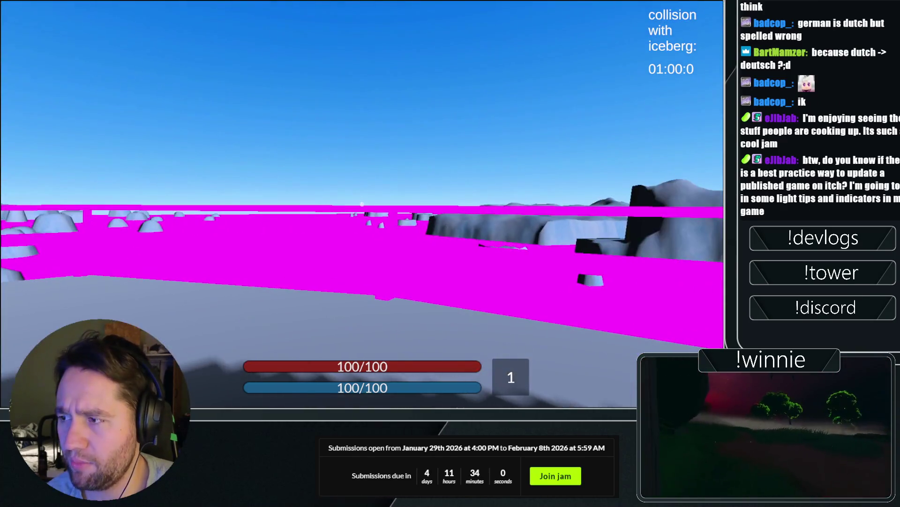
key("d")
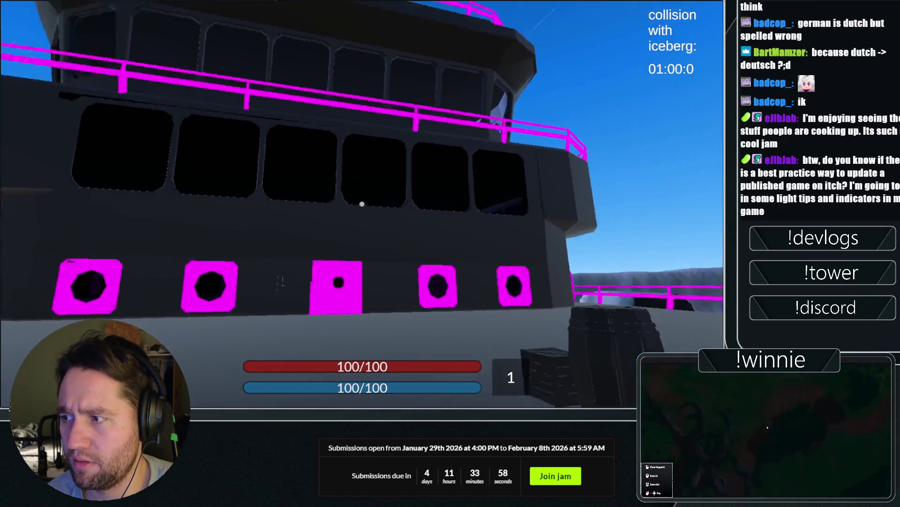
key("a")
key("d")
key("a")
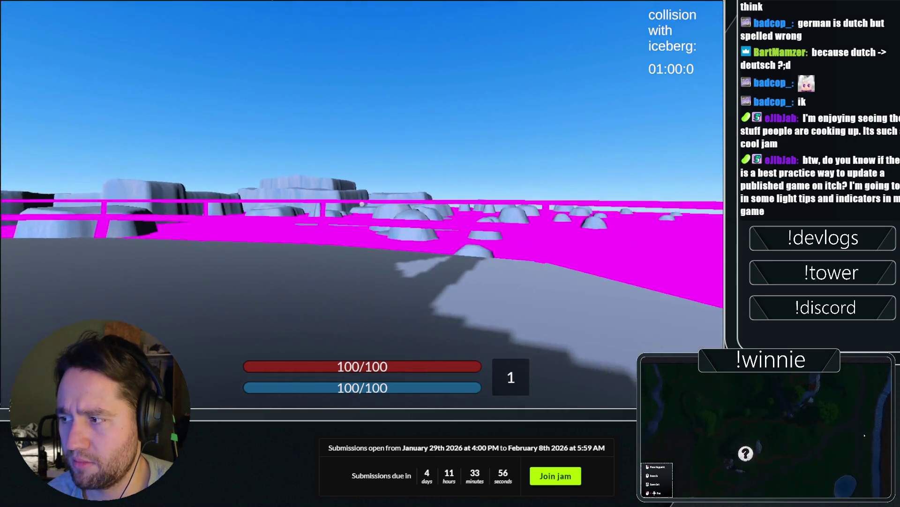
key("d")
key("a")
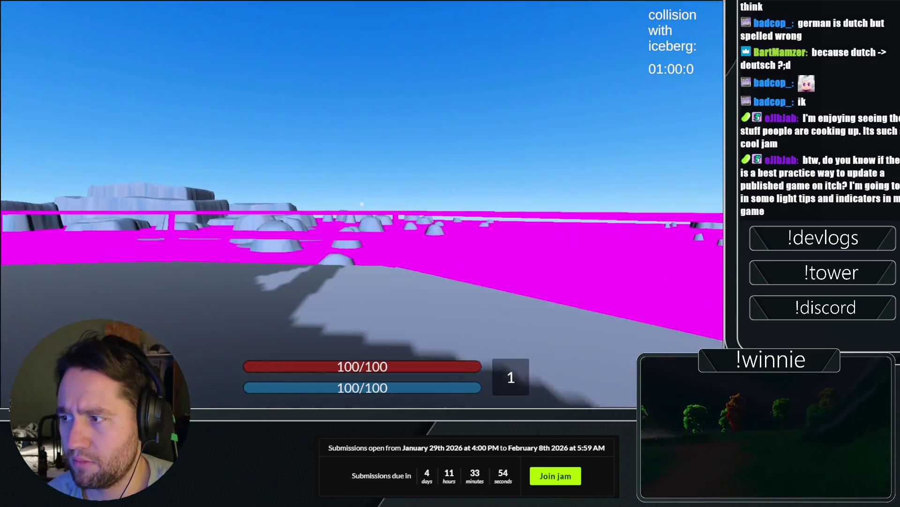
key("a")
key("d")
key("a")
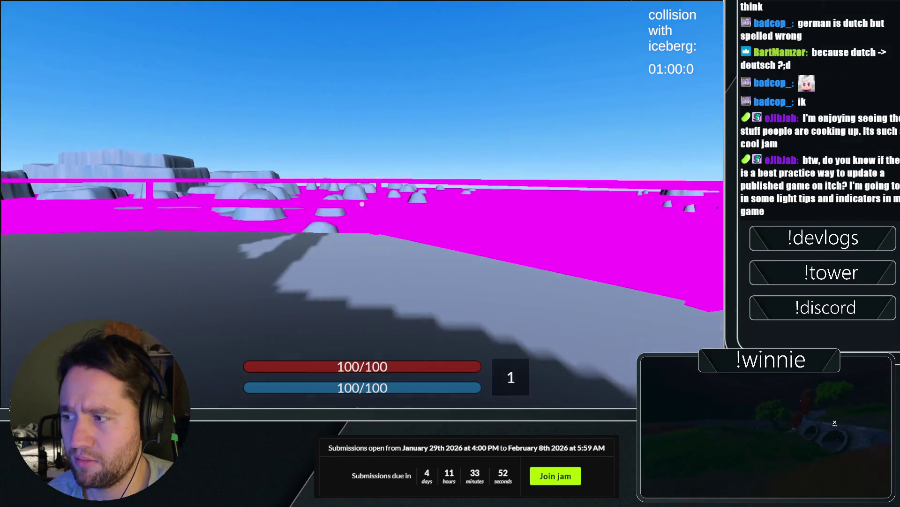
key("d")
key("a")
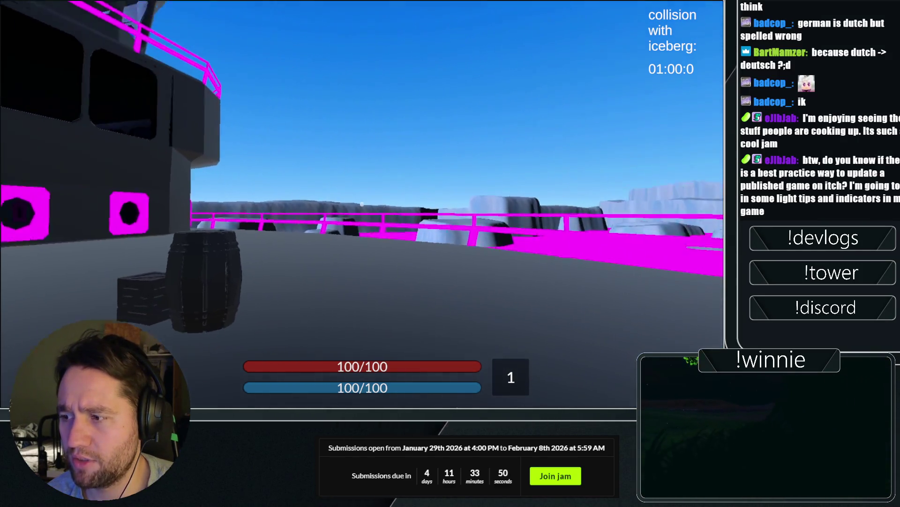
key("d")
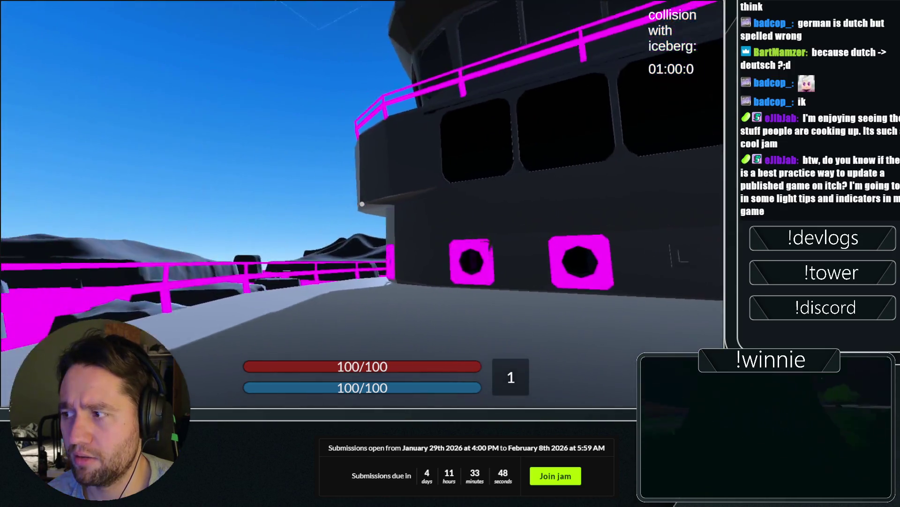
key("a")
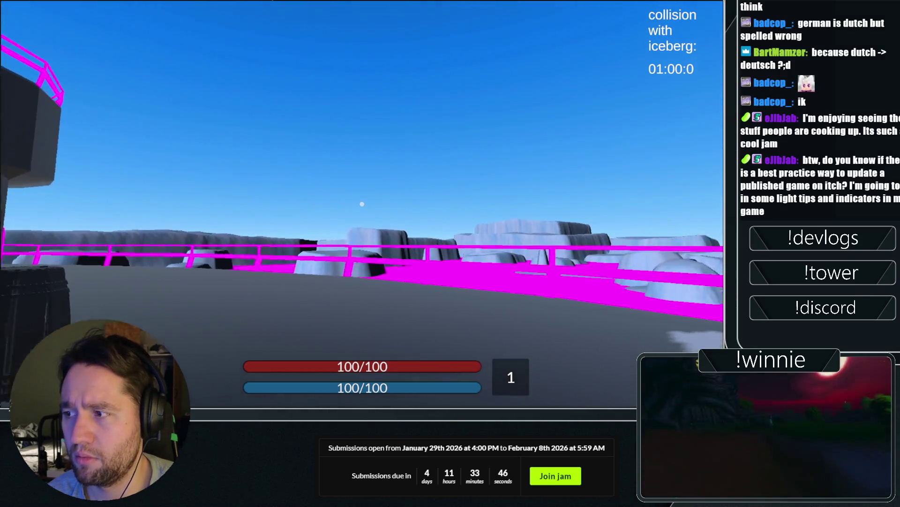
key("a")
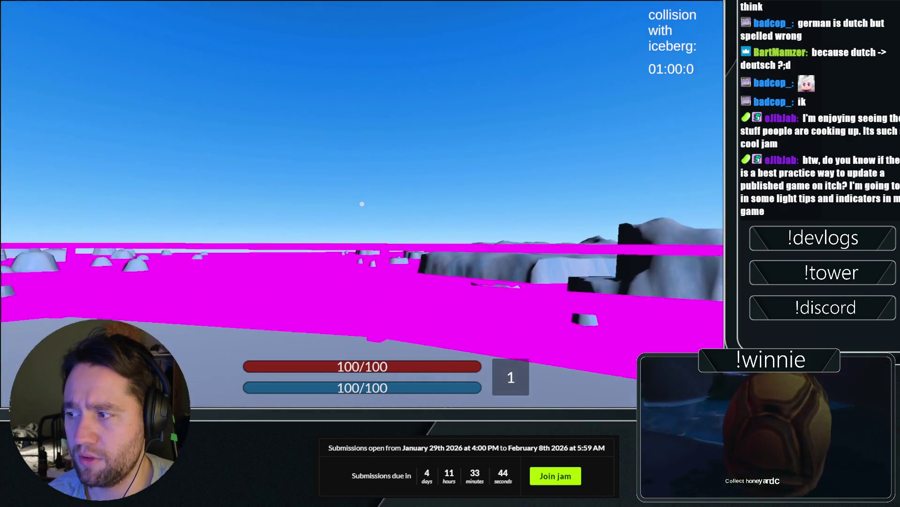
key("d")
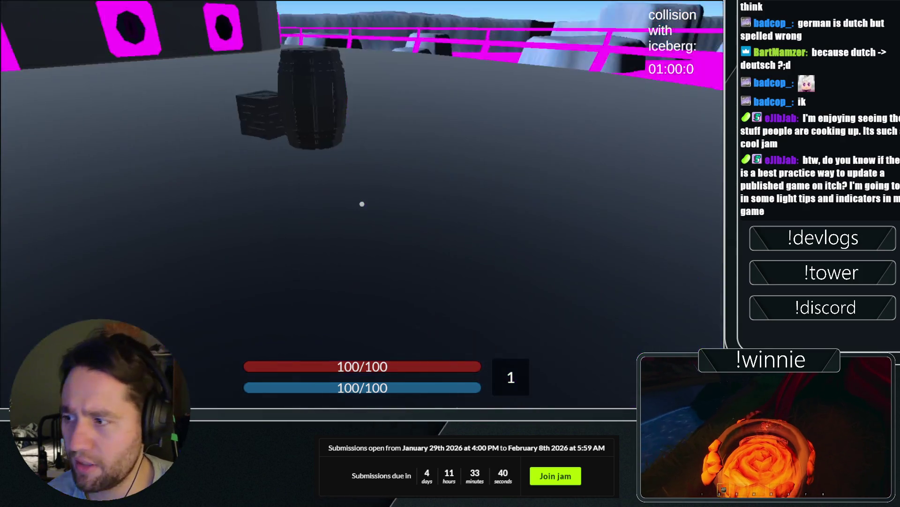
Walk and jump around the barrel, tower and cabin wall, then exit fullscreen to itch.io.
key("w")
key("d")
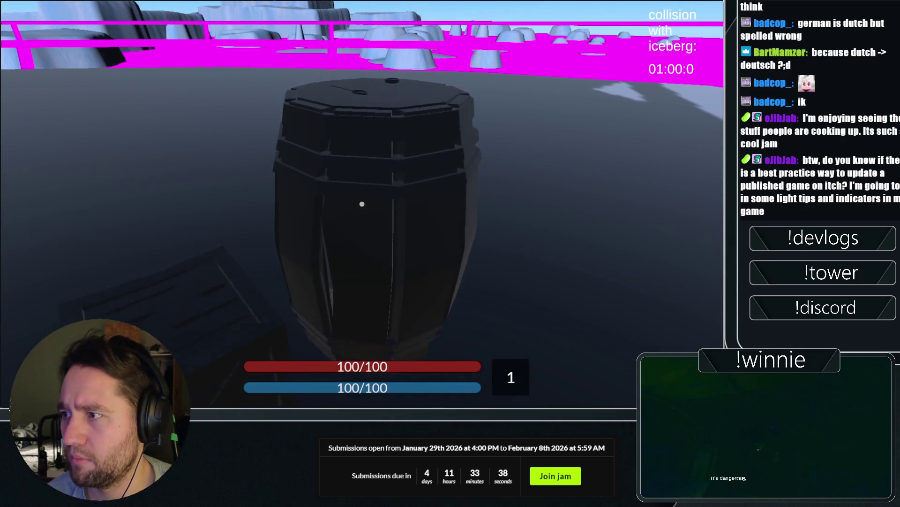
key("space")
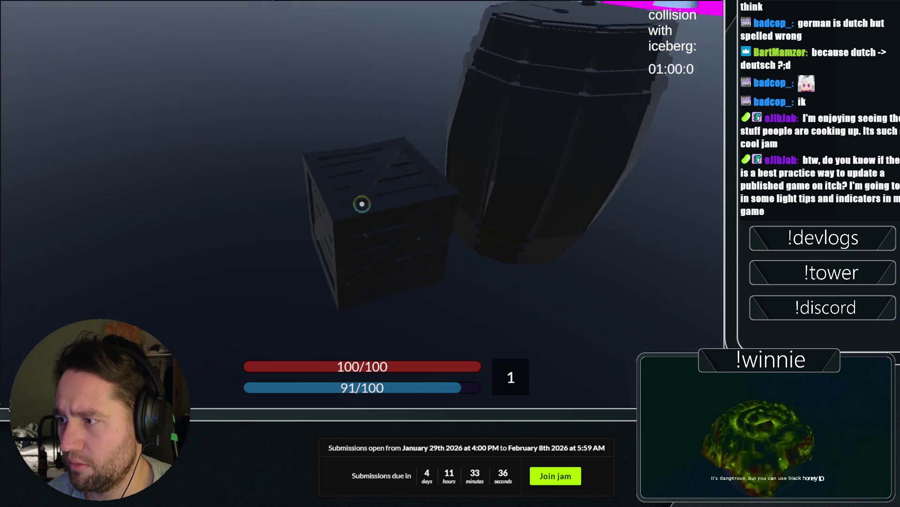
key("d")
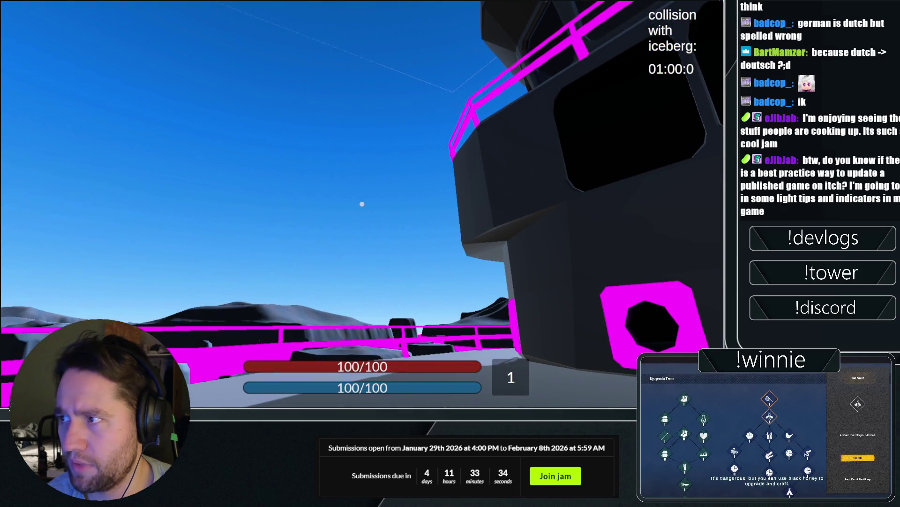
key("w")
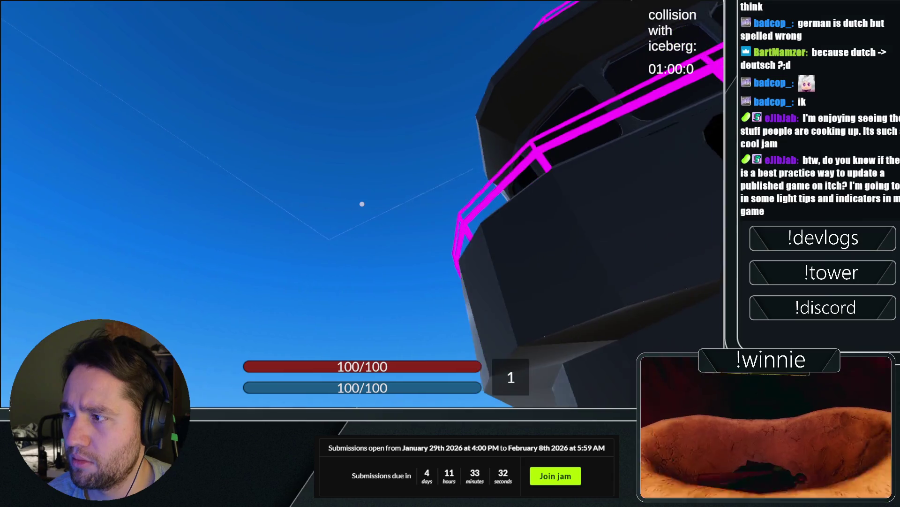
key("w")
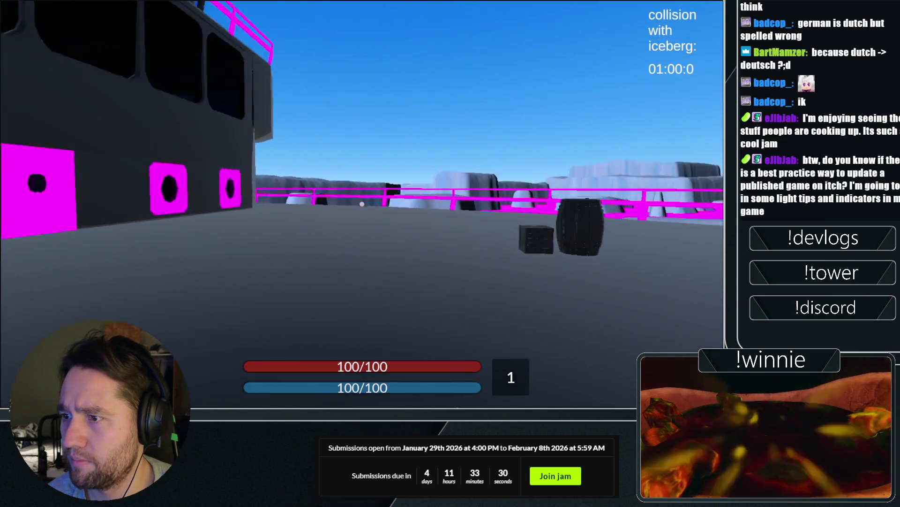
key("a")
key("w")
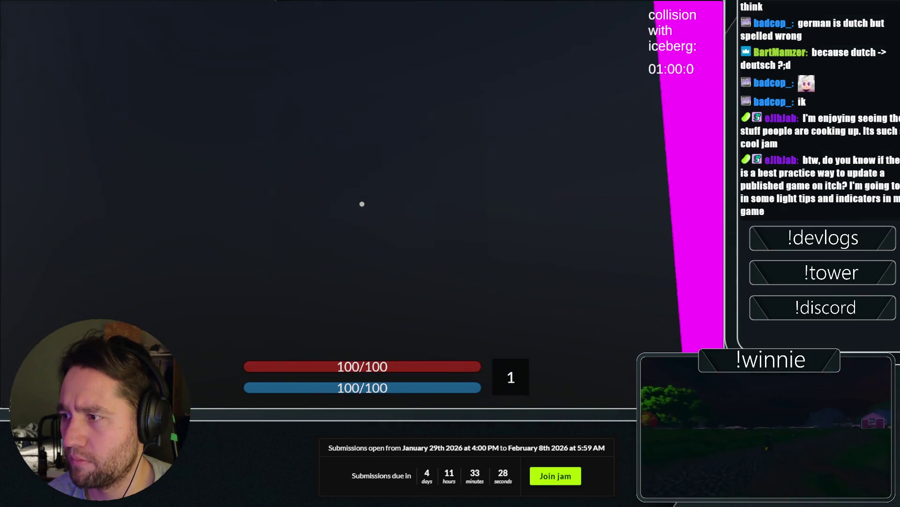
key("space")
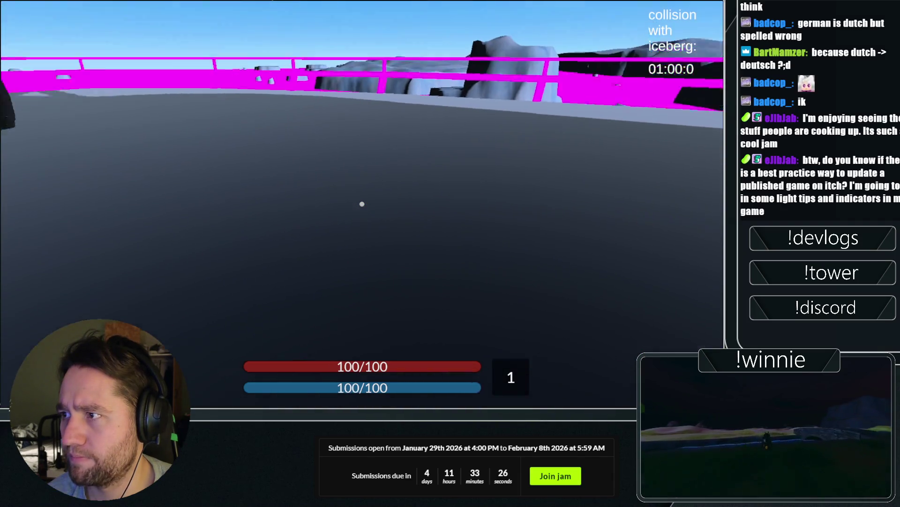
key("Escape")
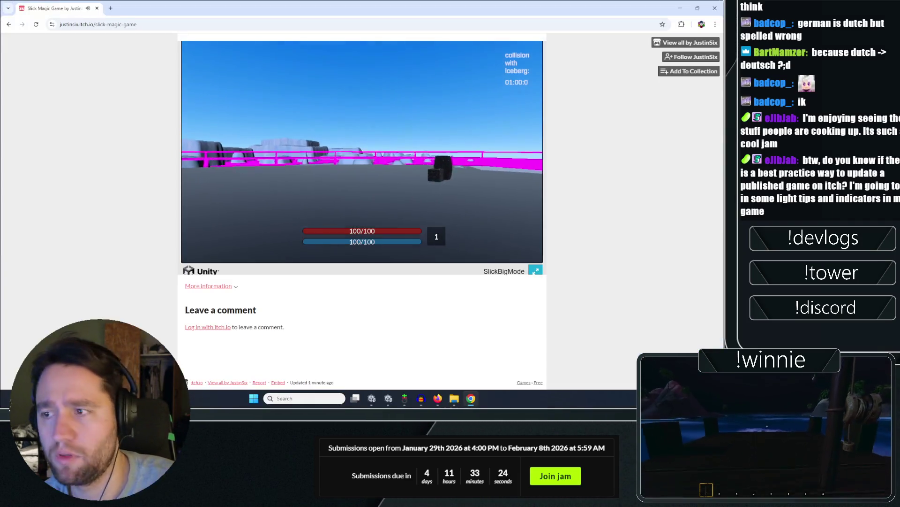
key("super")
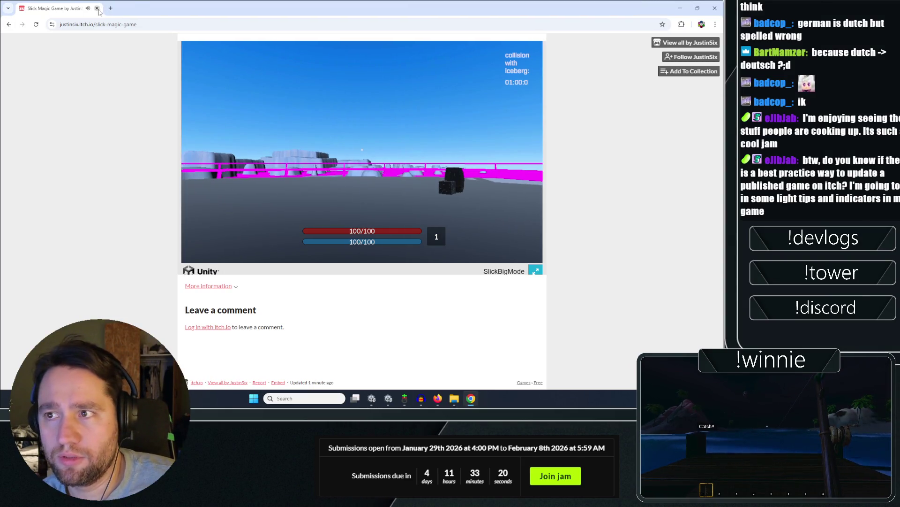
Close the browser game and launch the game from the Windows_SlickMagicGame build folder.
left_click(97, 8)
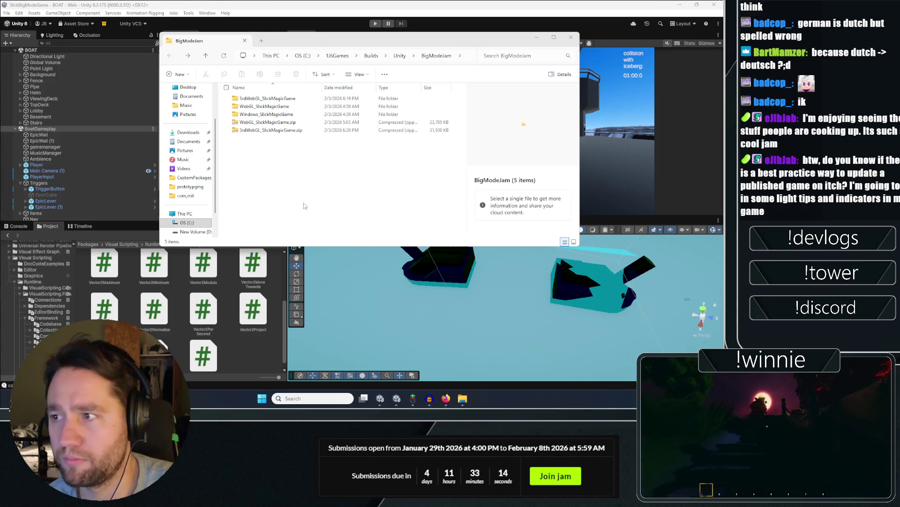
left_click(294, 194)
left_click(257, 12)
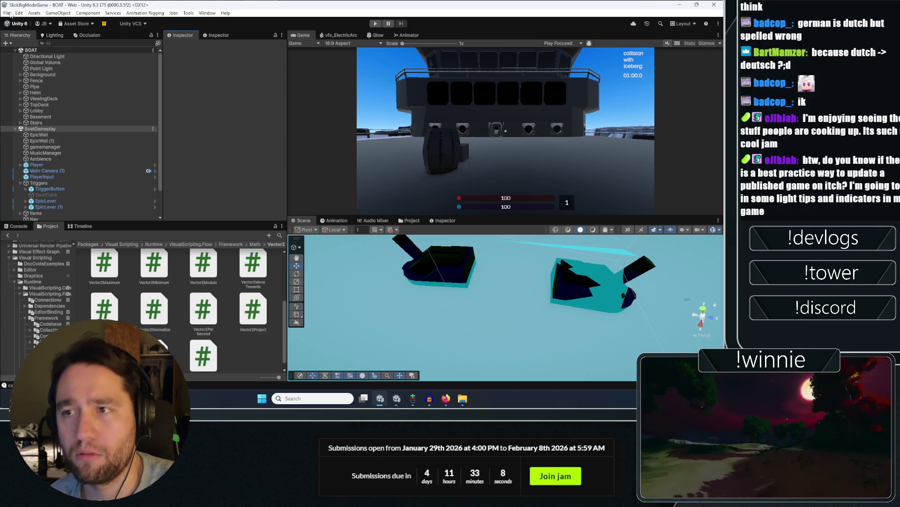
left_click(7, 13)
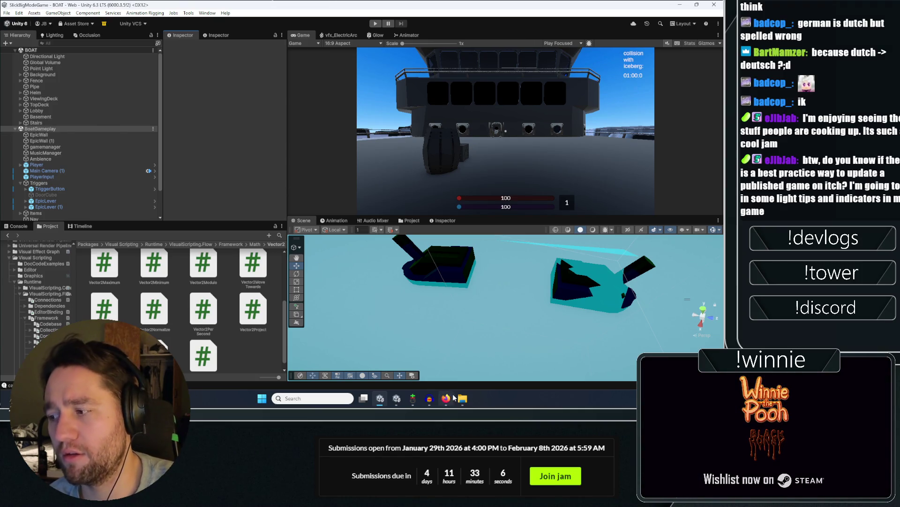
left_click(462, 398)
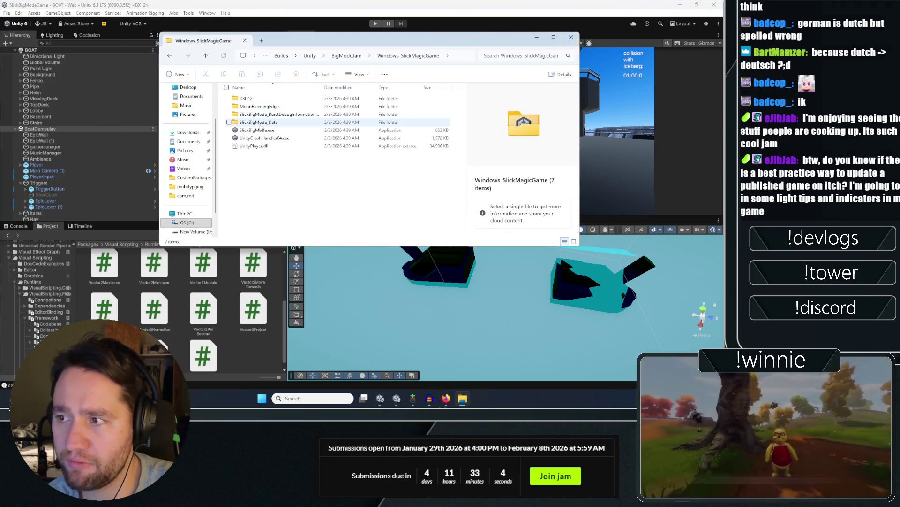
double_click(257, 130)
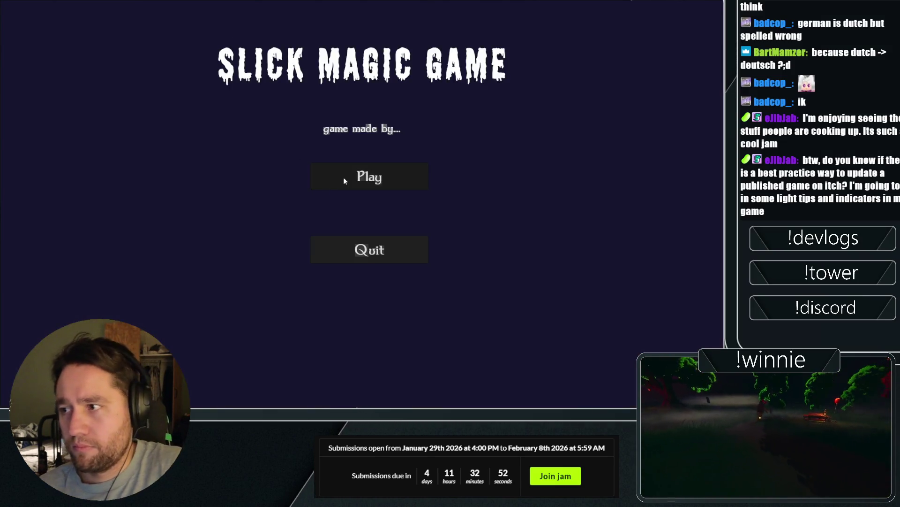
Start a game, cast spells at the red target and ghost, solidify the ghost crate with slot 3, then quit.
left_click(344, 178)
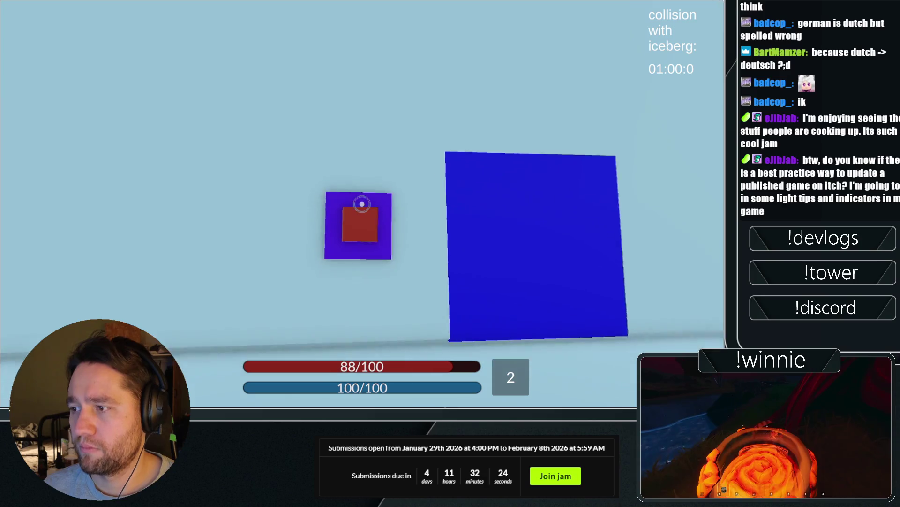
left_click(362, 204)
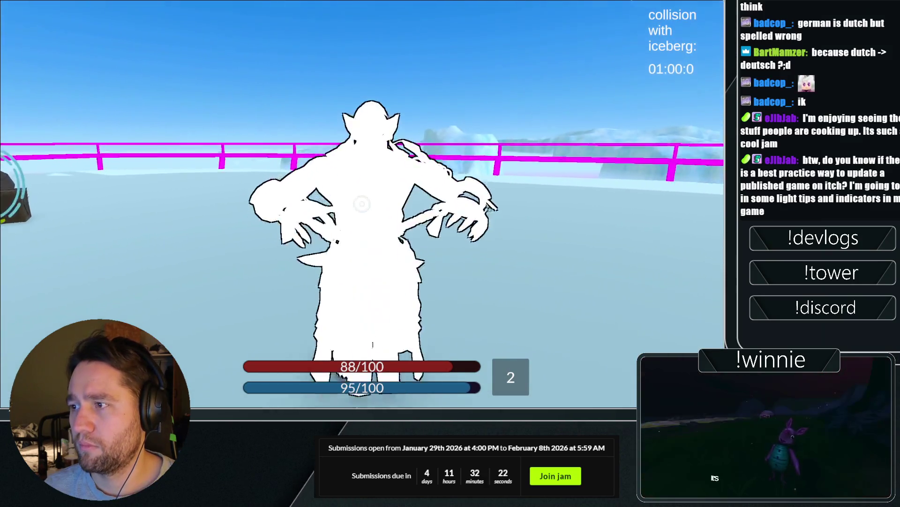
left_click(362, 204)
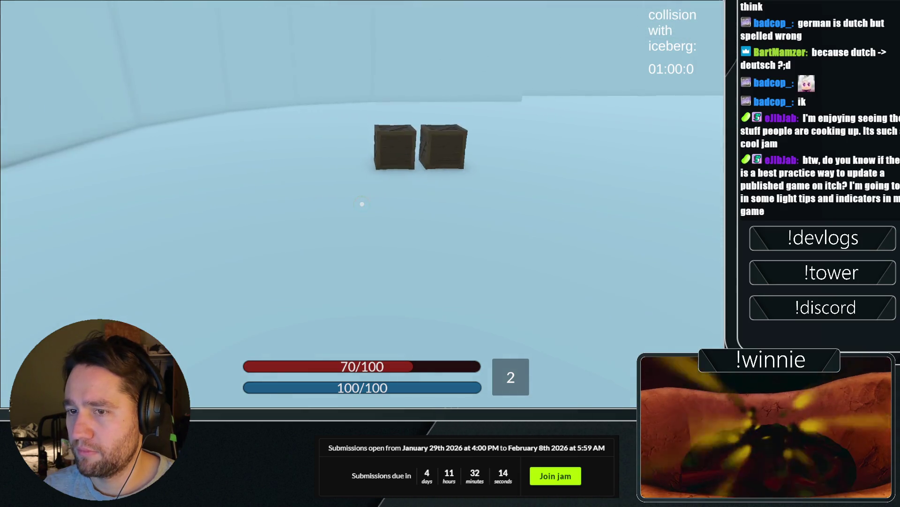
key("3")
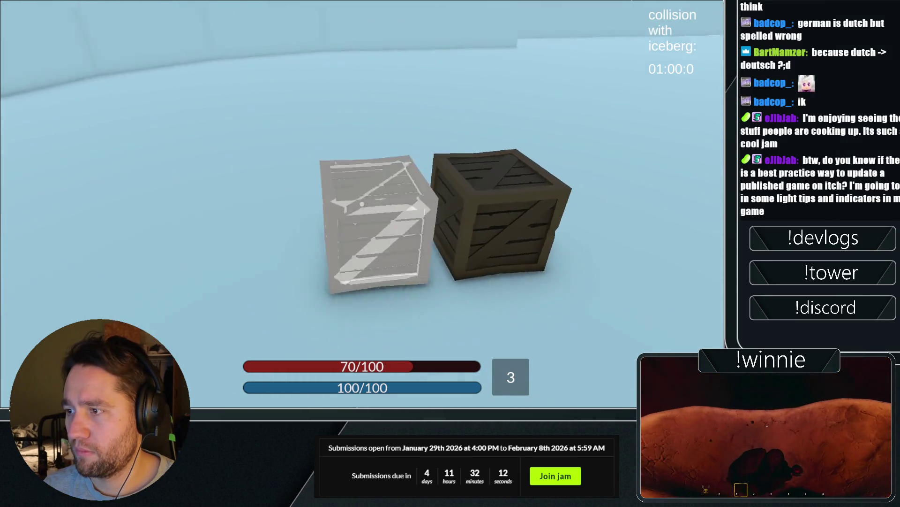
left_click(362, 204)
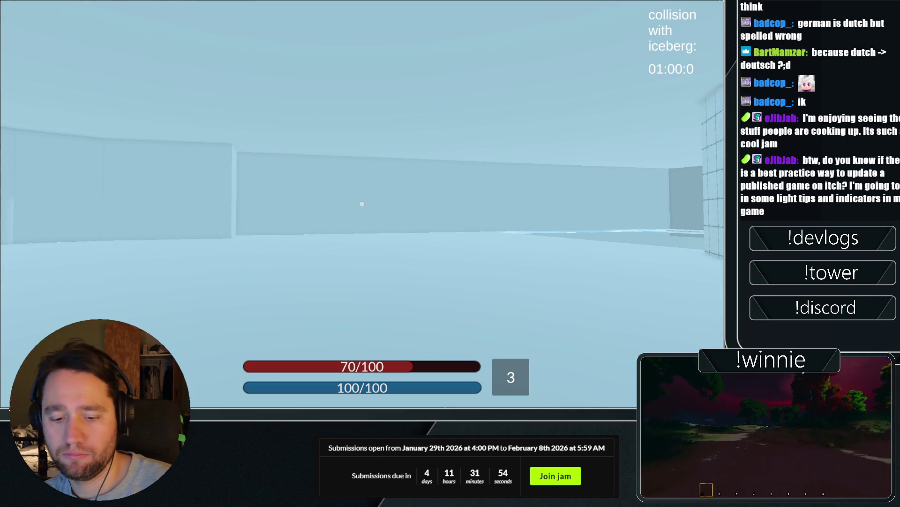
key("alt+F4")
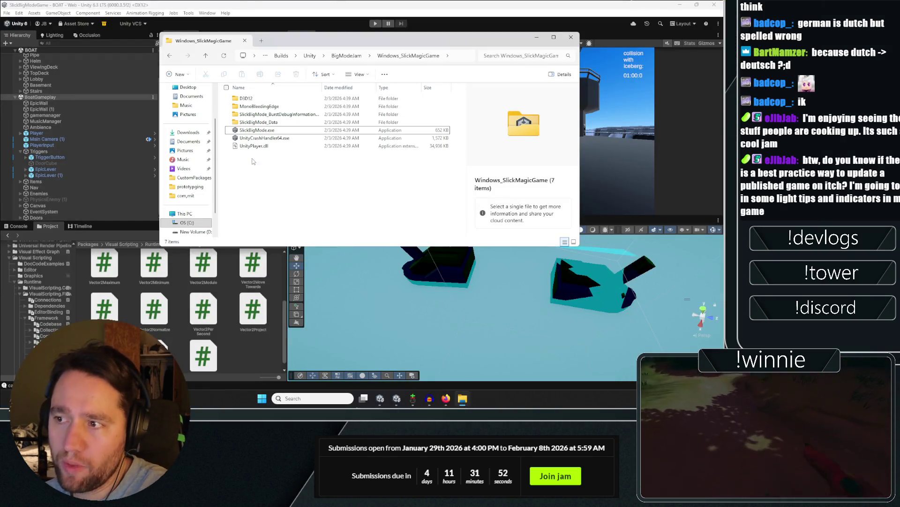
Close the build folder and browse Unity's Project panel to Assets > Art > Materials.
key("alt+F4")
scroll(108, 160, "up", 3)
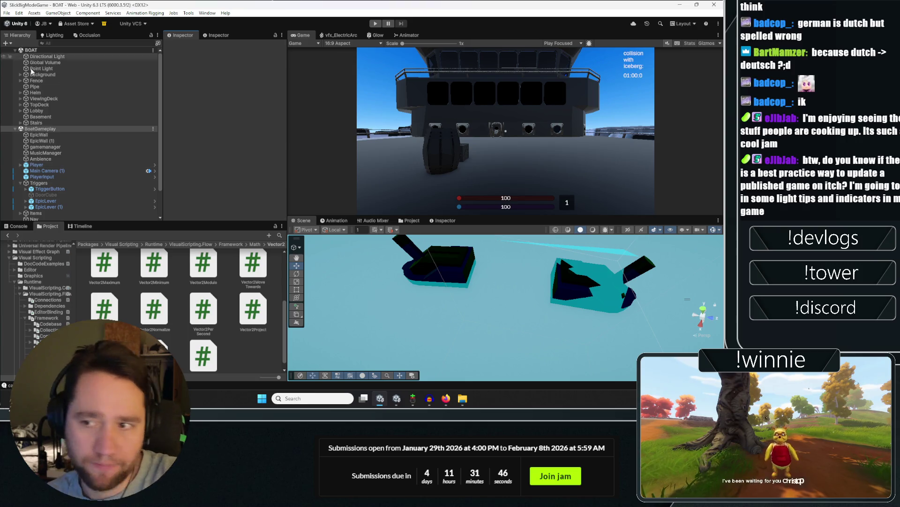
left_click(88, 244)
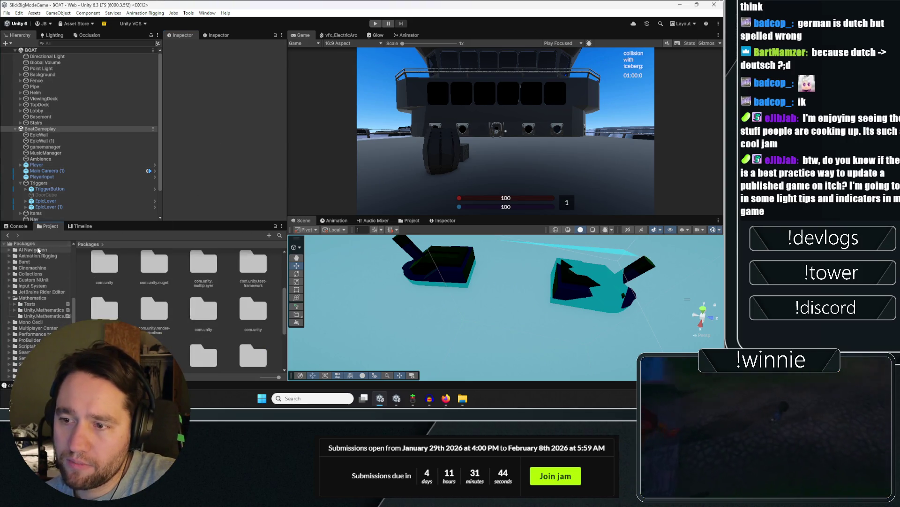
scroll(38, 253, "up", 5)
scroll(26, 266, "up", 4)
left_click(22, 292)
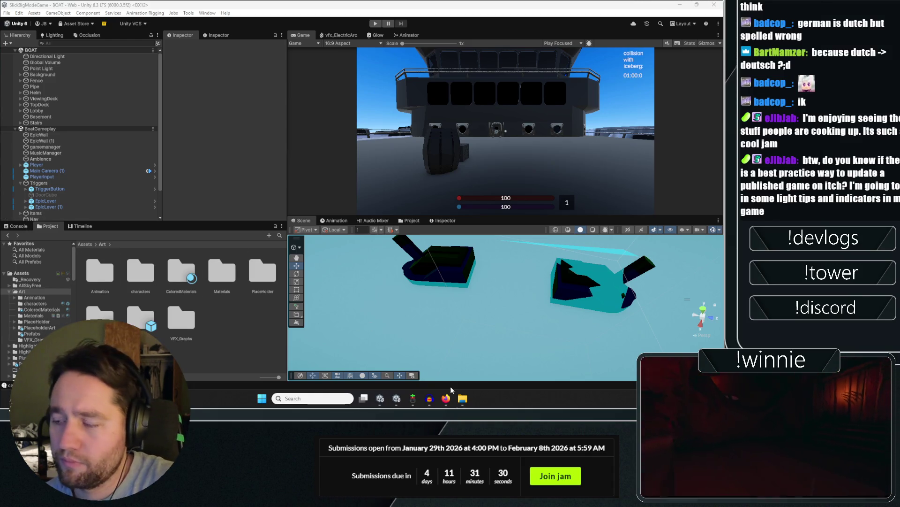
left_click(446, 398)
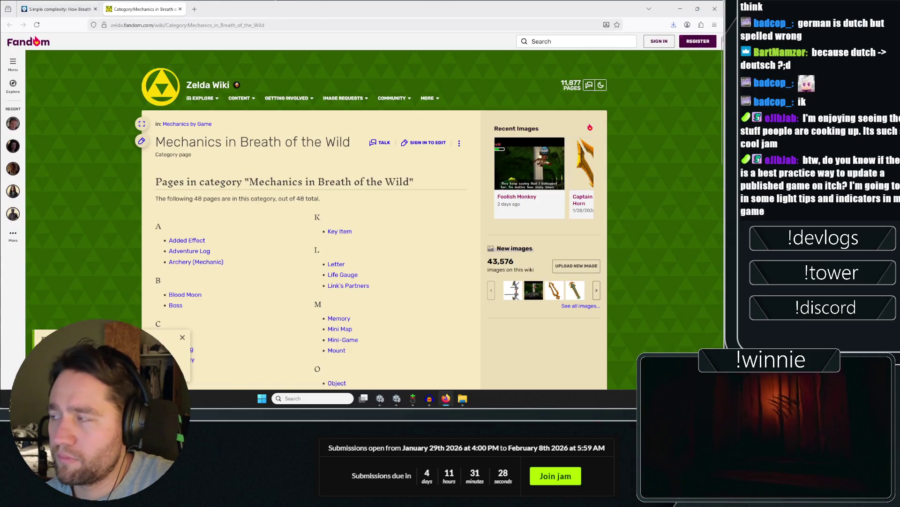
left_click(678, 6)
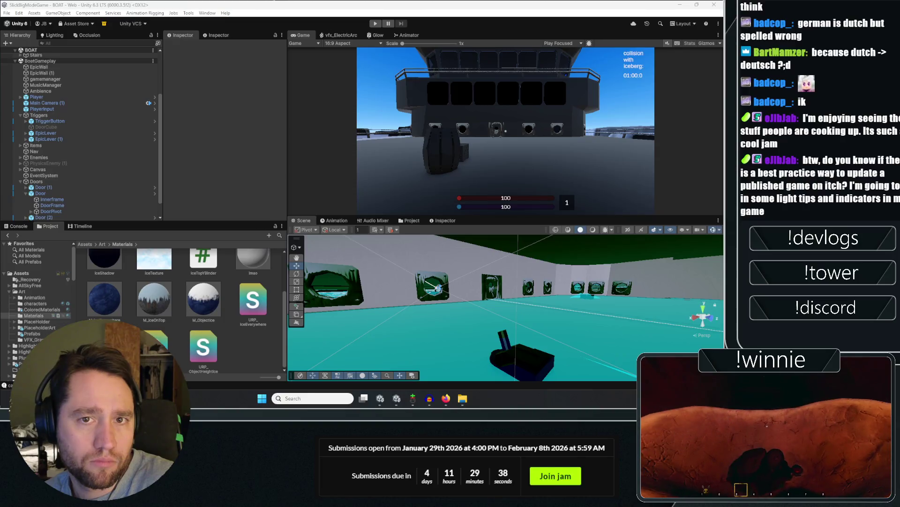
Read the URP known issue about the Quality Render Pipeline Asset, highlighting its heading.
key("alt+Tab")
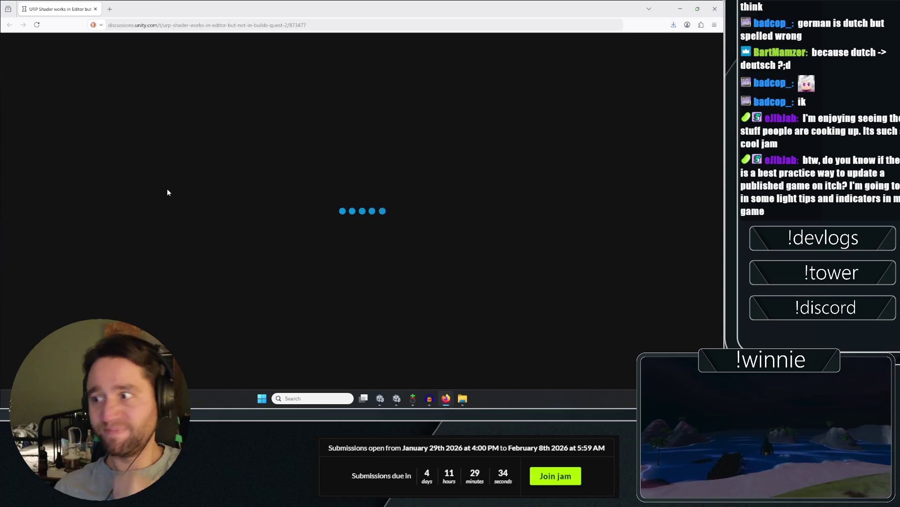
scroll(174, 243, "down", 15)
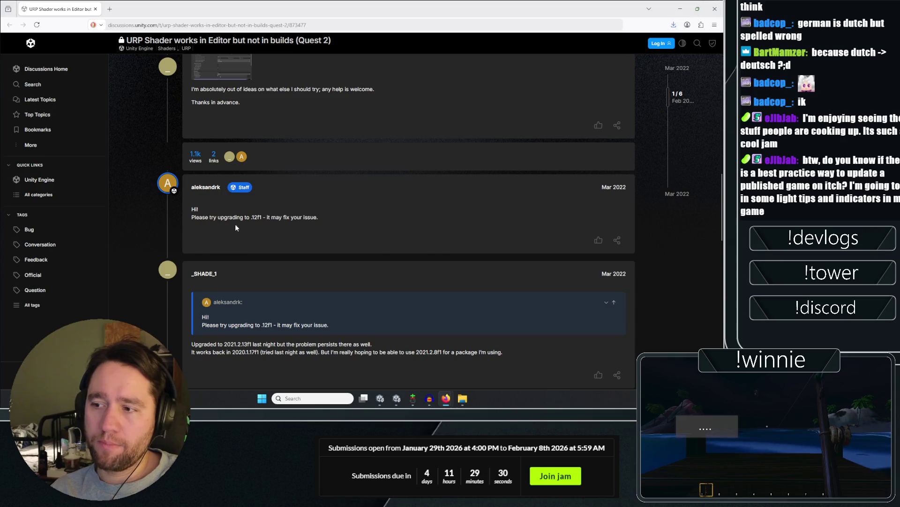
scroll(262, 218, "down", 3)
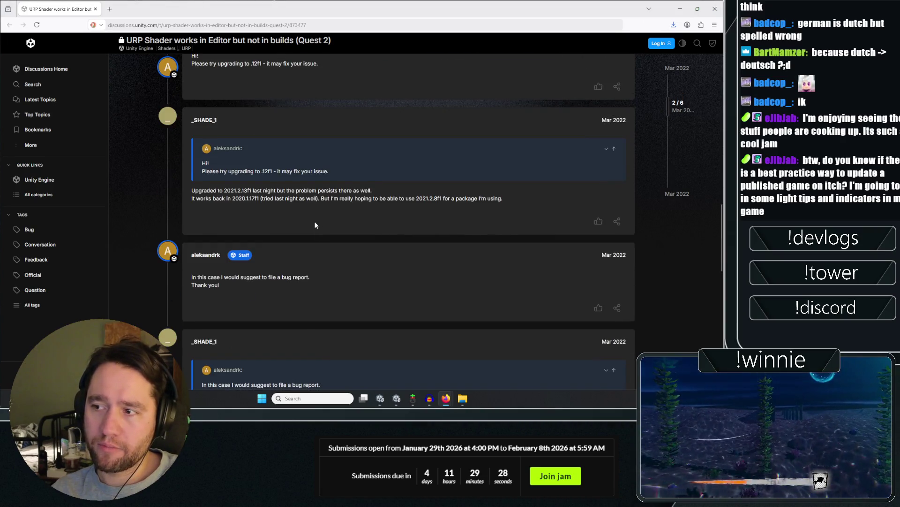
scroll(314, 225, "down", 10)
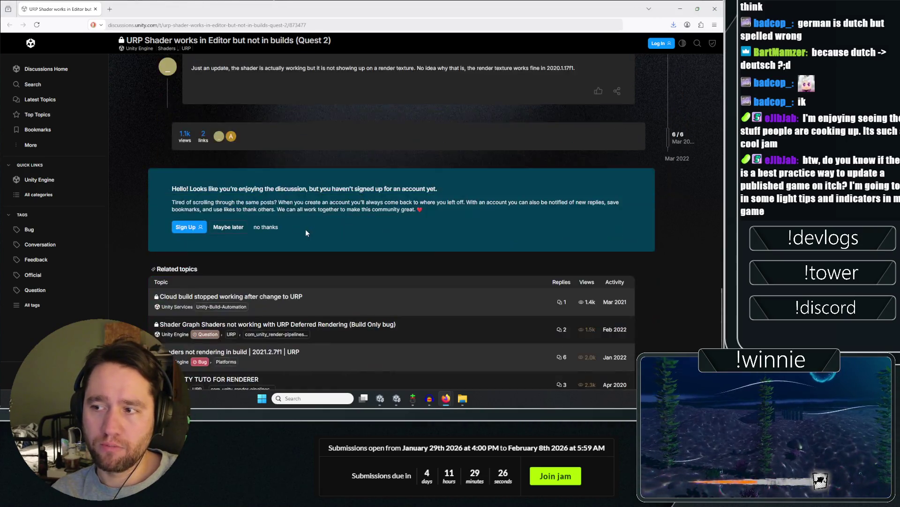
scroll(306, 232, "up", 5)
key("alt+Tab")
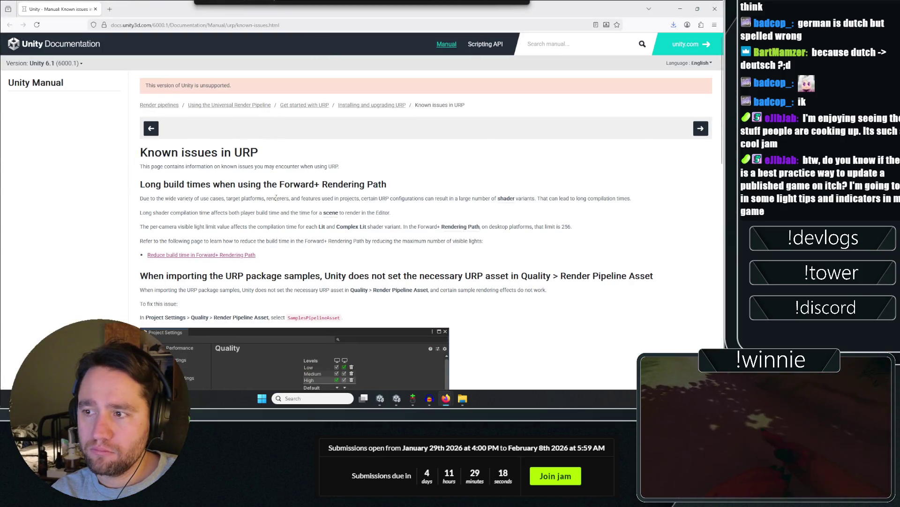
scroll(332, 193, "down", 3)
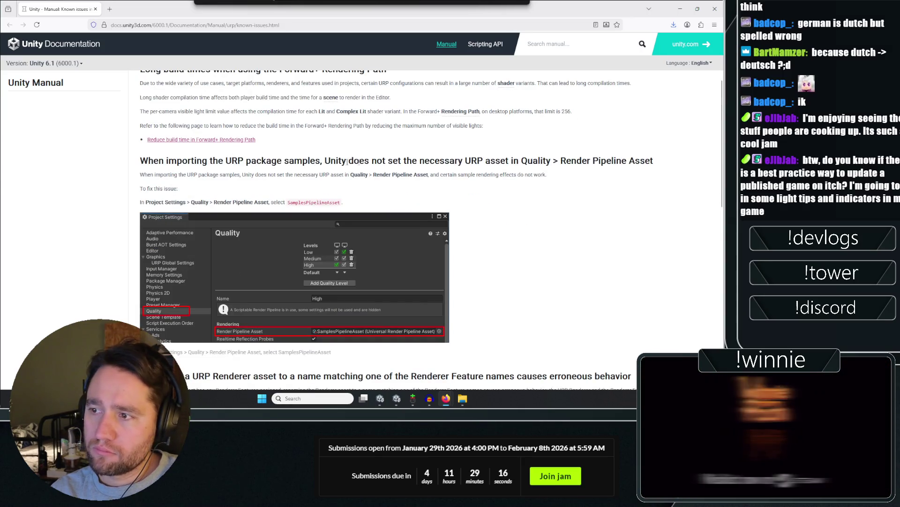
left_click_drag(356, 161, 528, 165)
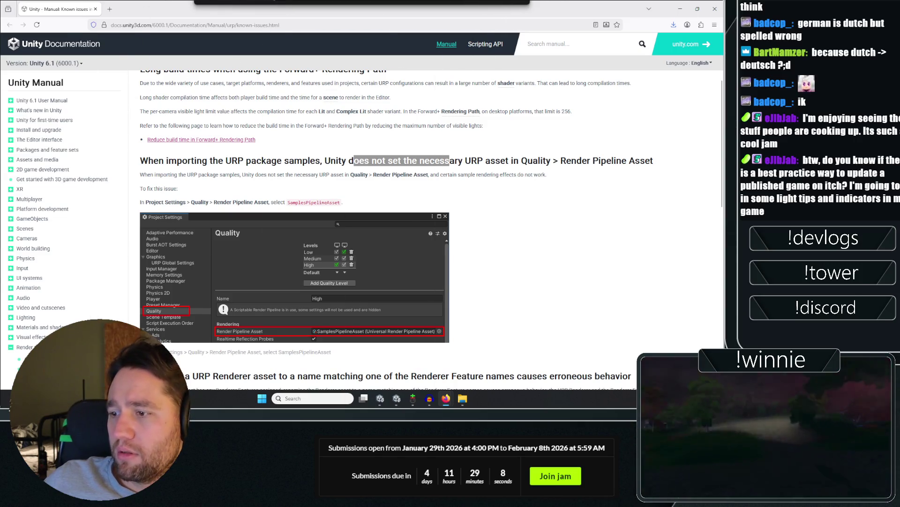
key("alt+Tab")
left_click(7, 13)
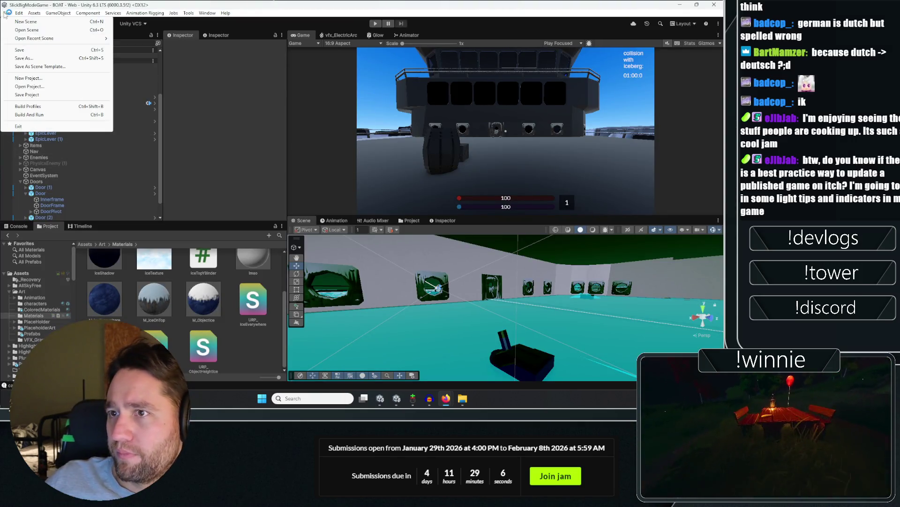
Open Project Settings > Quality and locate its render pipeline asset, PC_RPAsset, in the project.
left_click(19, 13)
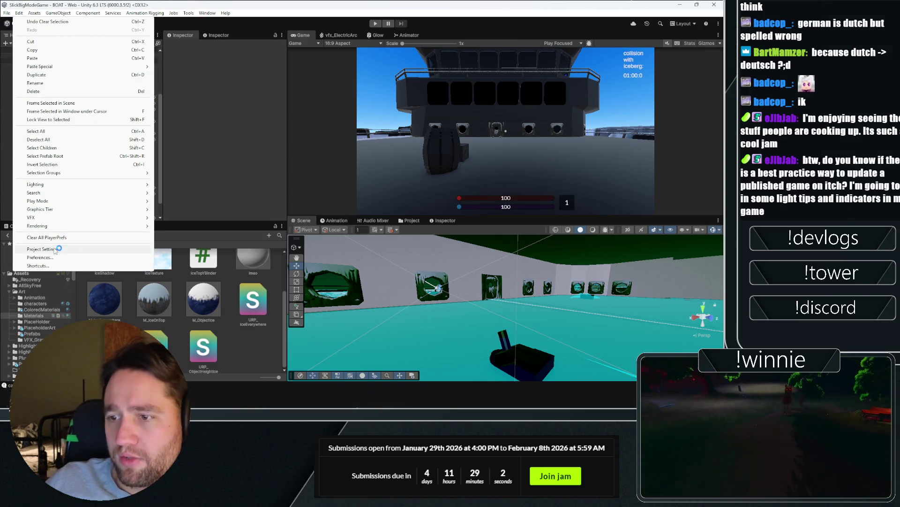
left_click(158, 155)
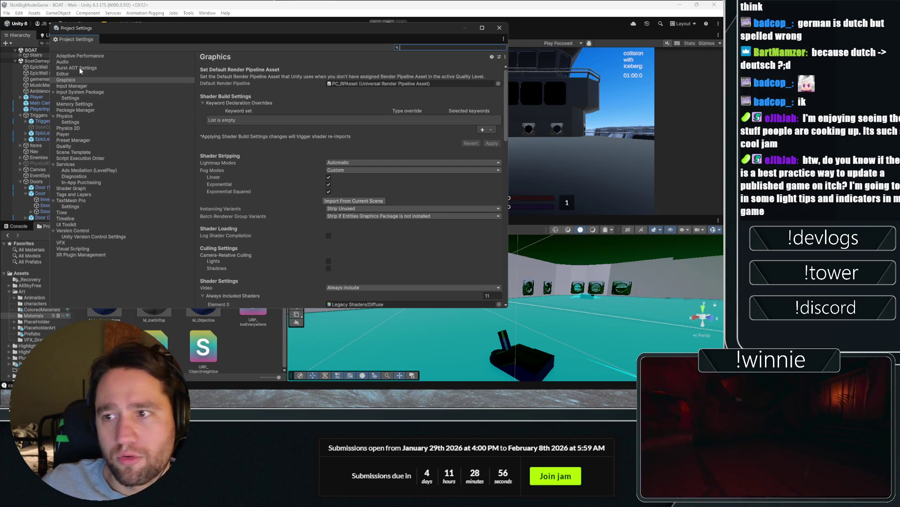
left_click(65, 147)
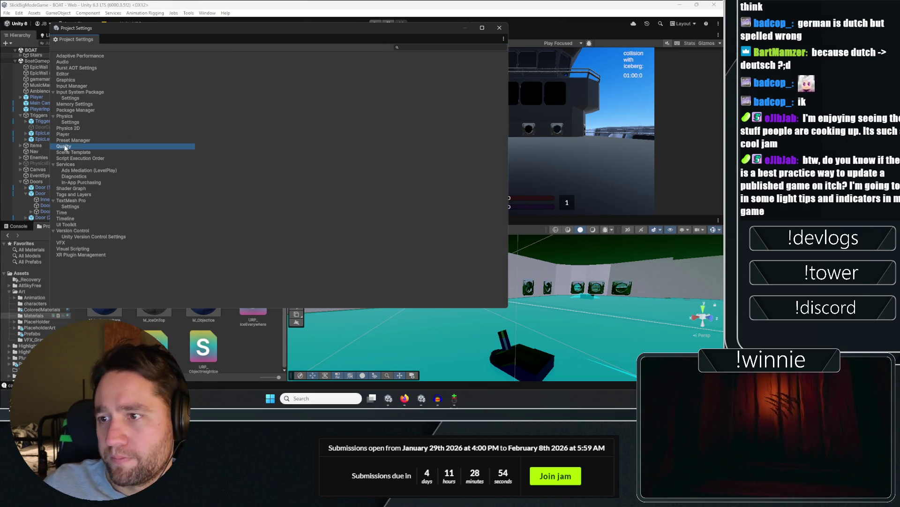
scroll(213, 212, "down", 3)
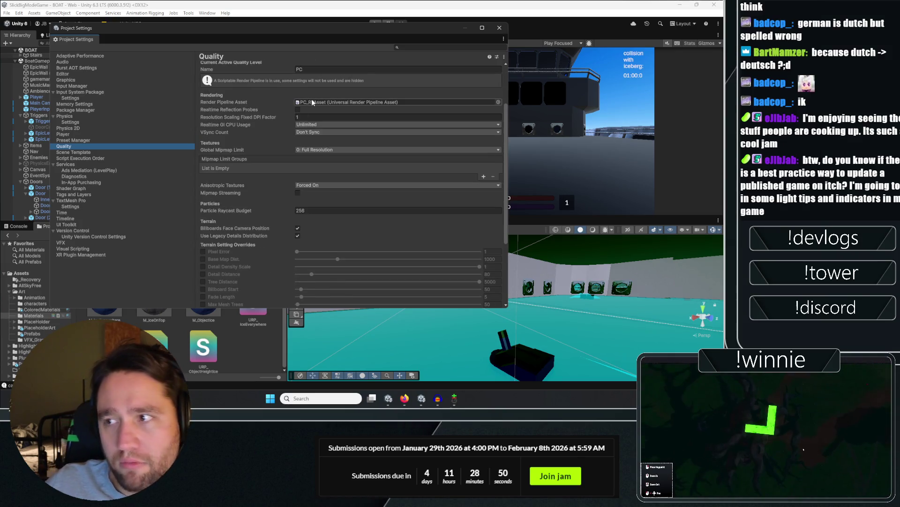
left_click(451, 103)
left_click(500, 28)
left_click(270, 276)
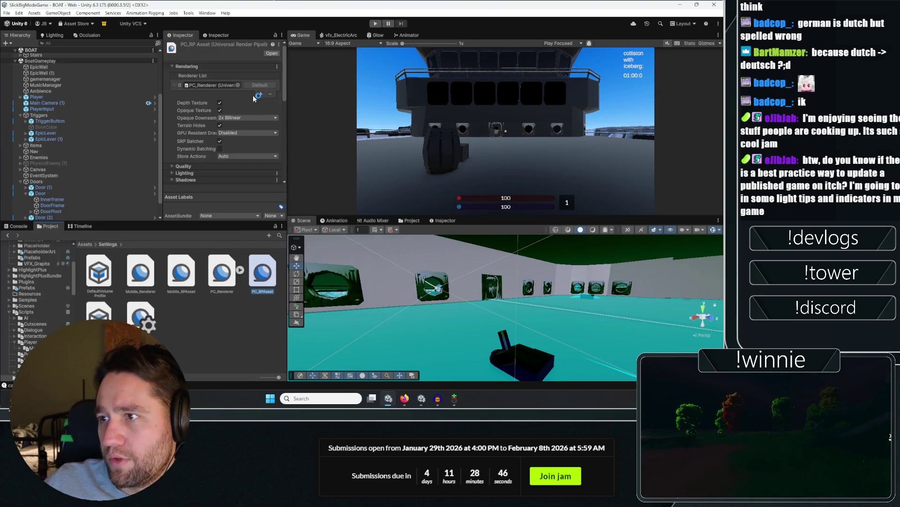
left_click(186, 166)
left_click(186, 166)
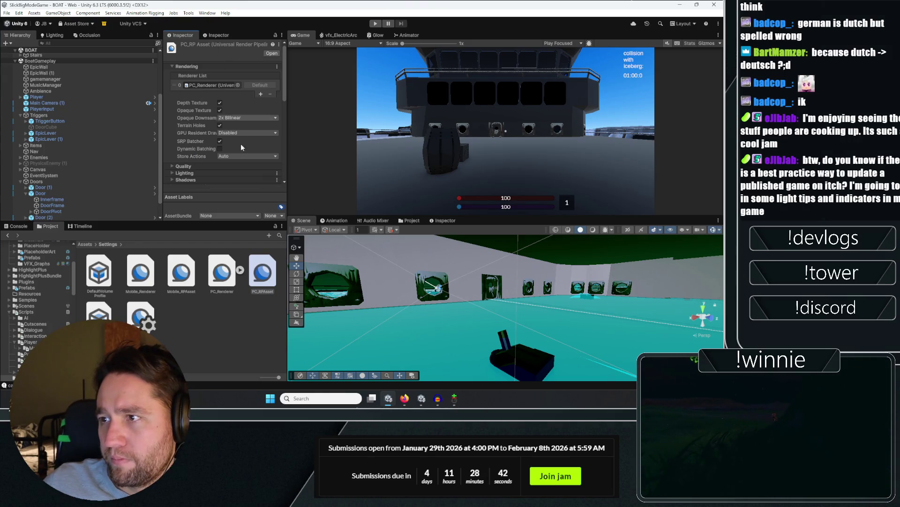
Inspect PC_Renderer's renderer features, expanding Screen Space Ambient Occlusion and Highlight Plus.
left_click(216, 284)
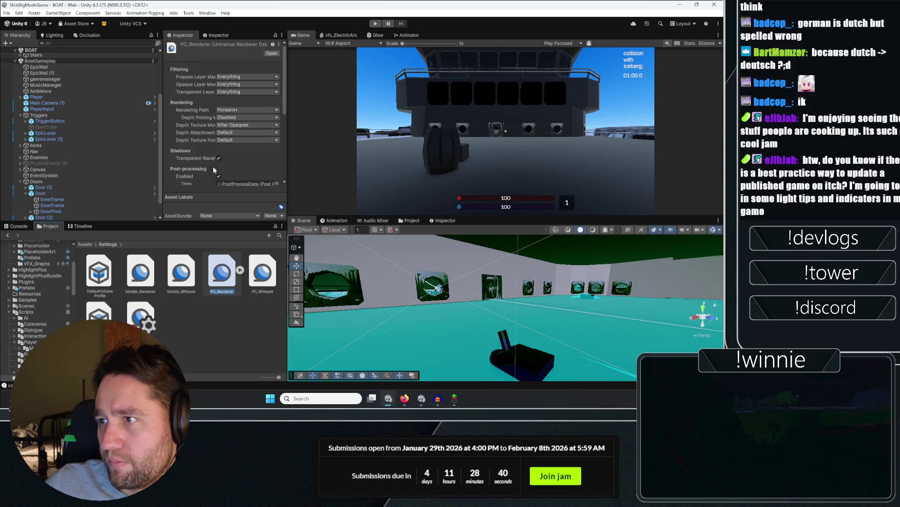
left_click_drag(286, 87, 284, 96)
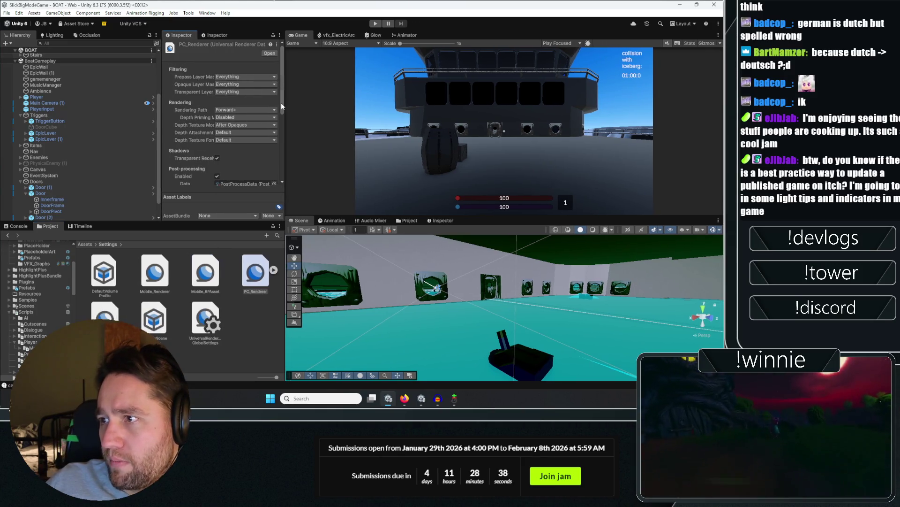
scroll(278, 120, "down", 5)
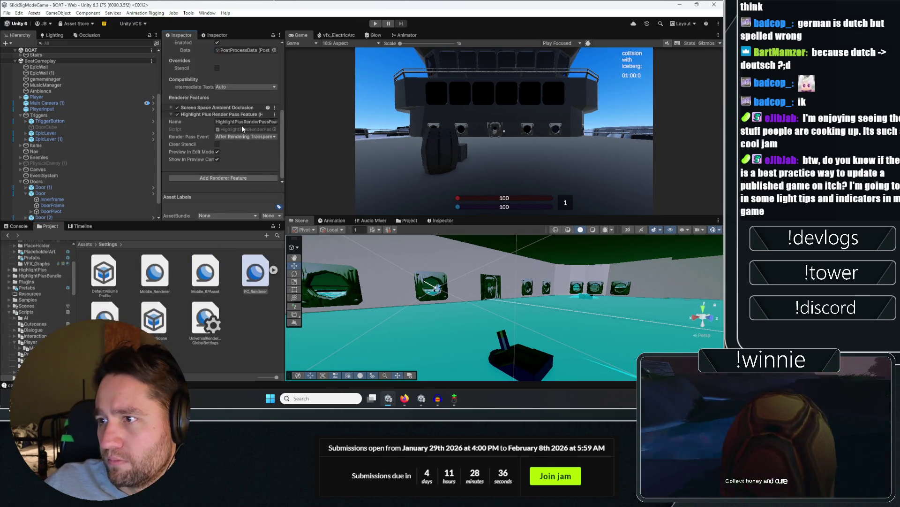
left_click(234, 108)
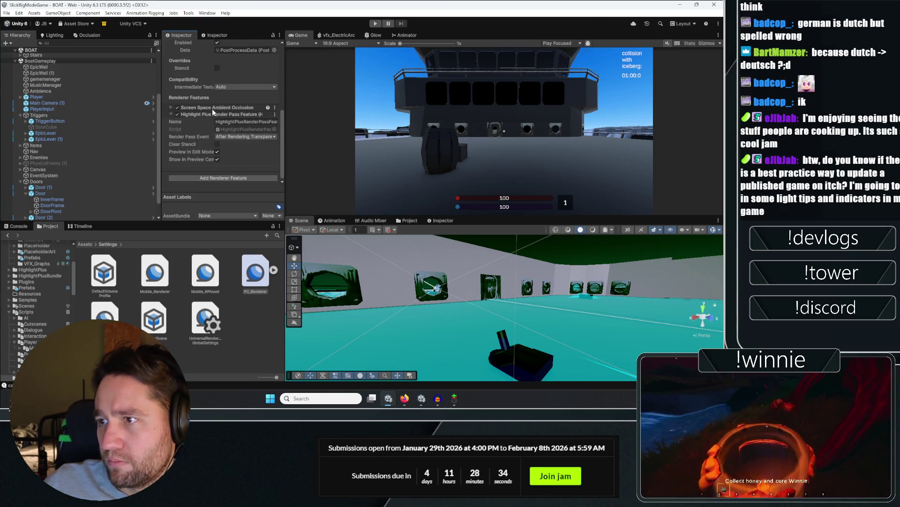
left_click(212, 108)
left_click(193, 168)
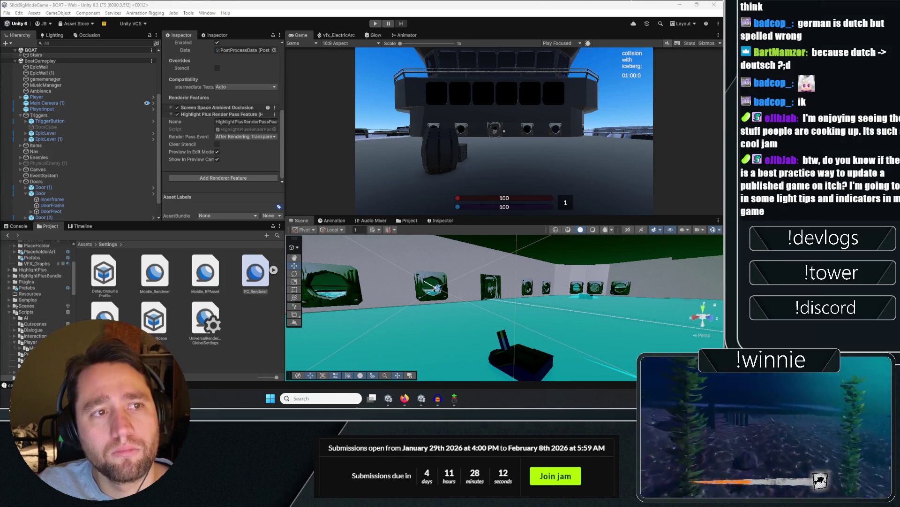
scroll(258, 221, "down", 10)
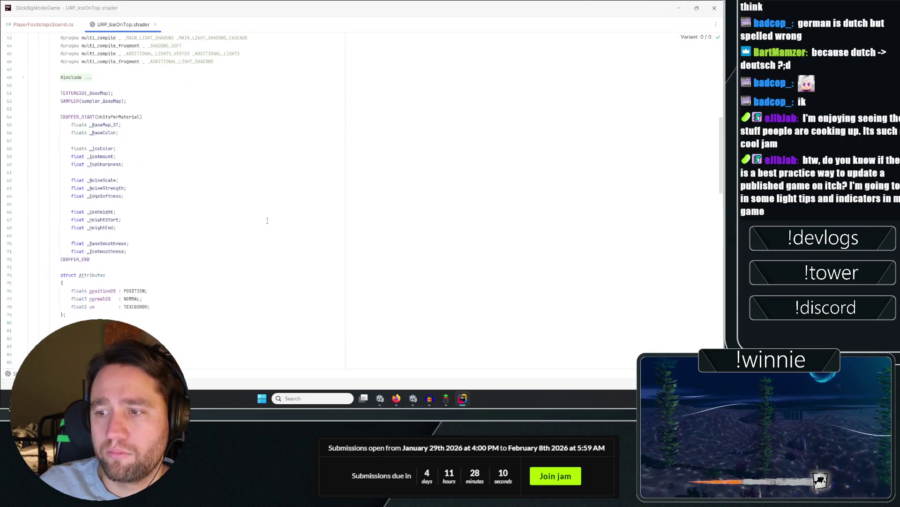
Scroll through URP_IceOnTop.shader's properties in Rider and return to Unity.
scroll(328, 244, "up", 10)
key("alt+Tab")
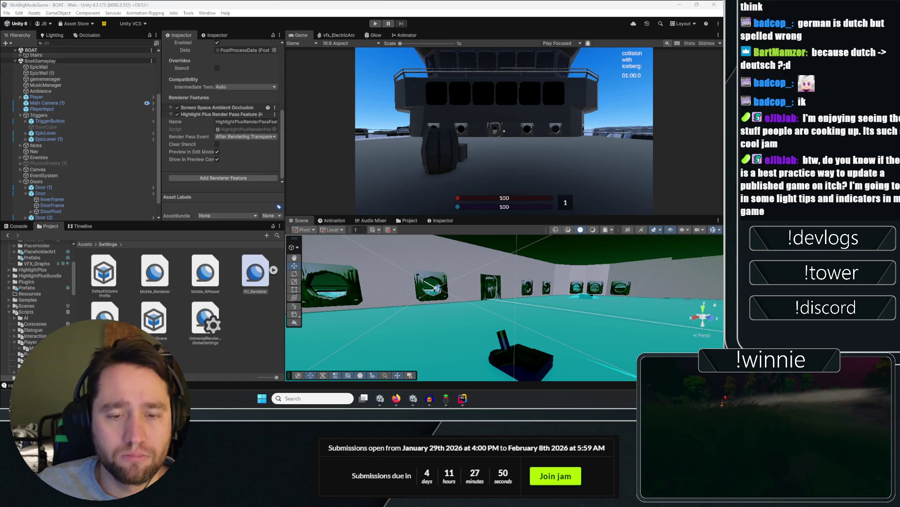
Clear all log messages from the Console.
left_click(14, 227)
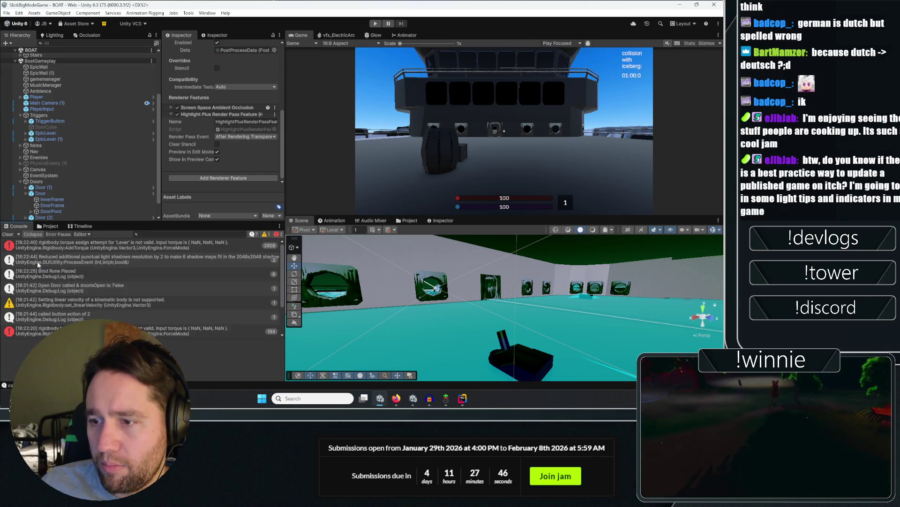
scroll(9, 259, "down", 3)
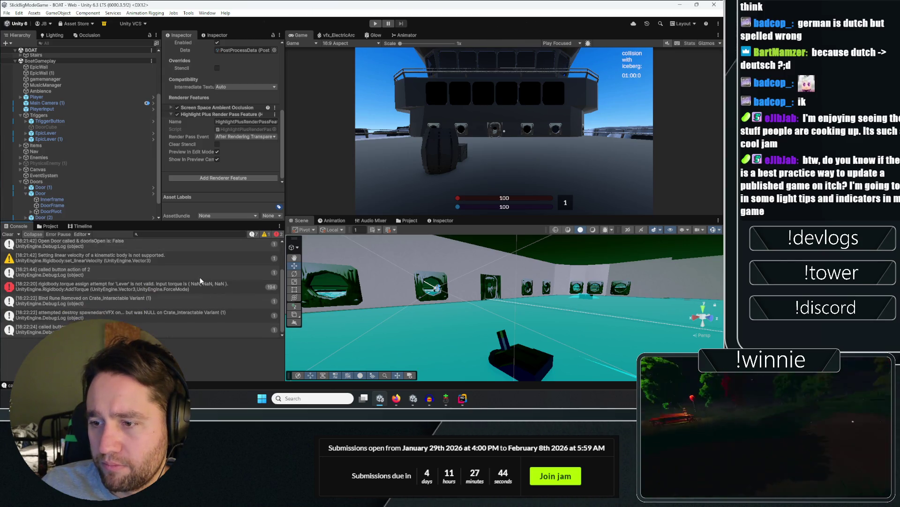
left_click(8, 234)
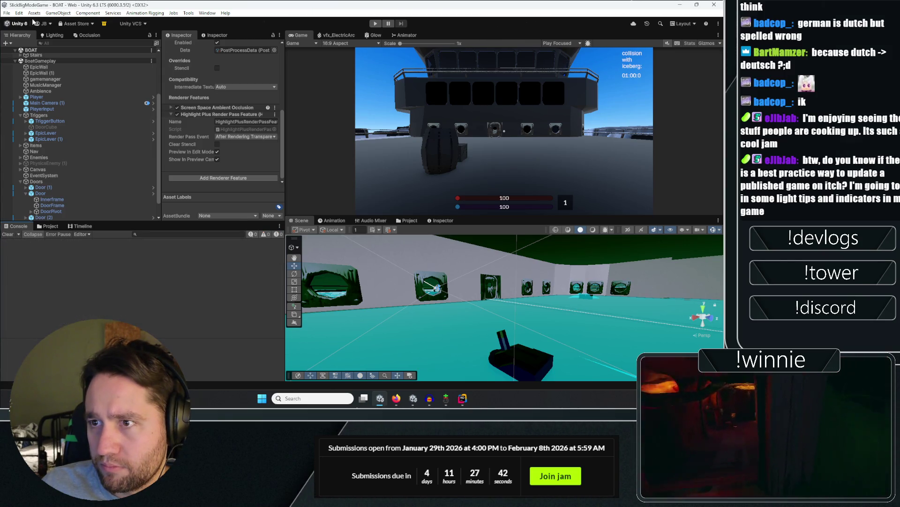
Save the project with File > Save Project.
left_click(7, 13)
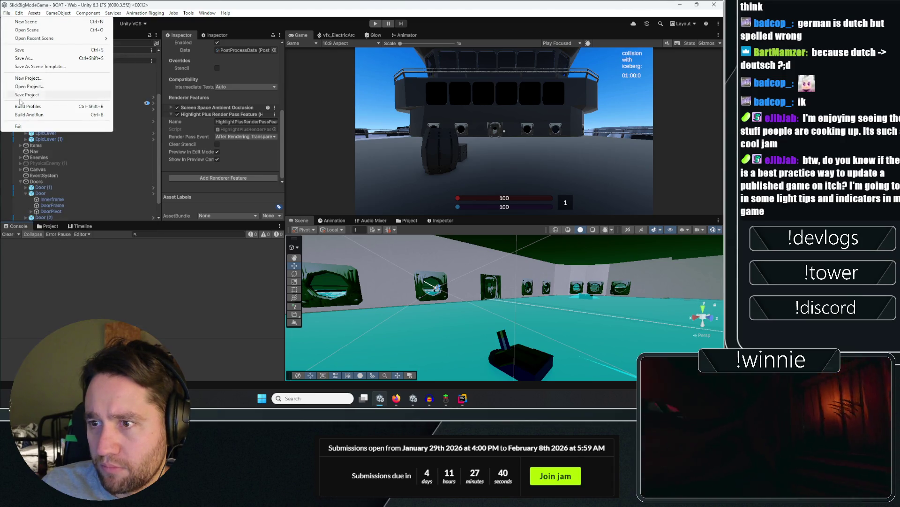
left_click(21, 95)
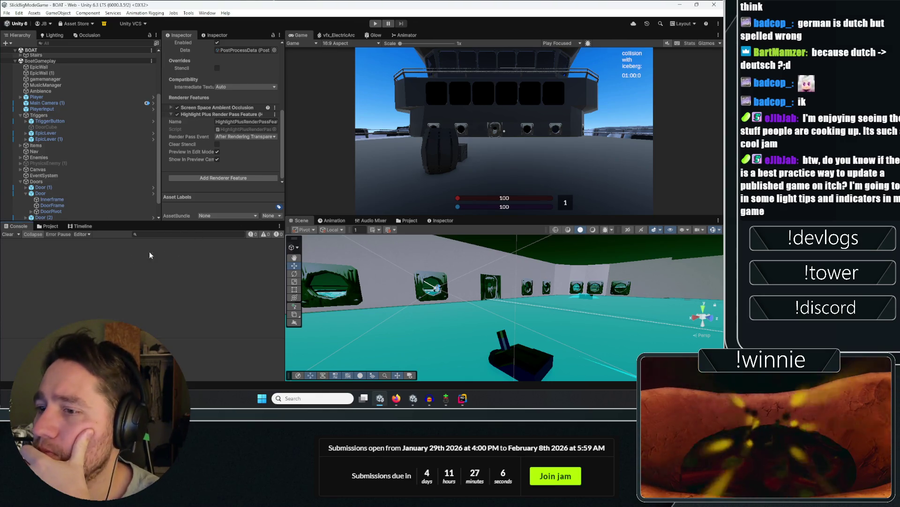
scroll(94, 174, "down", 2)
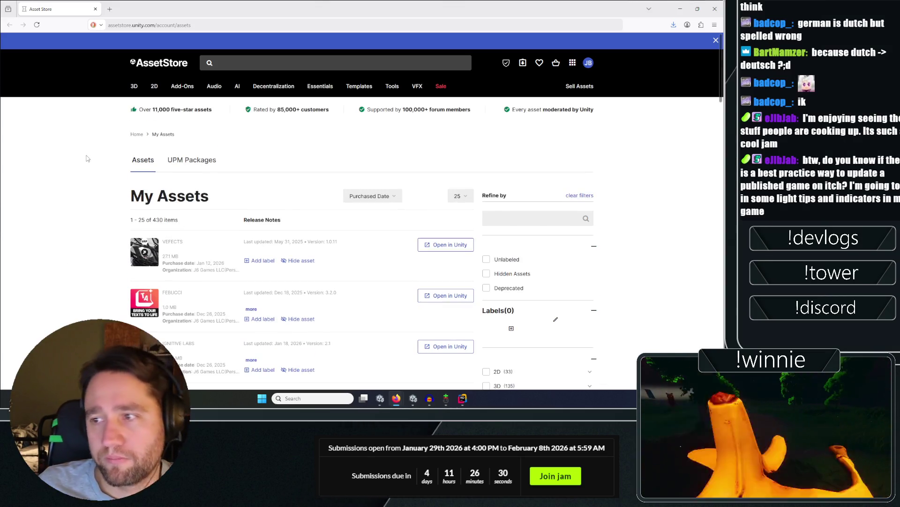
Open the Multiplayer Engine Pro full package page in a new browser tab and view it.
scroll(89, 158, "down", 3)
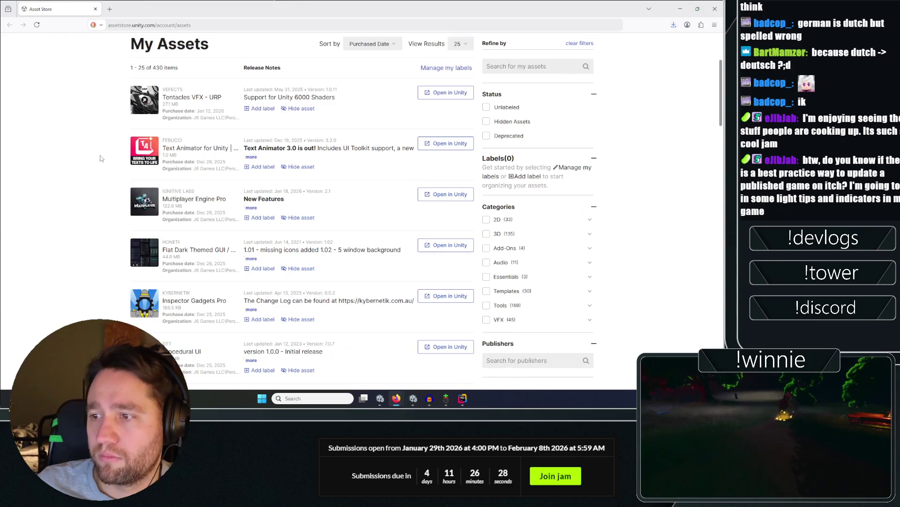
right_click(200, 201)
left_click(200, 201)
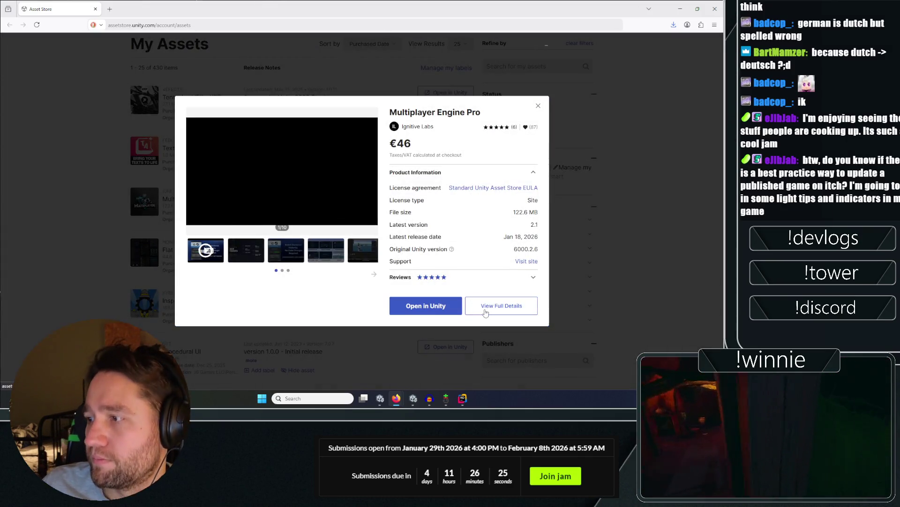
right_click(488, 308)
left_click(511, 118)
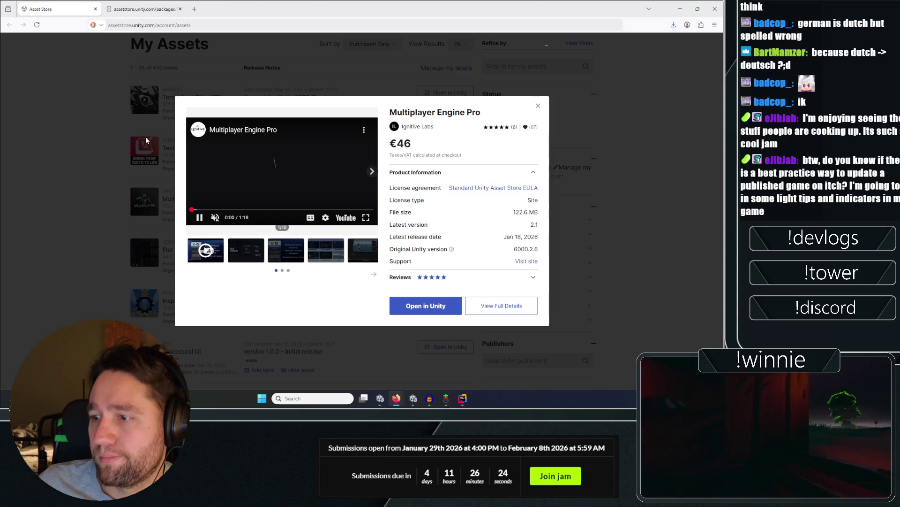
left_click(145, 137)
left_click(142, 7)
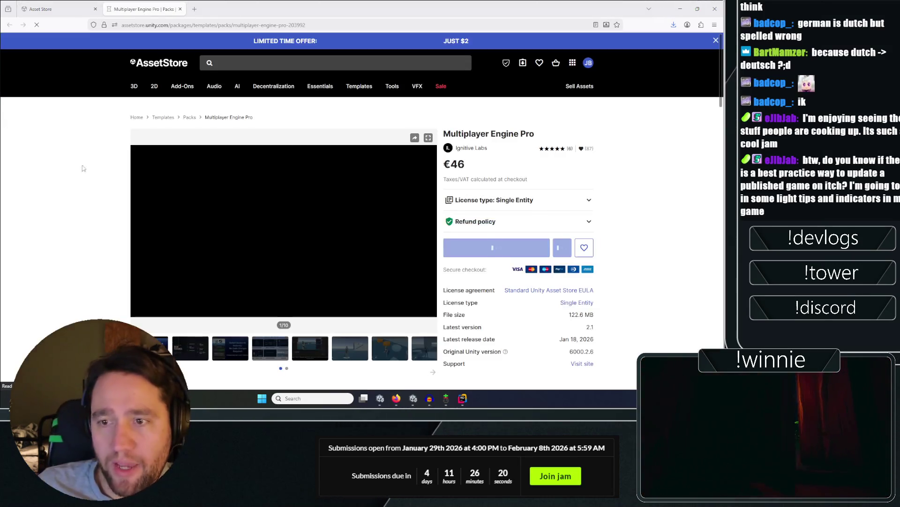
Look over the Main Features gallery and the Lobby Voice & Text Chat feature line.
scroll(149, 207, "down", 1)
left_click(189, 257)
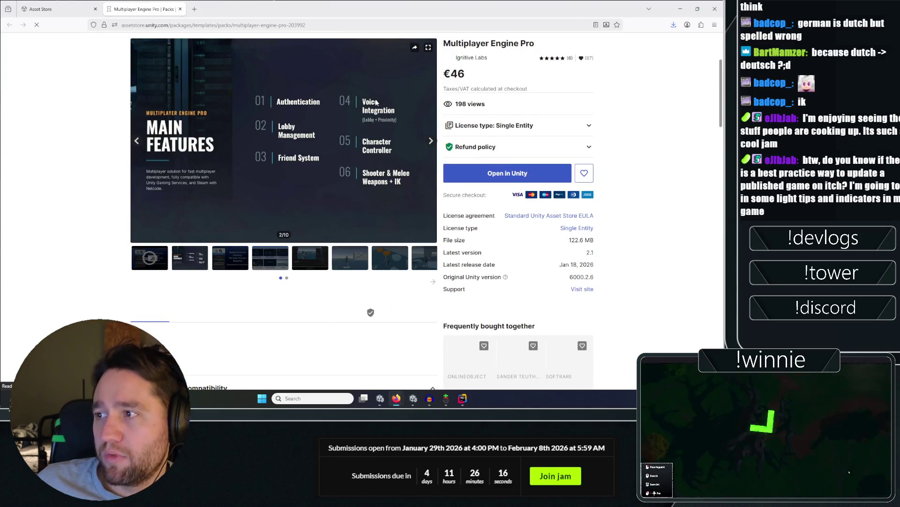
middle_click(98, 136)
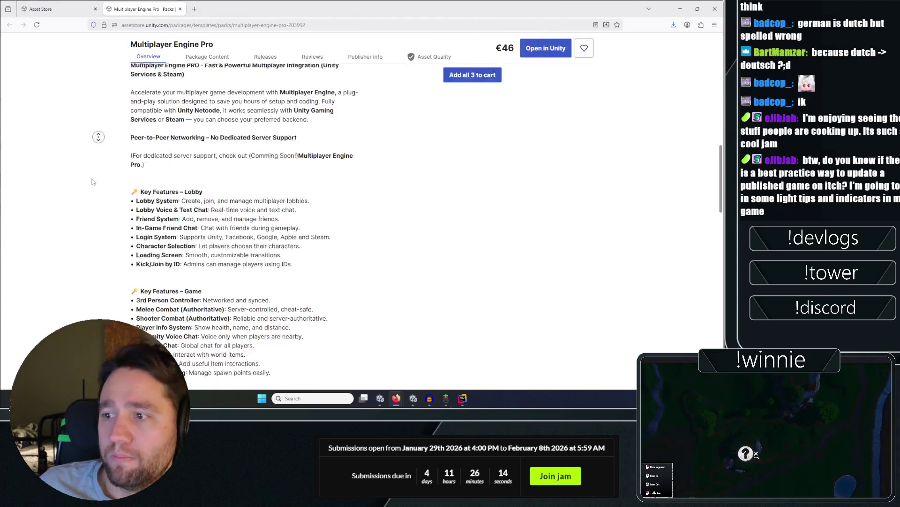
middle_click(89, 164)
mouse_move(149, 123)
left_mouse_down()
mouse_move(300, 126)
mouse_move(281, 135)
left_mouse_up()
left_click(175, 132)
triple_click(164, 123)
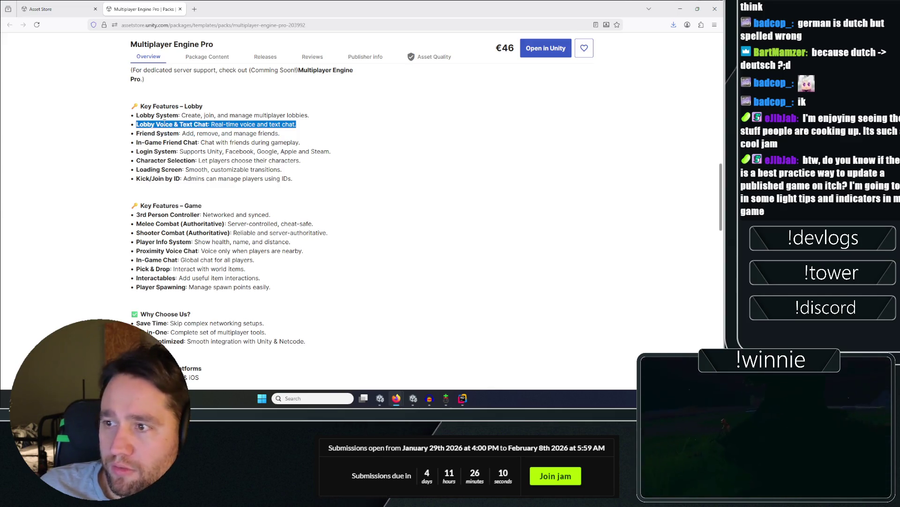
left_click(162, 126)
Read the Proximity Voice Chat feature on the Multiplayer Engine Pro page.
scroll(144, 195, "down", 2)
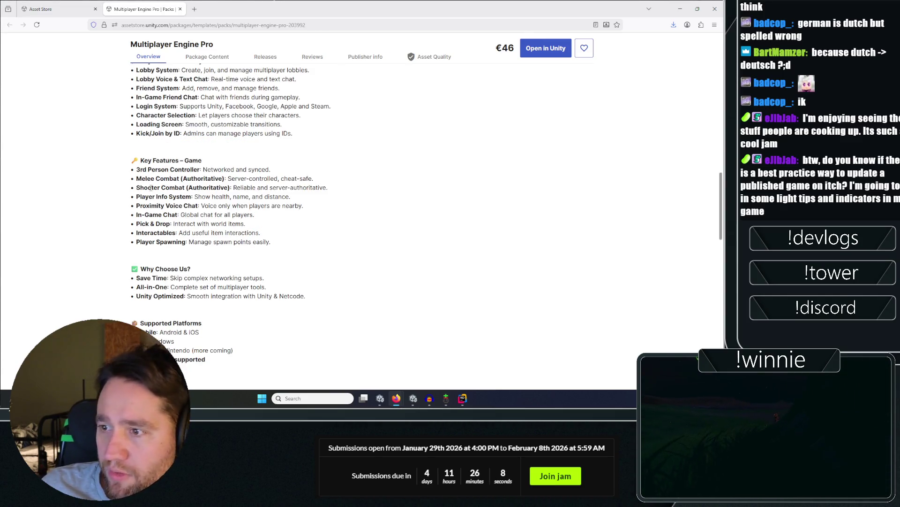
left_click(149, 206)
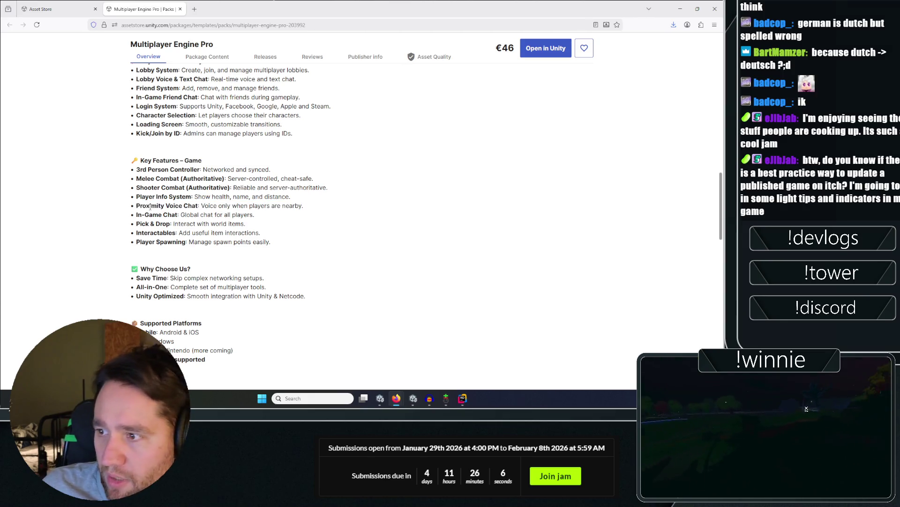
triple_click(147, 206)
double_click(148, 206)
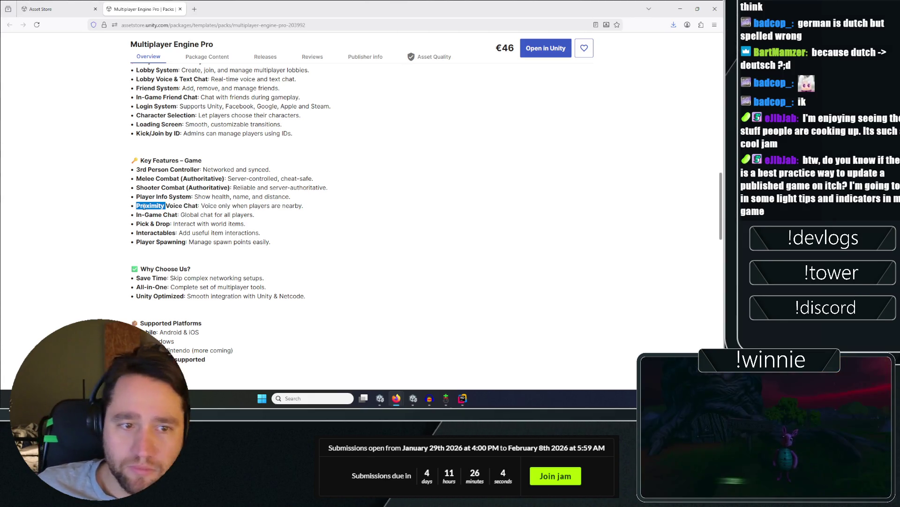
left_click(148, 206)
scroll(122, 218, "up", 5)
scroll(121, 218, "up", 5)
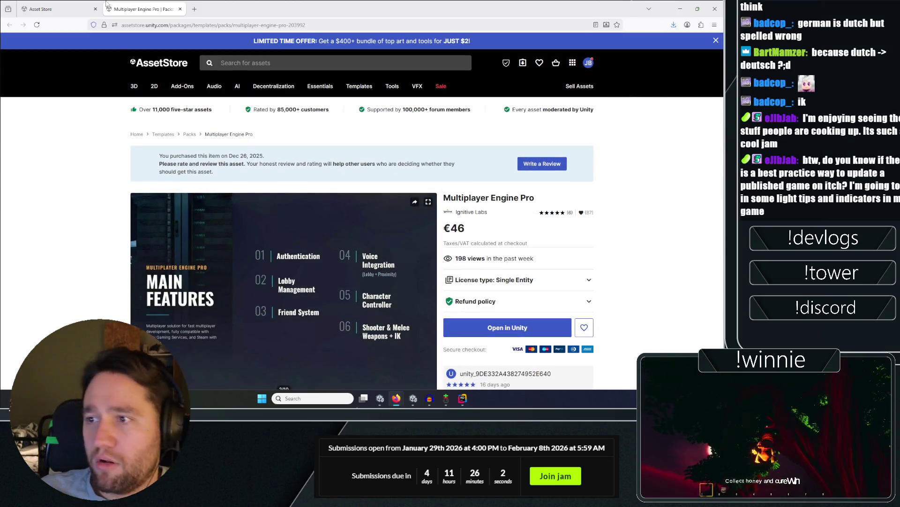
Filter the My Assets list by 'snow'.
key("ctrl+Tab")
type("snow")
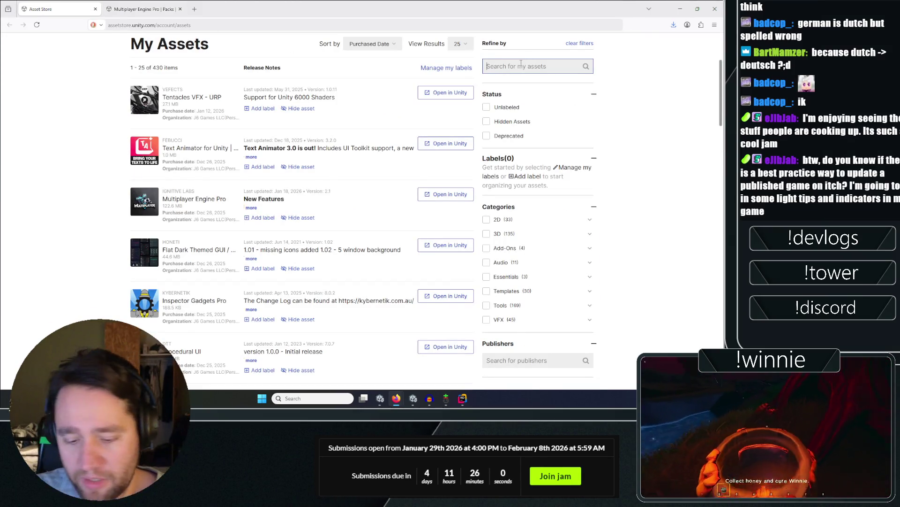
key("Return")
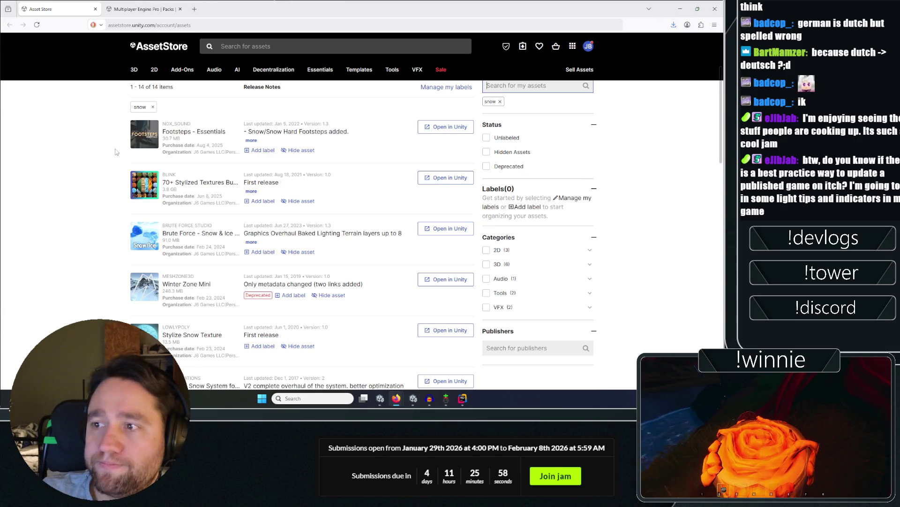
Review the Multiplayer Engine Pro description, then return to the My Assets list.
left_click(178, 4)
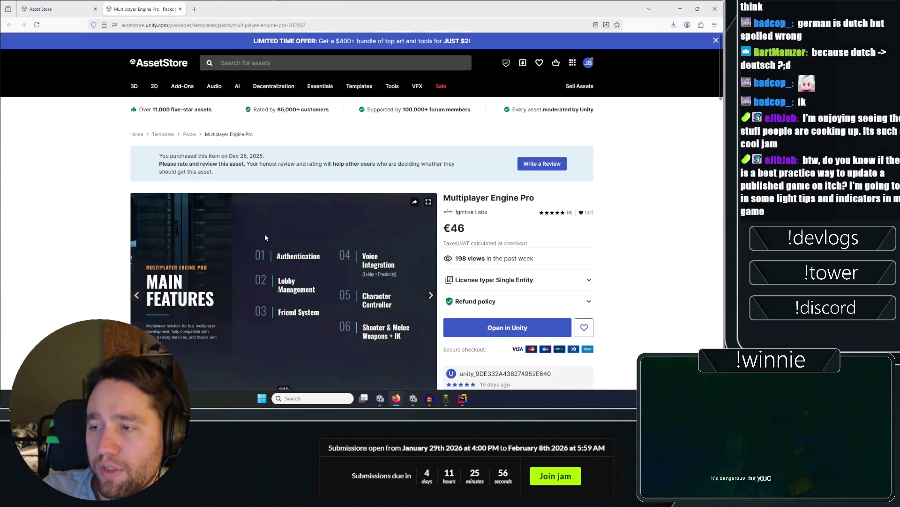
scroll(265, 233, "down", 5)
triple_click(191, 235)
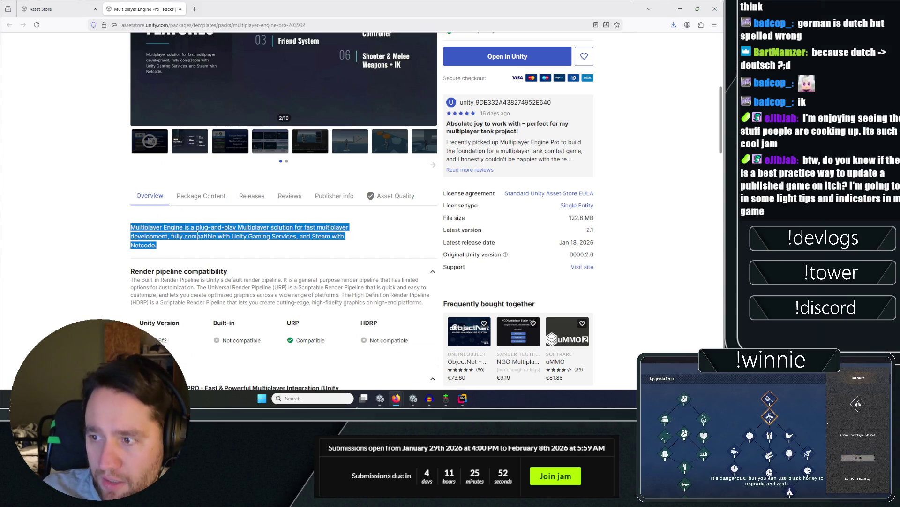
left_click(197, 227)
key("ctrl+shift+Tab")
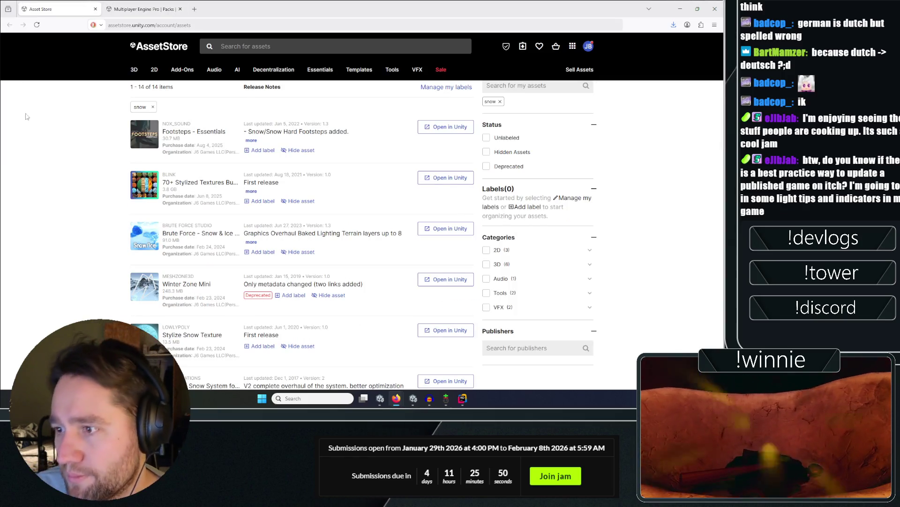
Open the Brute Force Snow & Ice Shader full product page in a new tab.
scroll(76, 149, "down", 2)
scroll(76, 149, "up", 3)
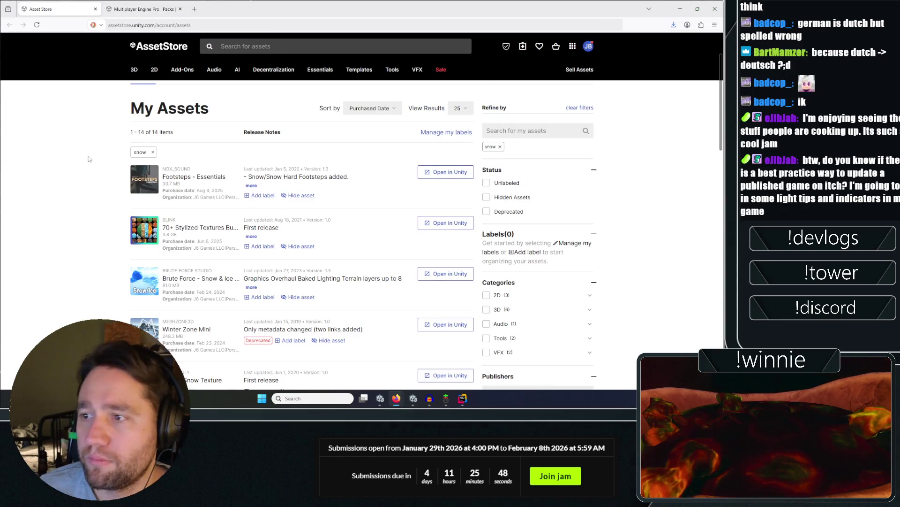
scroll(96, 162, "down", 2)
right_click(206, 190)
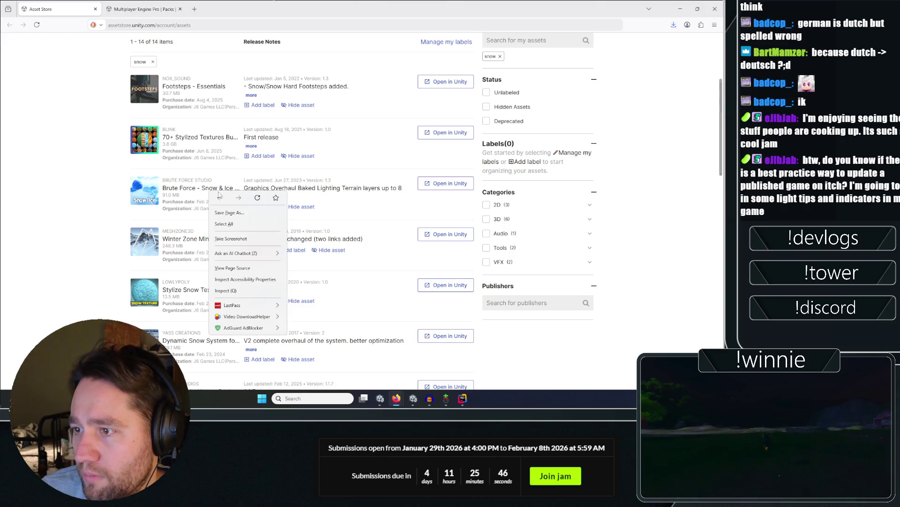
left_click(104, 183)
left_click(210, 188)
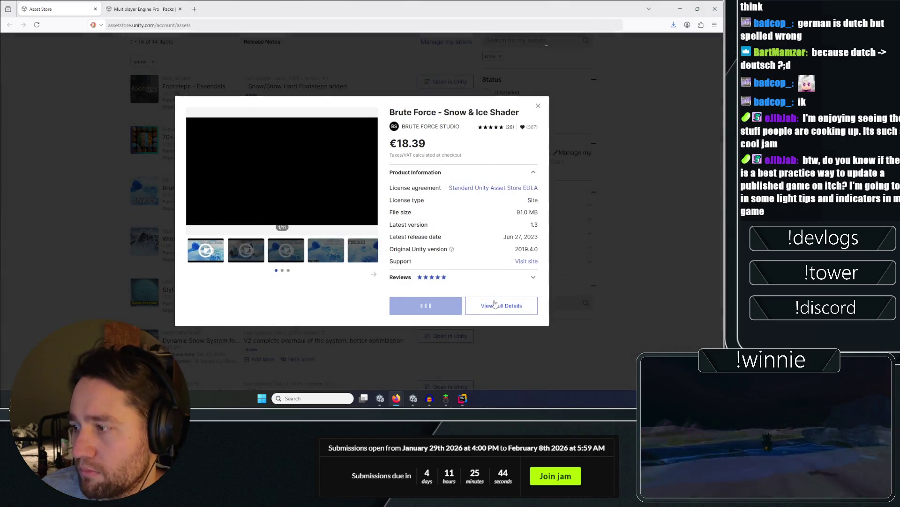
right_click(488, 111)
left_click(504, 109)
left_click(109, 146)
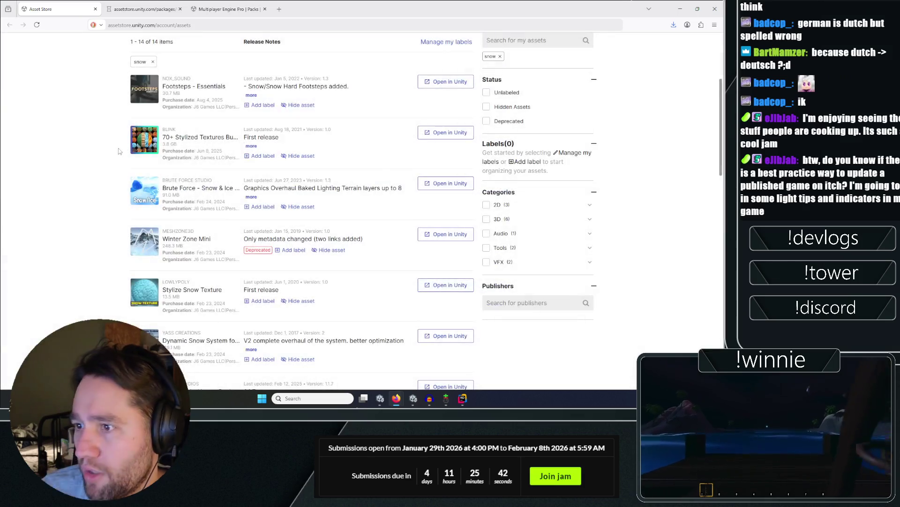
Open the Dynamic Snow System full details page in a new tab.
scroll(113, 174, "down", 4)
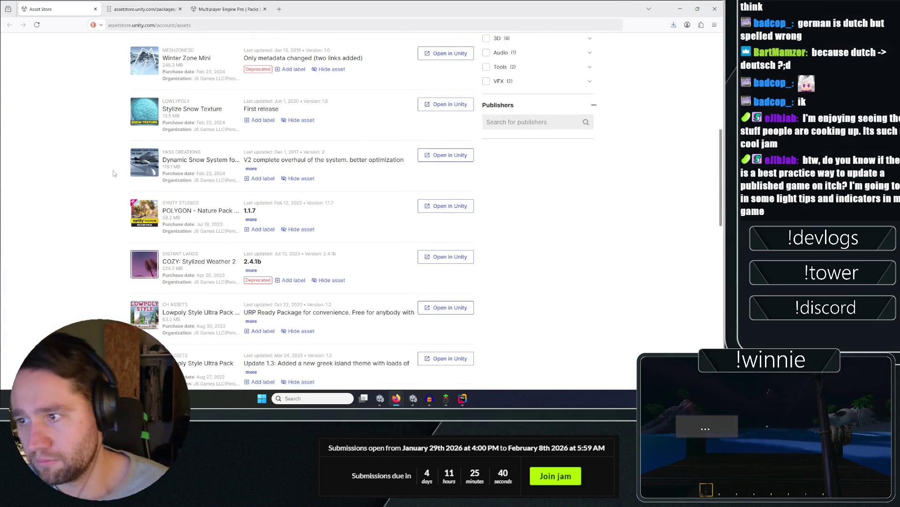
left_click(206, 160)
right_click(516, 298)
left_click(542, 105)
left_click(61, 171)
scroll(61, 171, "down", 5)
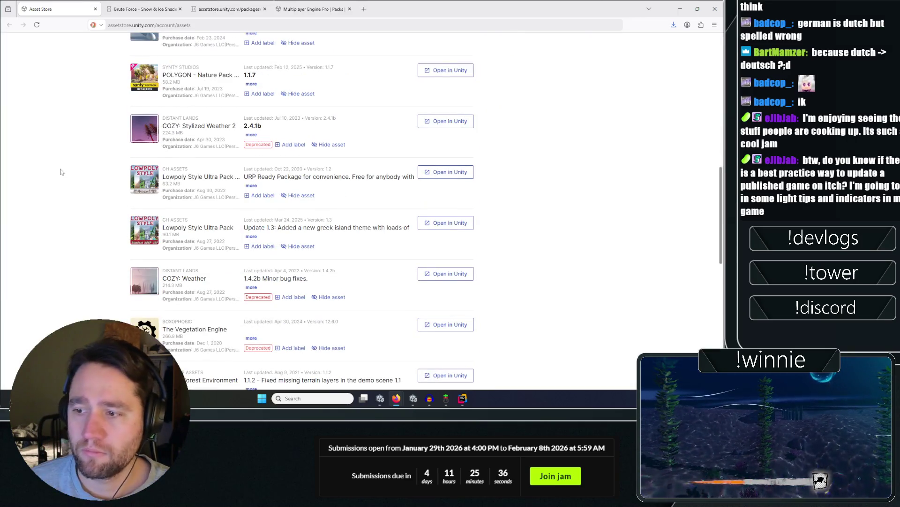
scroll(80, 186, "up", 5)
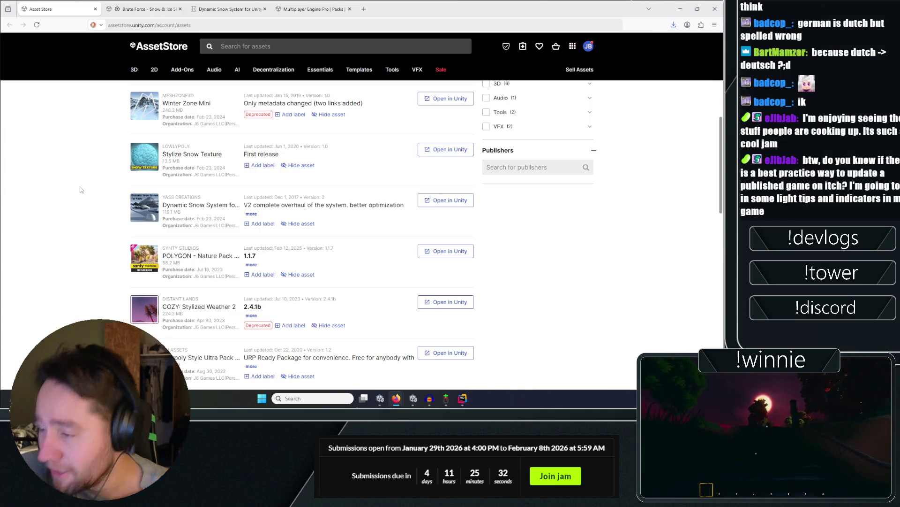
scroll(80, 189, "up", 5)
On the Brute Force Snow & Ice Shader page, send the package to Unity.
key("ctrl+Tab")
scroll(153, 277, "down", 3)
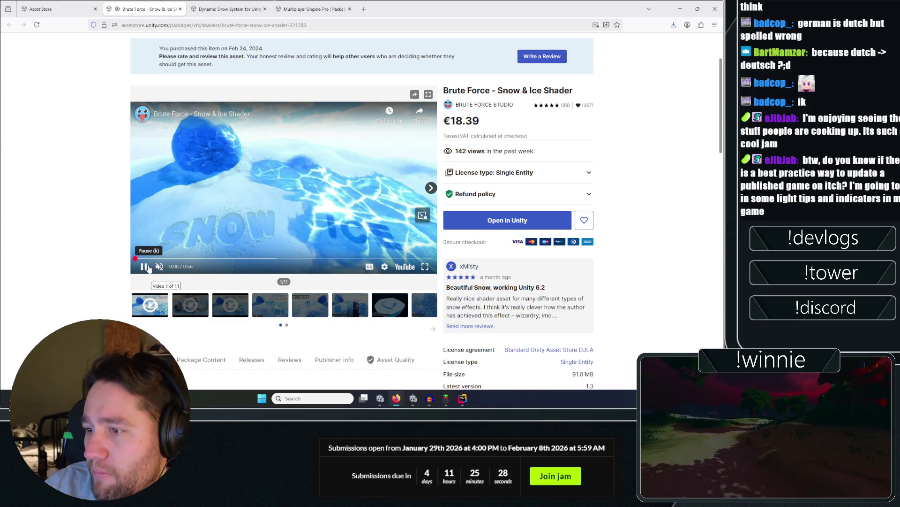
left_click(475, 230)
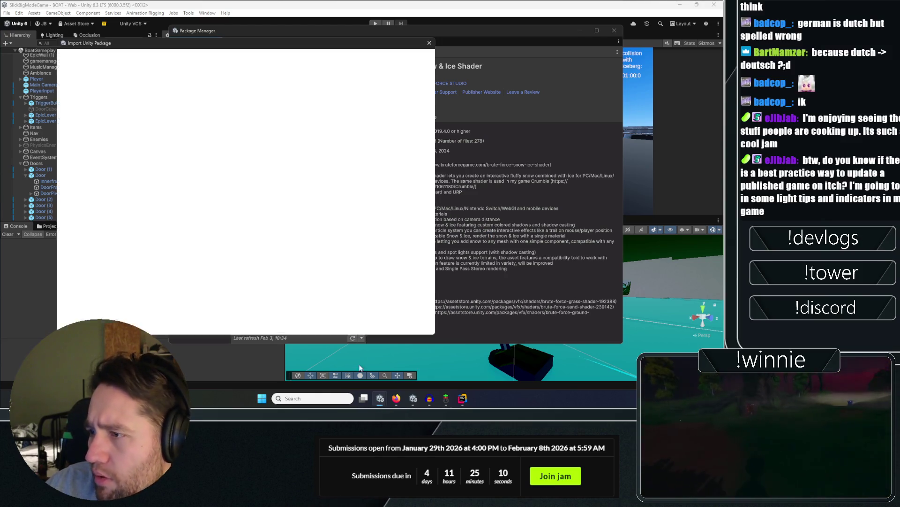
Confirm the shader's Unity Standard and URP compatibility, then import all Brute Force package files.
mouse_move(397, 398)
left_click(403, 380)
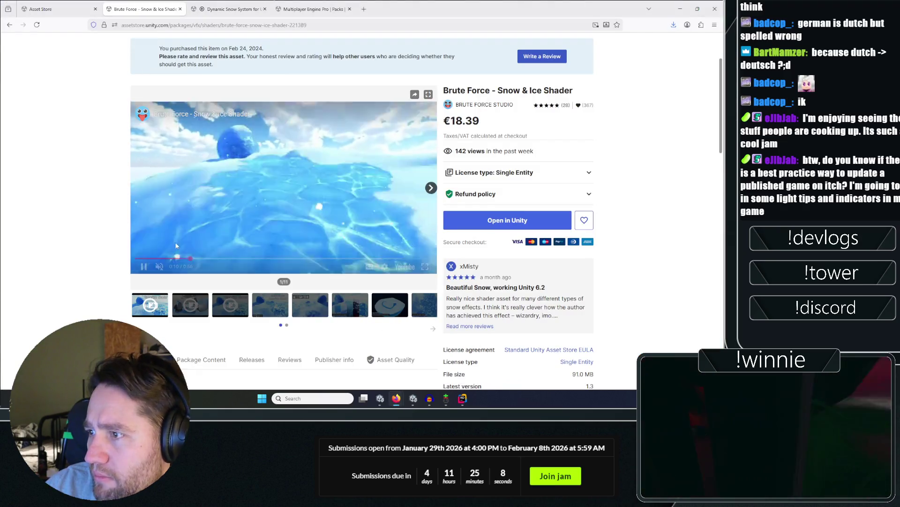
scroll(104, 159, "down", 5)
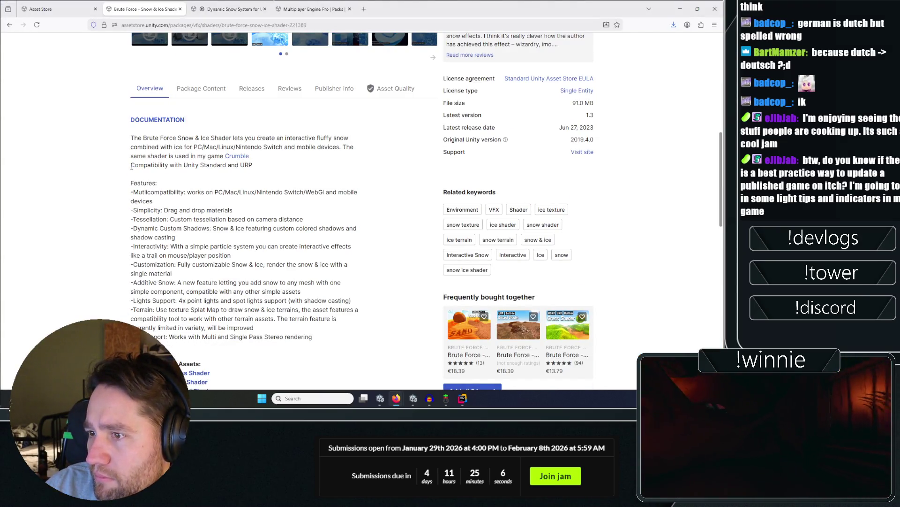
left_click_drag(132, 166, 254, 174)
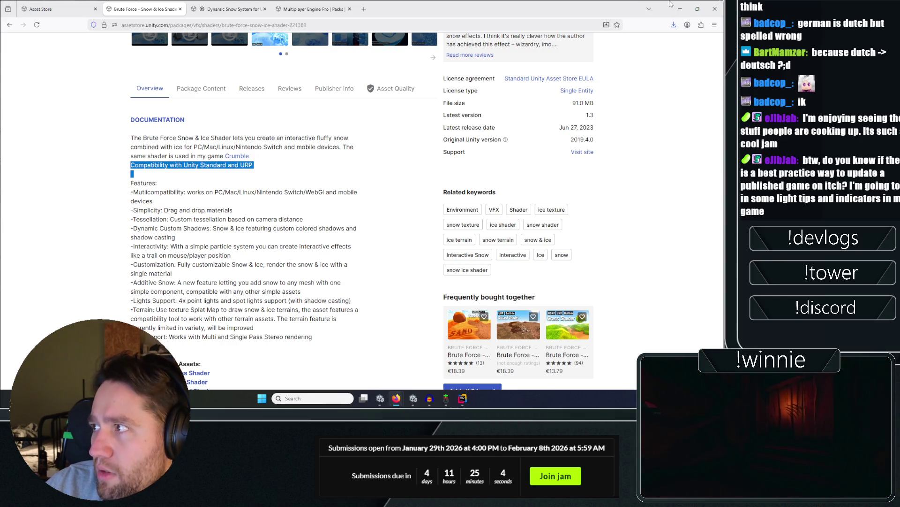
left_click(680, 9)
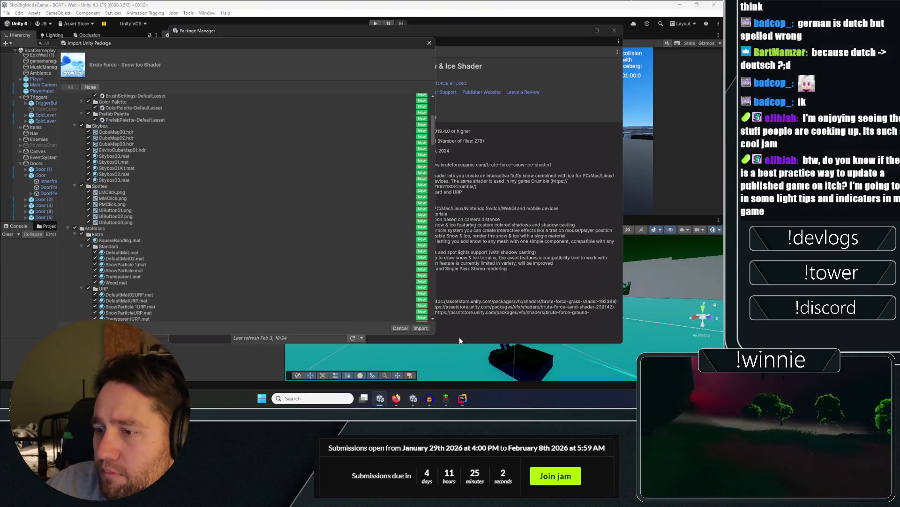
left_click(421, 328)
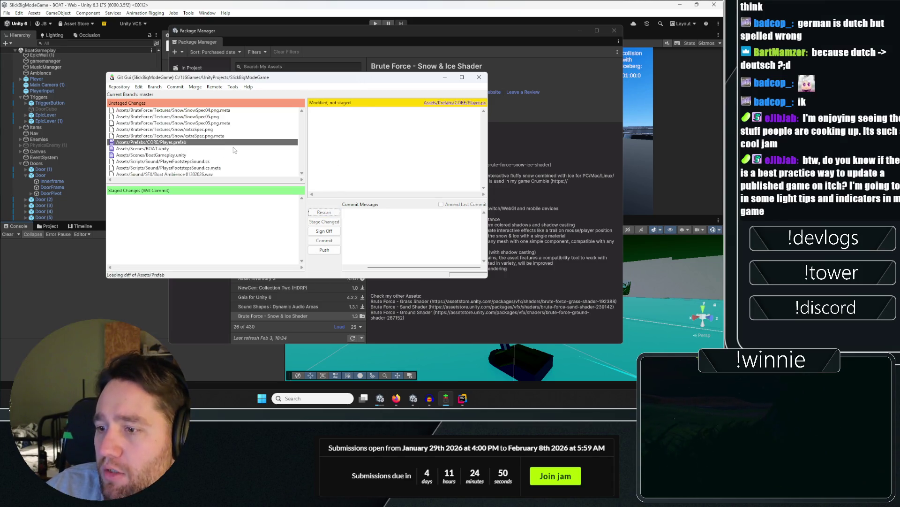
Bring up Git Gui and refresh it to list the project's new changes.
scroll(232, 150, "down", 5)
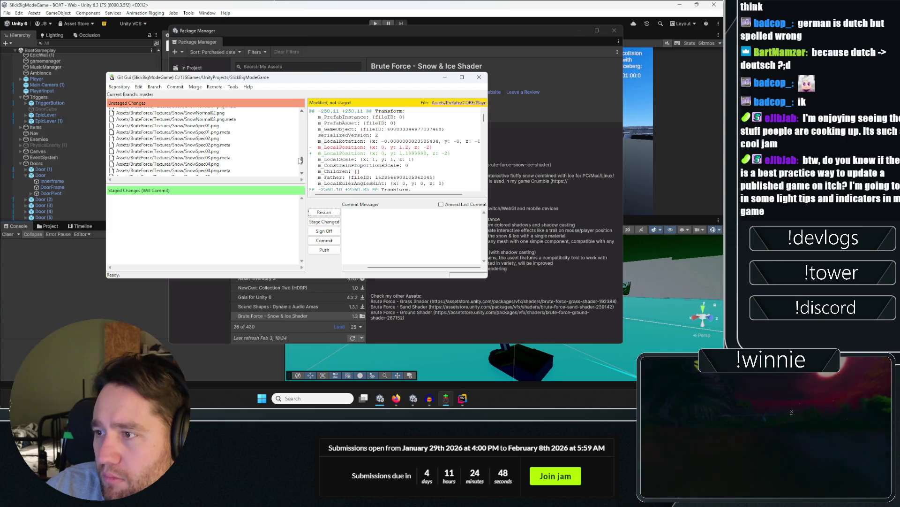
scroll(301, 167, "down", 10)
left_click_drag(302, 172, 311, 108)
left_click(123, 89)
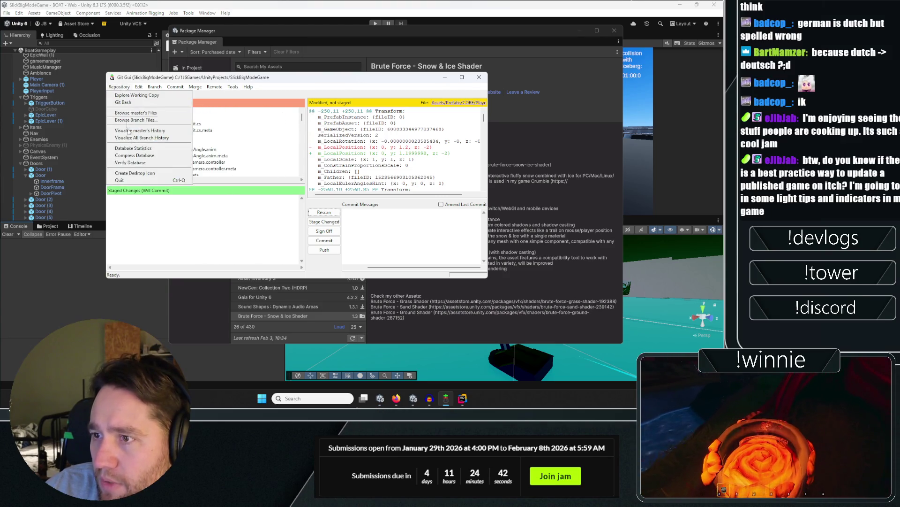
left_click(239, 142)
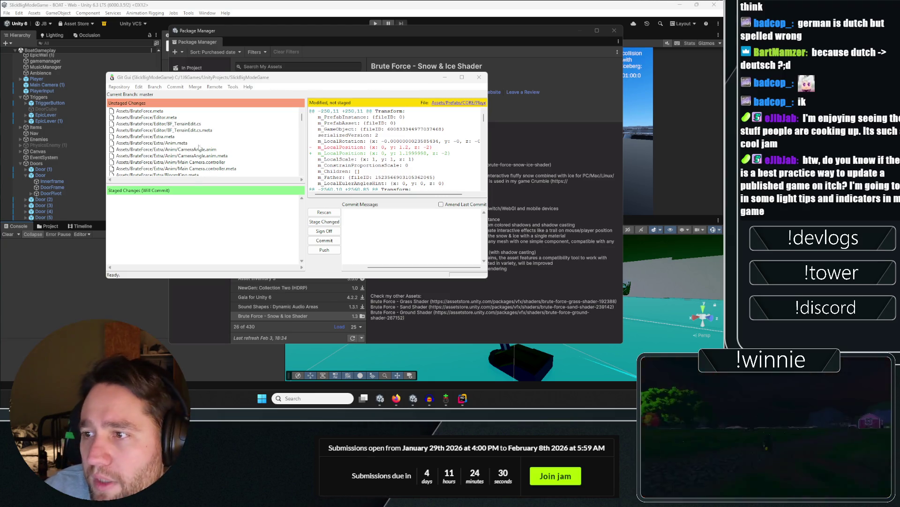
left_click(302, 122)
left_click_drag(303, 122, 305, 168)
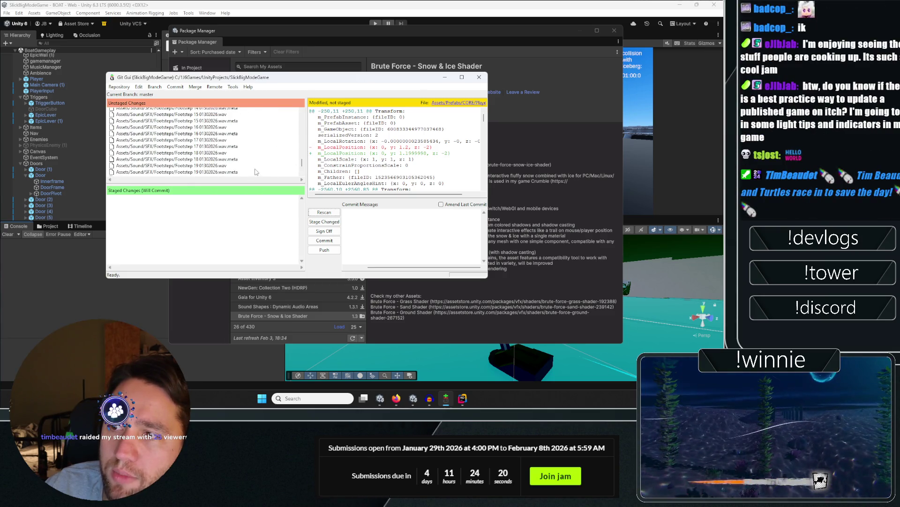
View the BOAT.unity diff and select the changed files down to GraphicsSettings.asset.
scroll(256, 172, "up", 10)
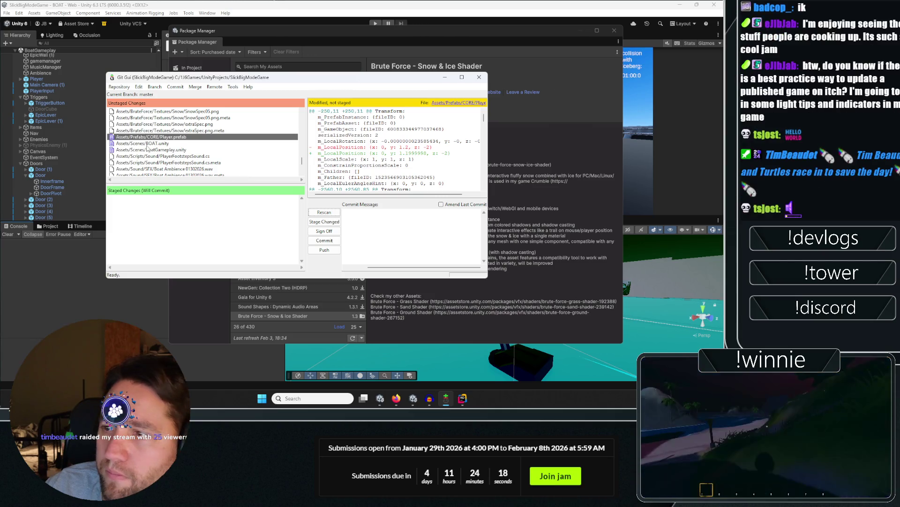
left_click(165, 144)
scroll(178, 153, "down", 3)
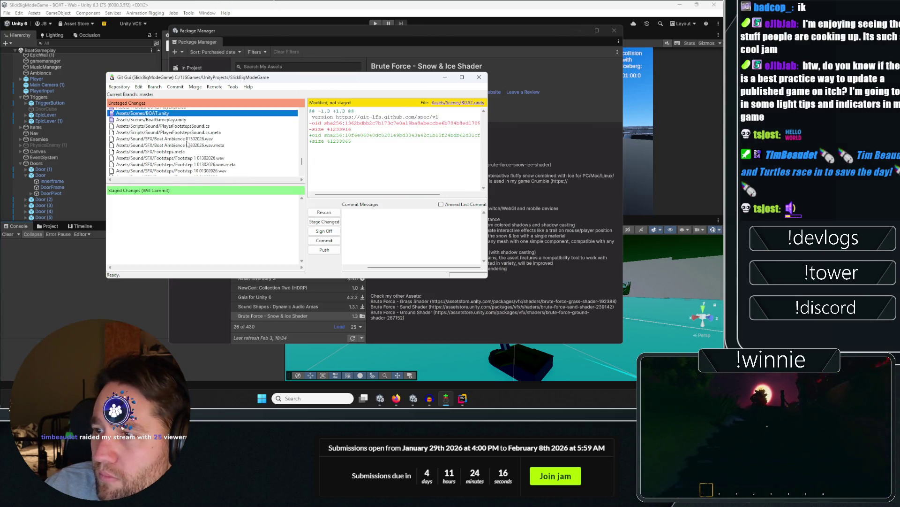
scroll(168, 152, "down", 15)
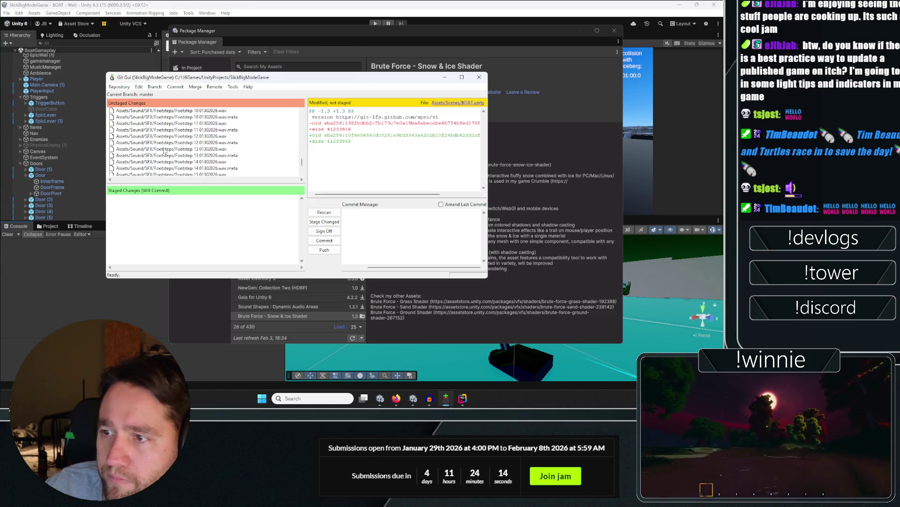
scroll(165, 152, "down", 3)
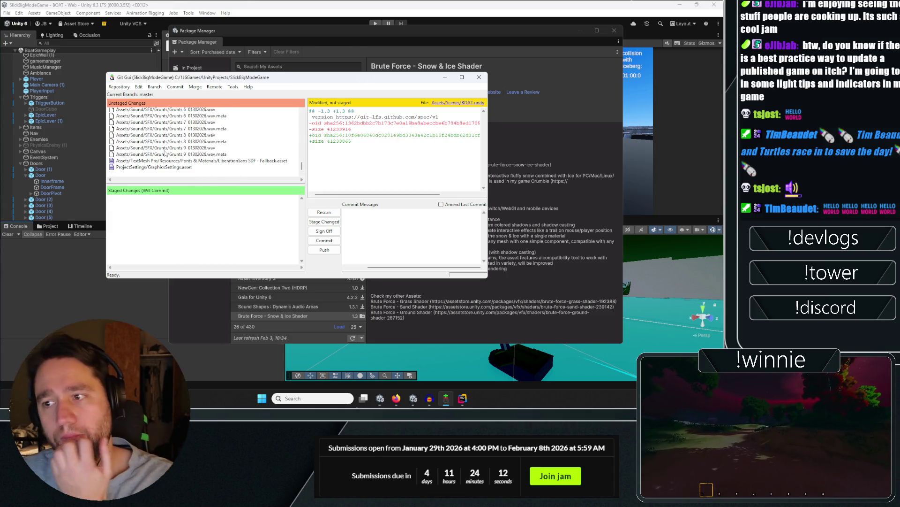
left_click(150, 166, "shift")
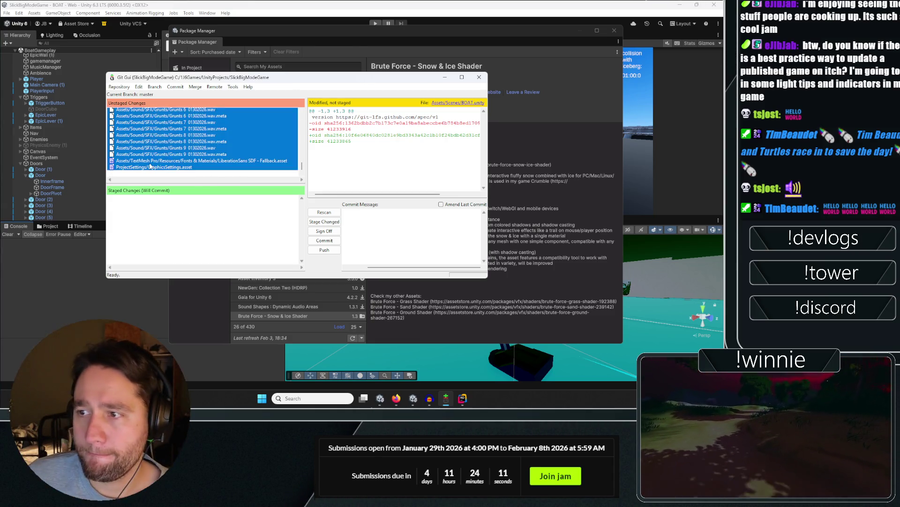
Stage the selected changes, review the diffs, and stage Player.prefab as well.
left_click(176, 87)
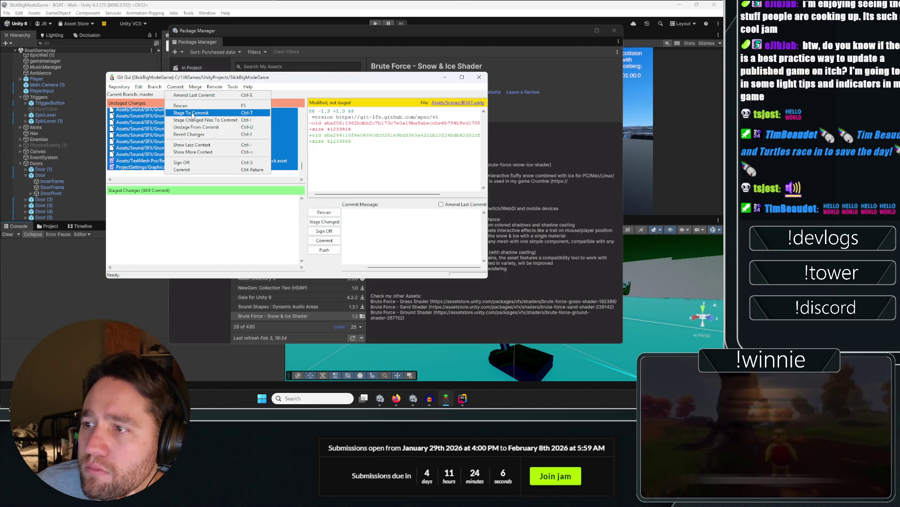
left_click(191, 114)
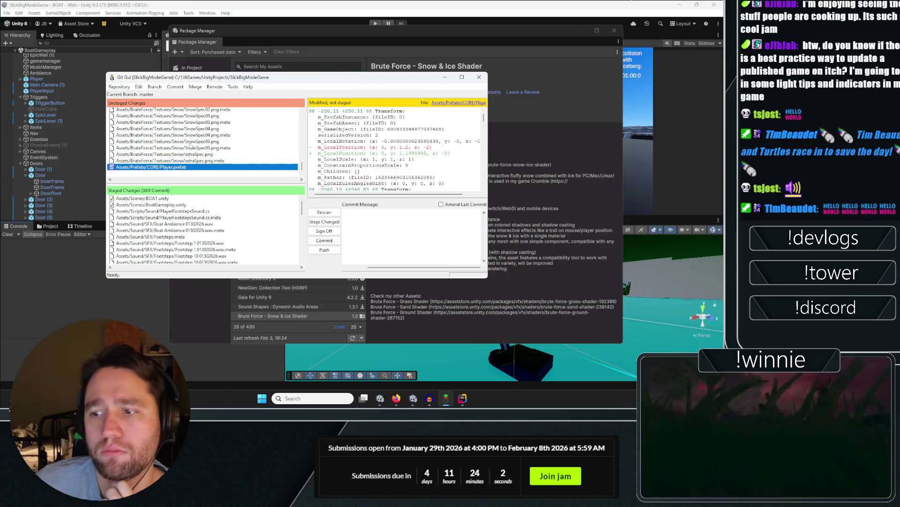
left_click(155, 217)
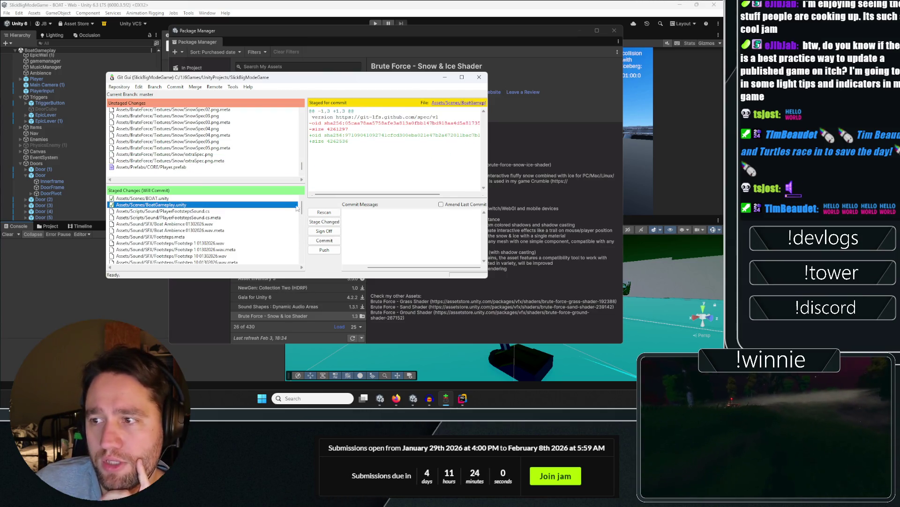
left_click(155, 205)
left_click(218, 168)
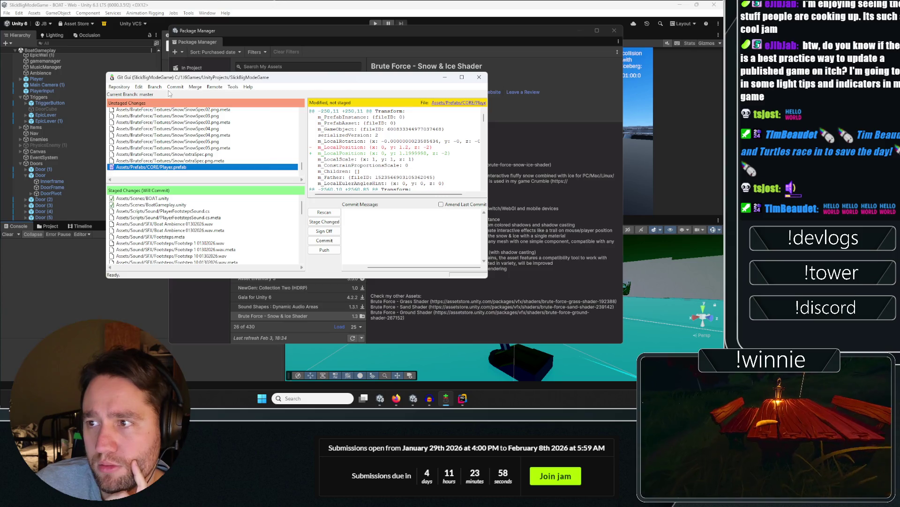
left_click(134, 161)
left_click(137, 167)
key("ctrl+t")
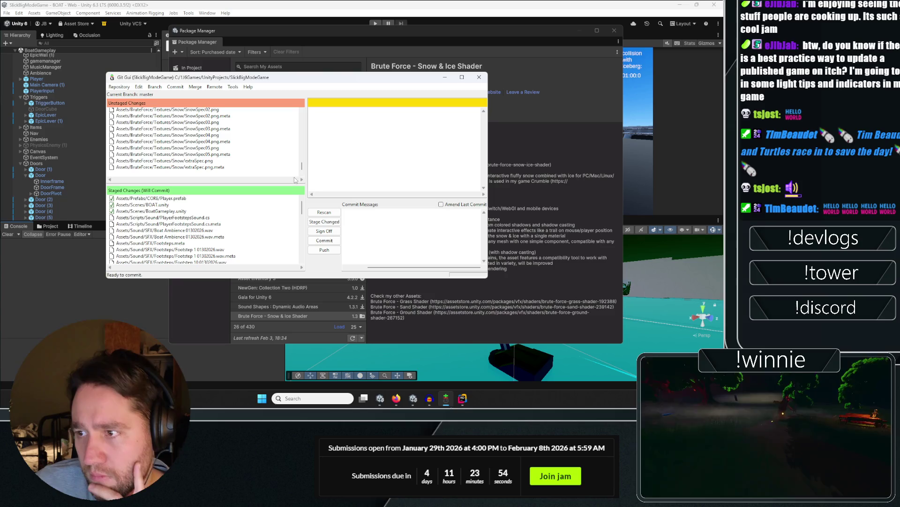
left_click_drag(302, 167, 305, 96)
mouse_move(302, 205)
left_mouse_down()
mouse_move(303, 269)
mouse_move(302, 201)
left_mouse_up()
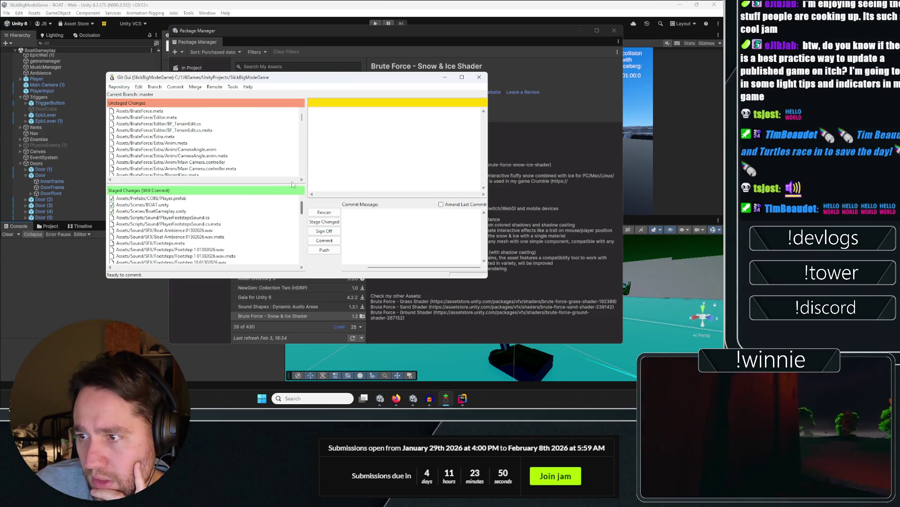
Commit the staged changes with a two-line message about player footstep sounds and lighting.
left_click(365, 225)
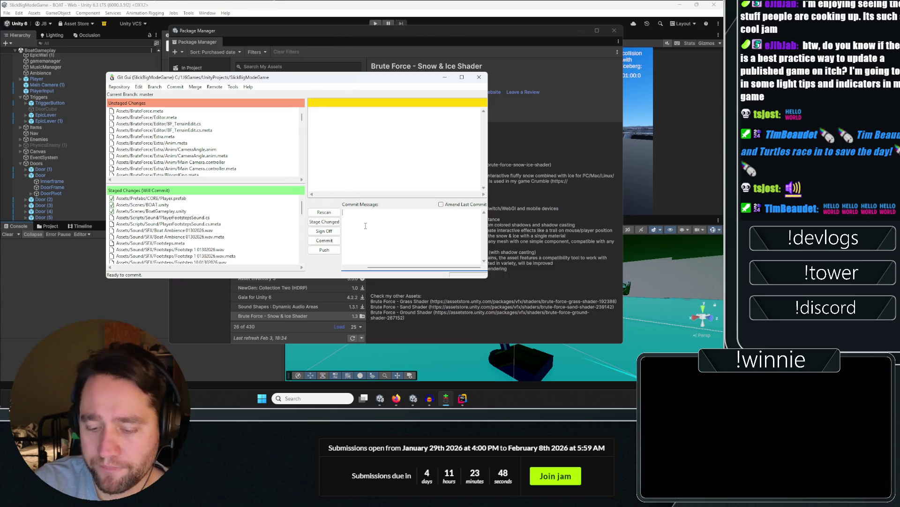
type("player footstep sounds")
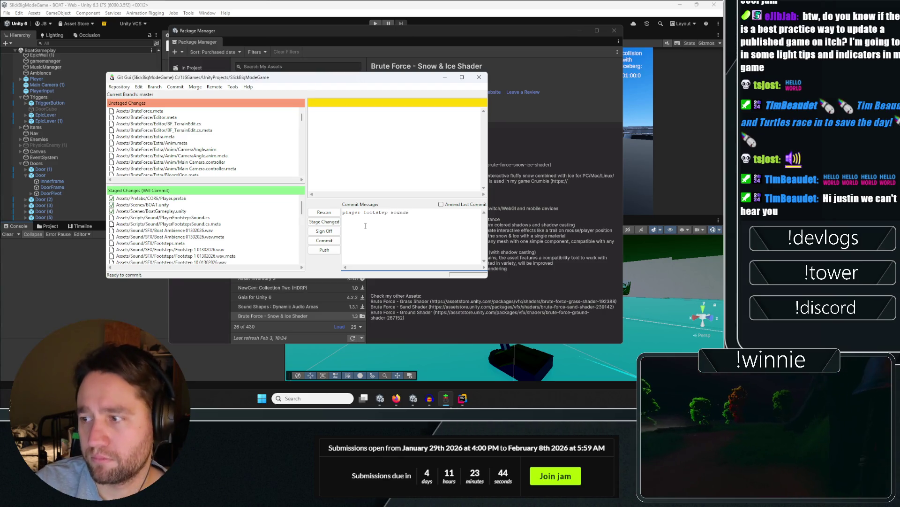
key("Return")
type("also m,e")
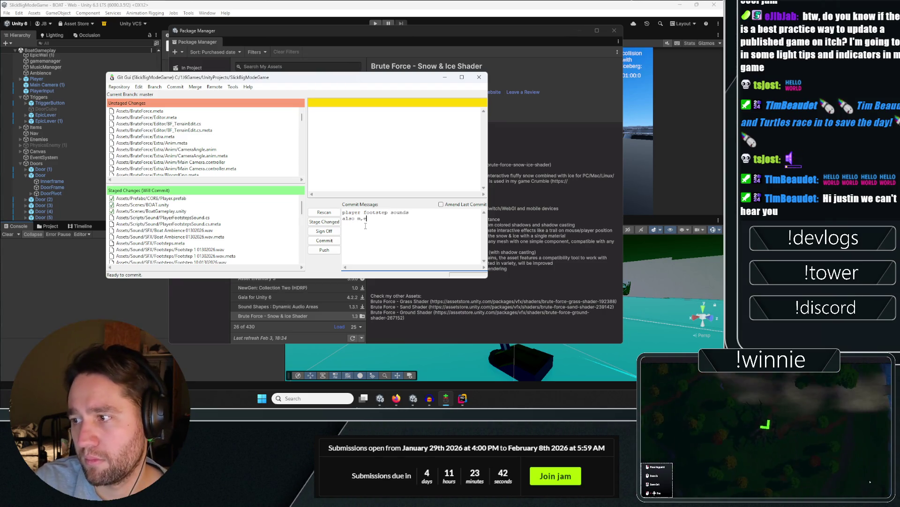
key("BackSpace")
key("BackSpace")
type("essing with ")
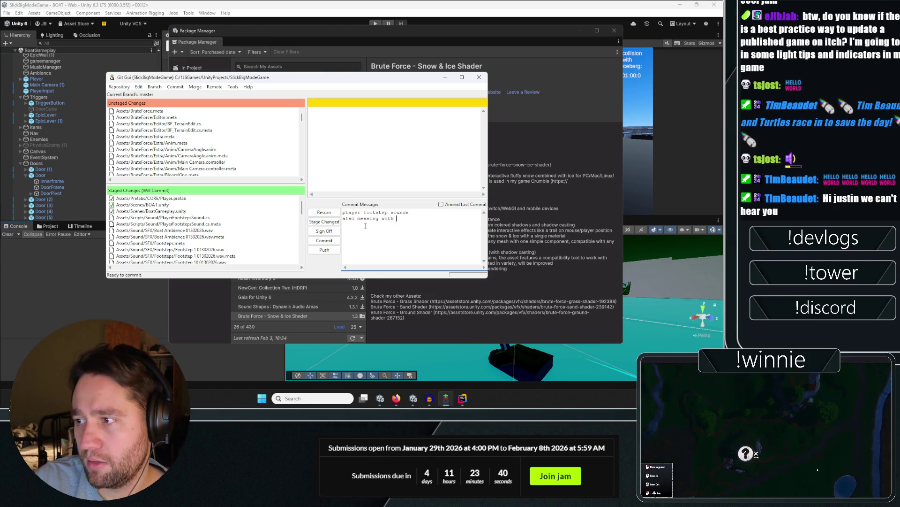
type("lighting to try sppokier look?")
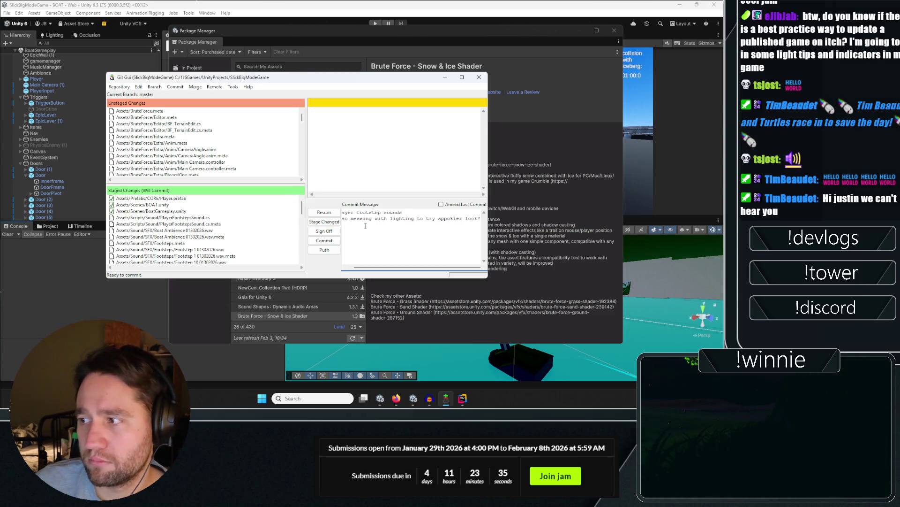
left_click(324, 240)
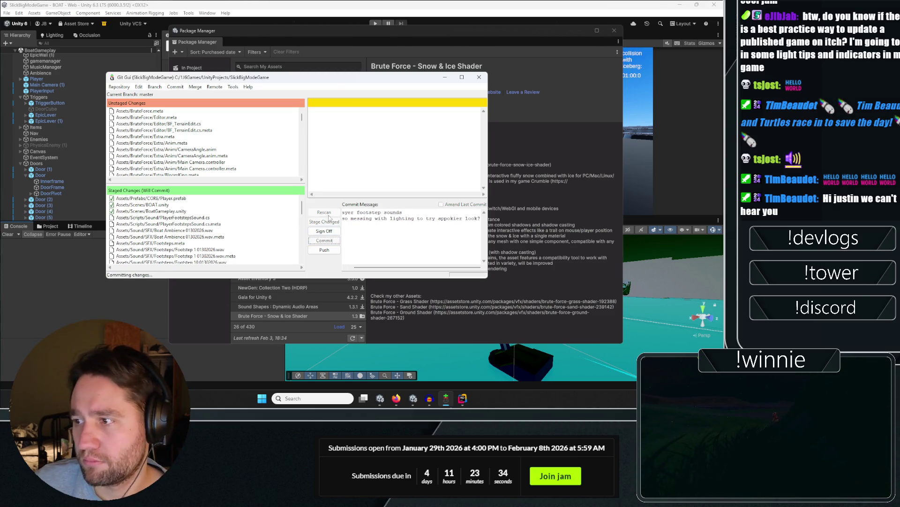
left_click(35, 323)
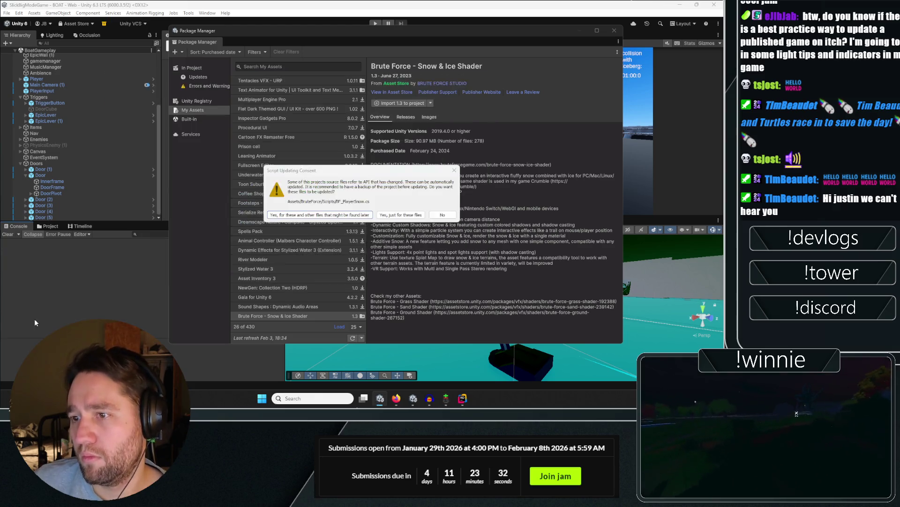
Let Unity auto-update the Brute Force scripts, then close the Package Manager.
left_click(323, 214)
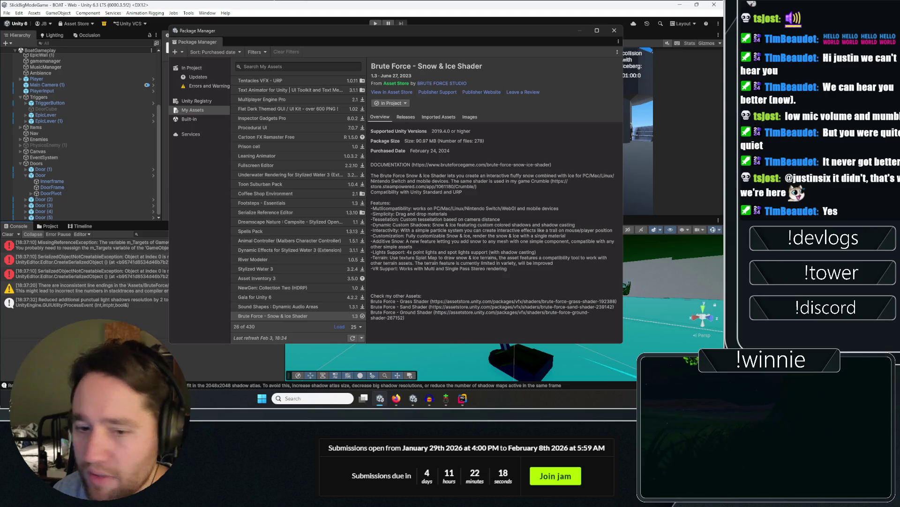
left_click(613, 31)
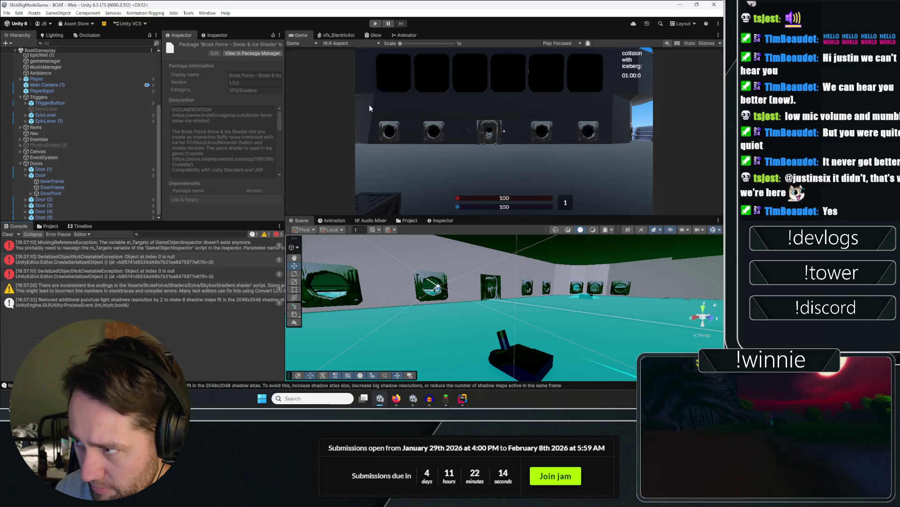
Fly the Scene camera along the boat hull to face its portholes.
mouse_move(449, 270)
left_mouse_down()
mouse_move(591, 289)
mouse_move(621, 271)
left_mouse_up()
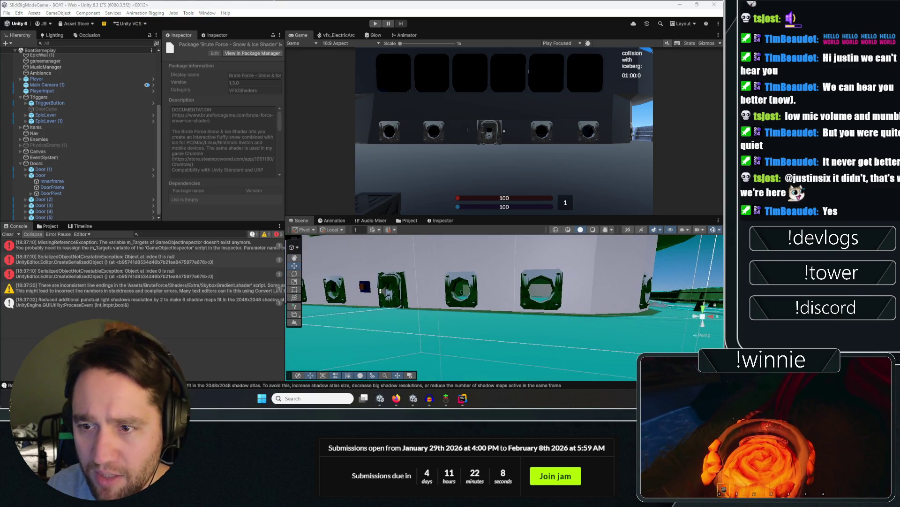
mouse_move(423, 296)
left_mouse_down()
mouse_move(564, 275)
mouse_move(435, 292)
mouse_move(599, 302)
mouse_move(502, 266)
mouse_move(643, 315)
mouse_move(222, 273)
mouse_move(148, 280)
mouse_move(637, 327)
left_mouse_up()
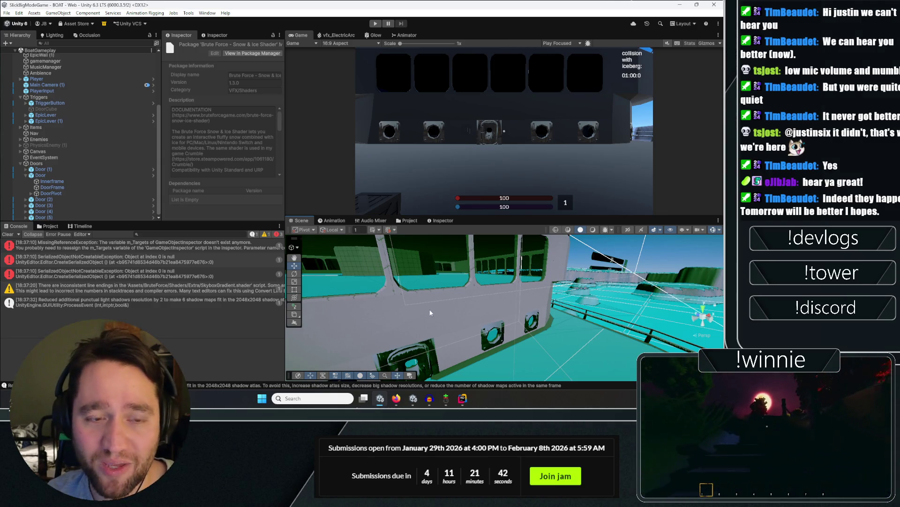
left_click_drag(472, 308, 520, 300)
left_click_drag(611, 283, 438, 281)
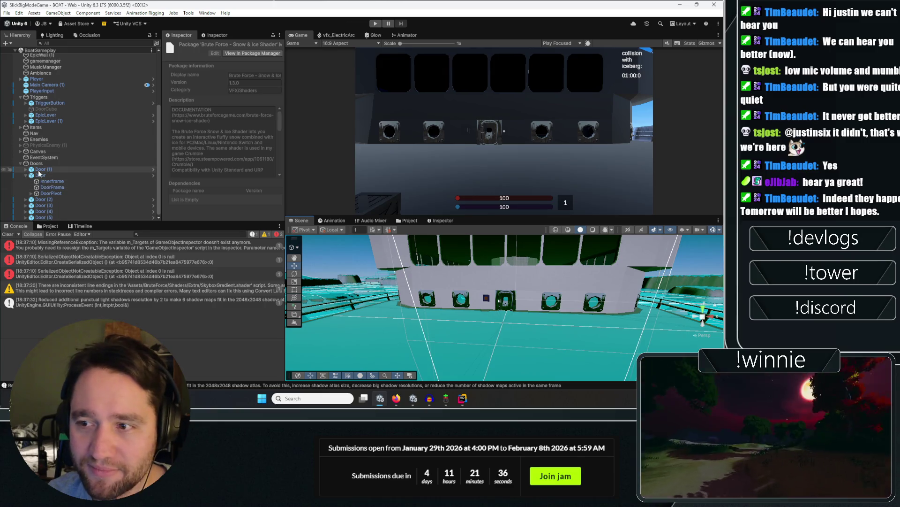
Collapse Door in the Hierarchy, clear the Console, and select the Player.
left_click(26, 175)
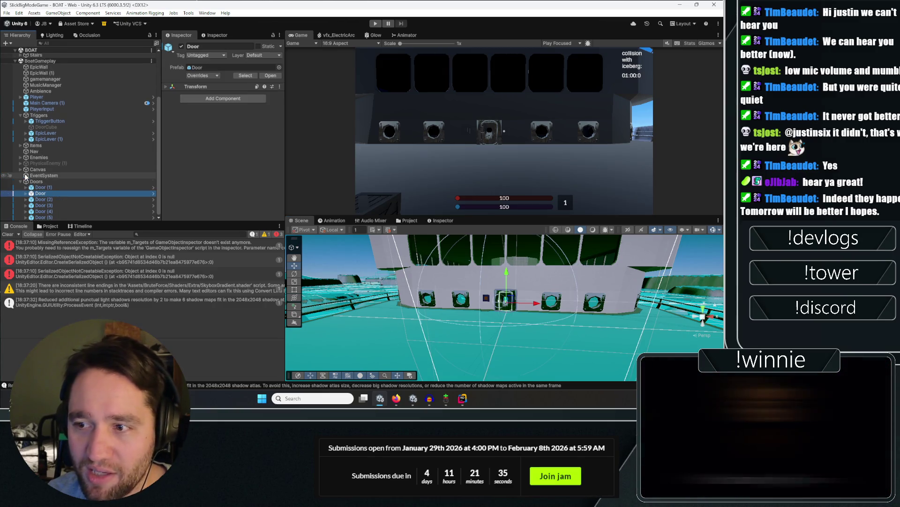
left_click(8, 234)
left_click(37, 97)
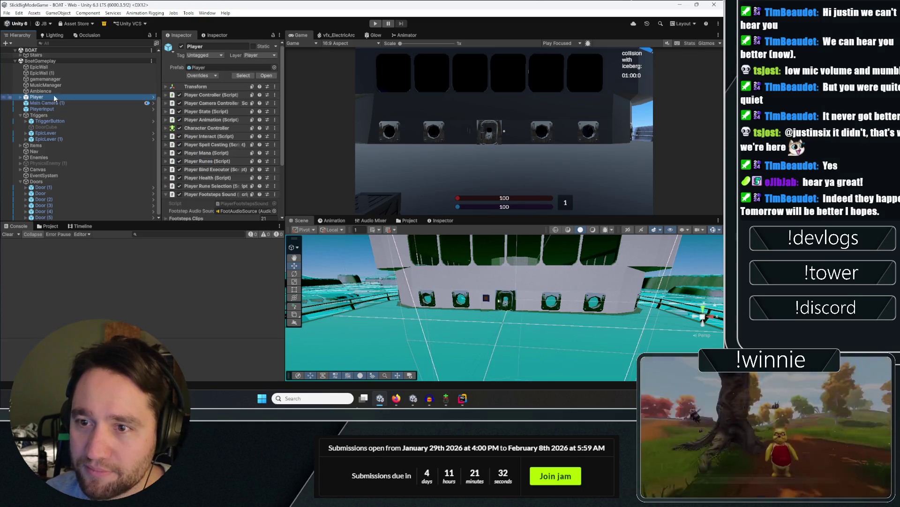
Scroll the Player Inspector to its Footsteps settings and show the Assets root in the Project panel.
scroll(181, 162, "down", 5)
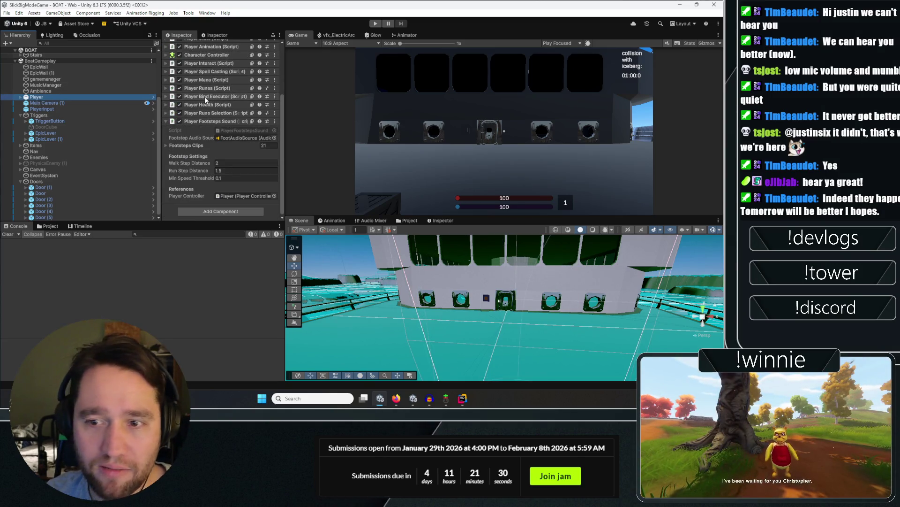
left_click_drag(469, 272, 472, 264)
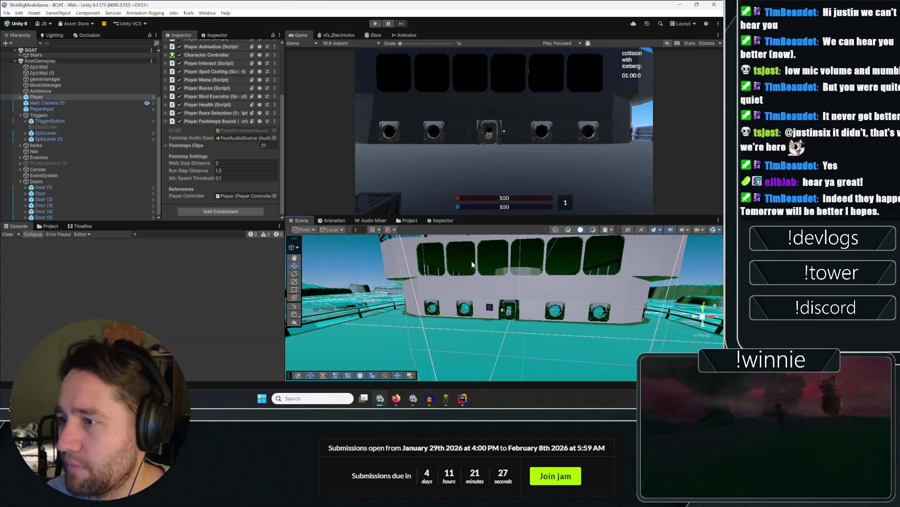
left_click(49, 227)
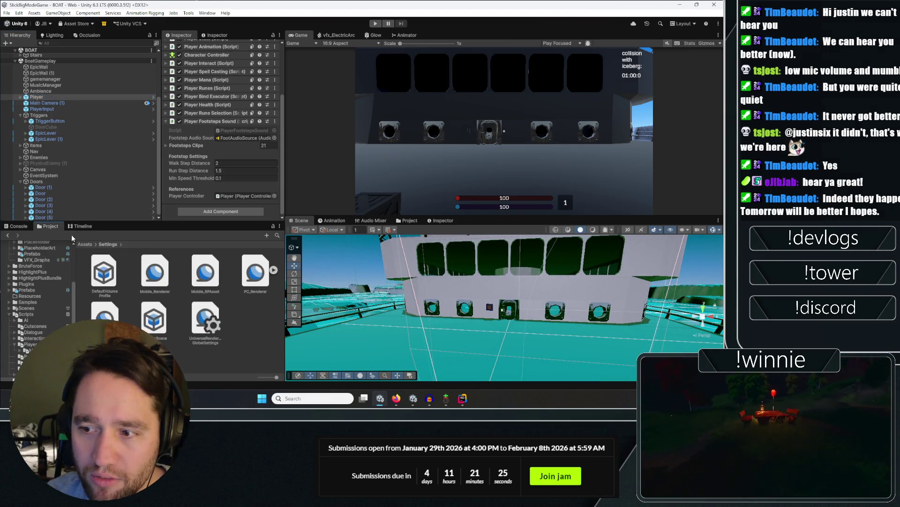
Search Project for 'snow' and browse to BruteForce/Materials/Snowice/URP/Terrain.
left_click(279, 235)
type("snow")
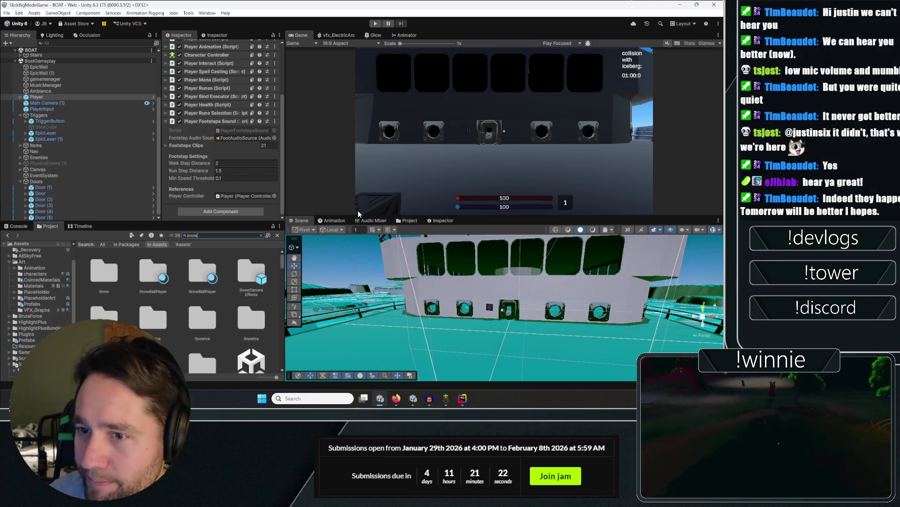
scroll(186, 265, "down", 3)
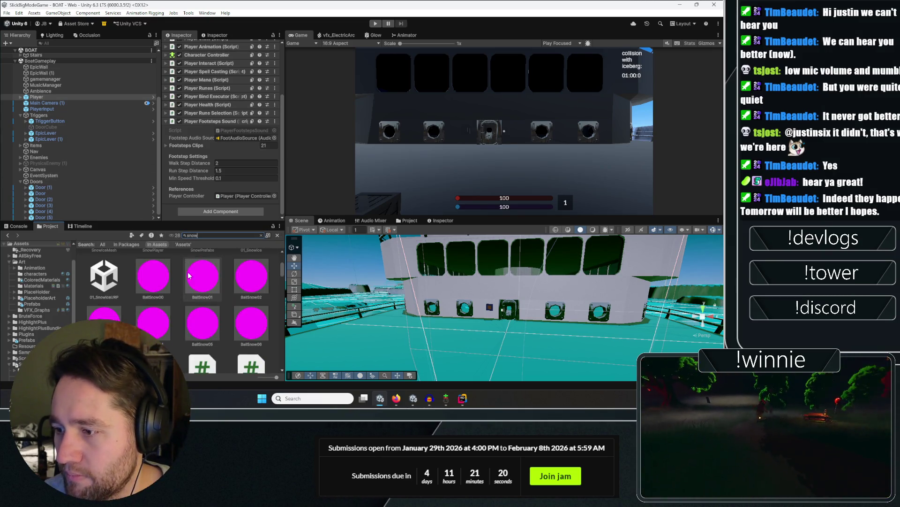
scroll(195, 279, "down", 1)
left_click(219, 301)
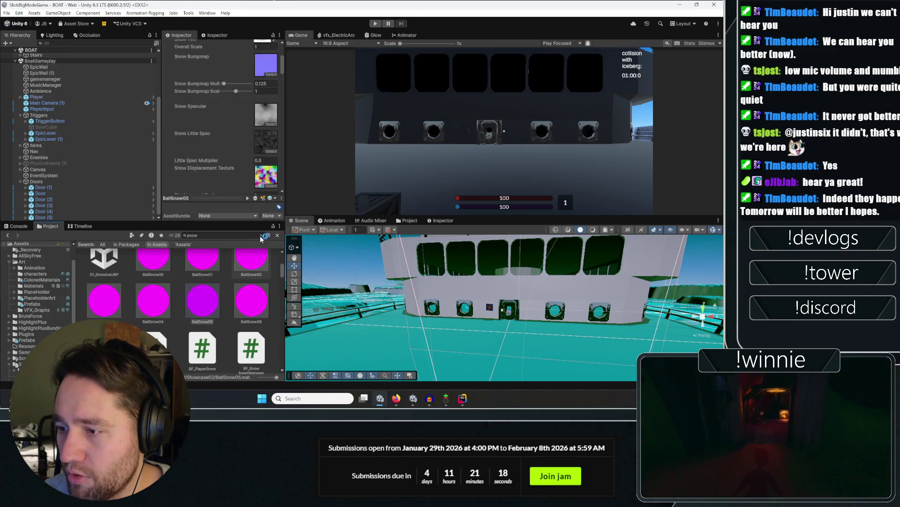
key("Escape")
left_click(178, 240)
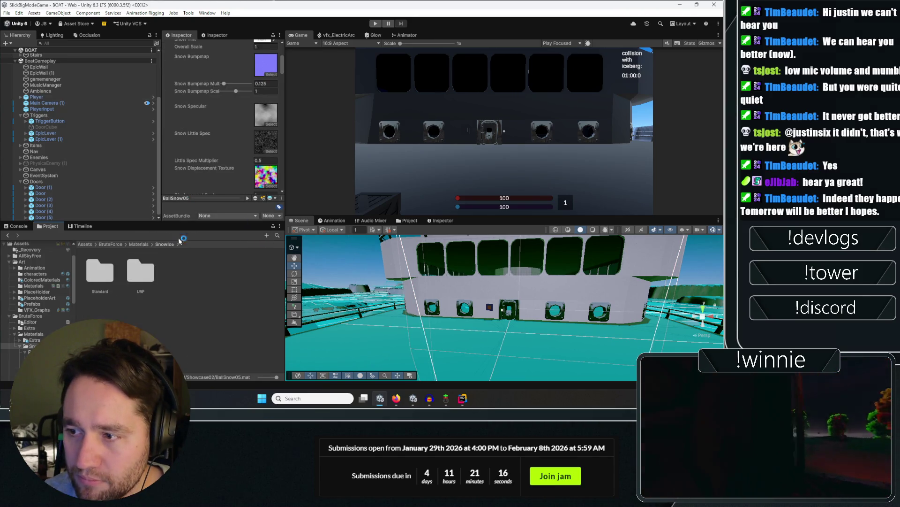
double_click(142, 284)
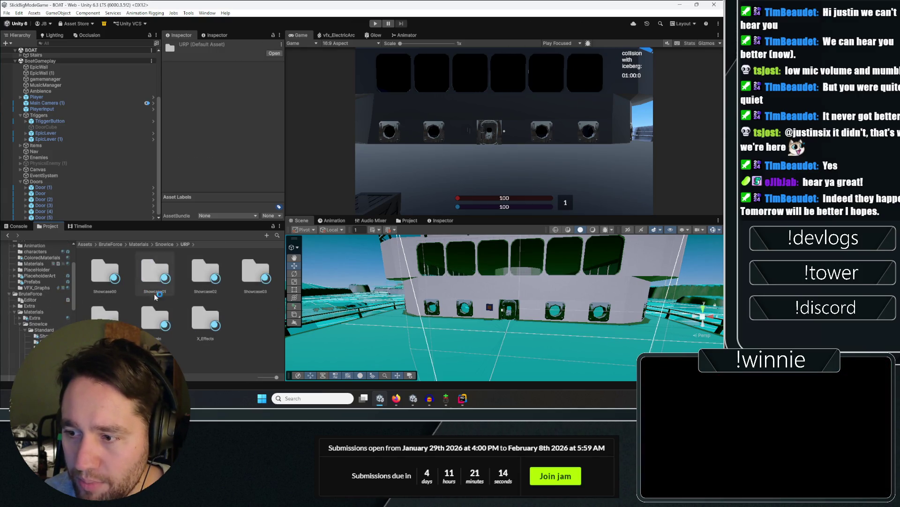
double_click(205, 319)
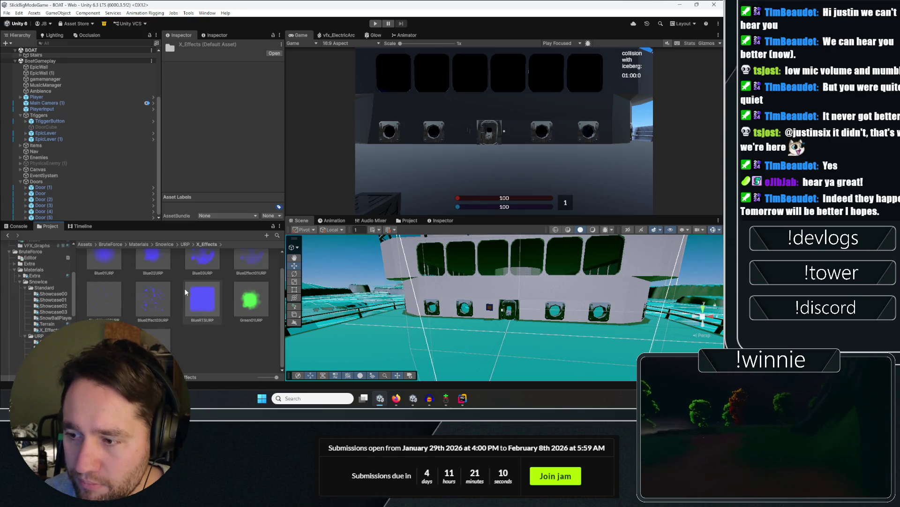
key("BackSpace")
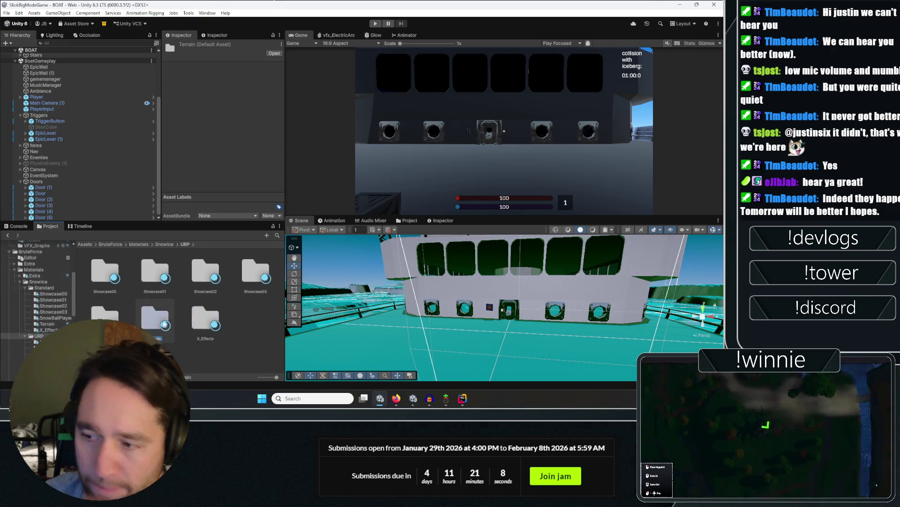
double_click(164, 323)
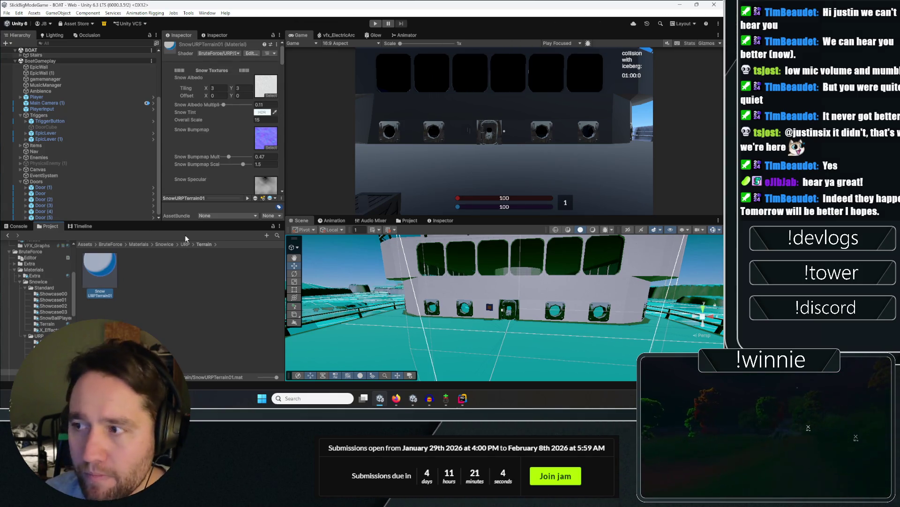
Apply the SnowURPTerrain01 material to the boat's terrain.
left_click_drag(378, 257, 347, 266)
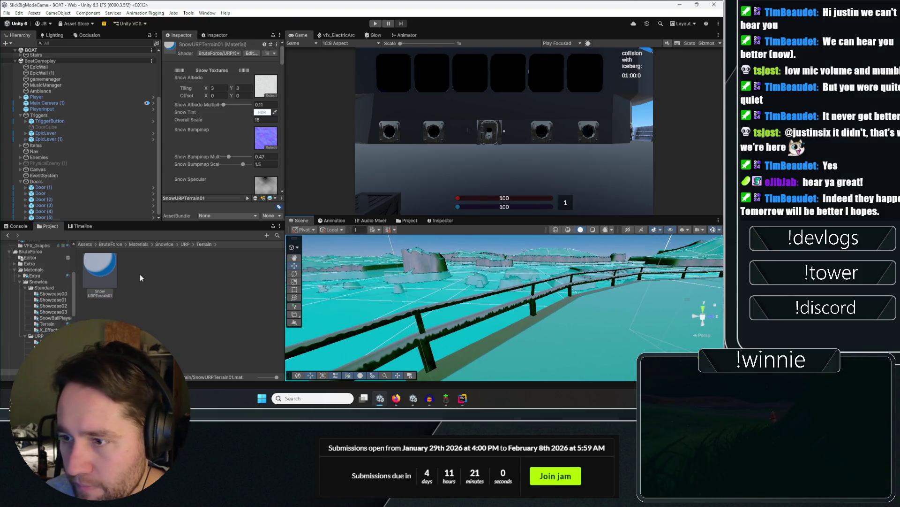
mouse_move(342, 299)
left_mouse_down()
mouse_move(408, 316)
mouse_move(543, 311)
mouse_move(513, 296)
mouse_move(483, 305)
left_mouse_up()
left_click(185, 244)
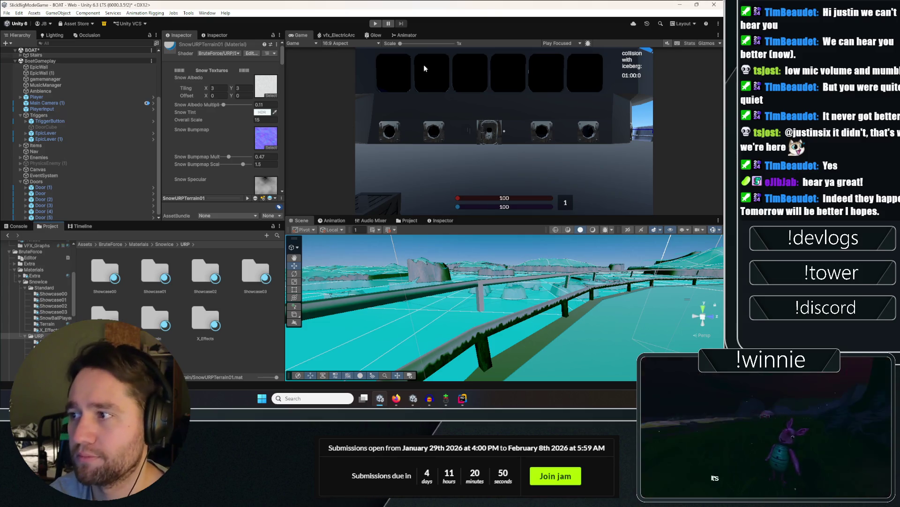
Start Play mode and maximize the Game view.
left_click(375, 24)
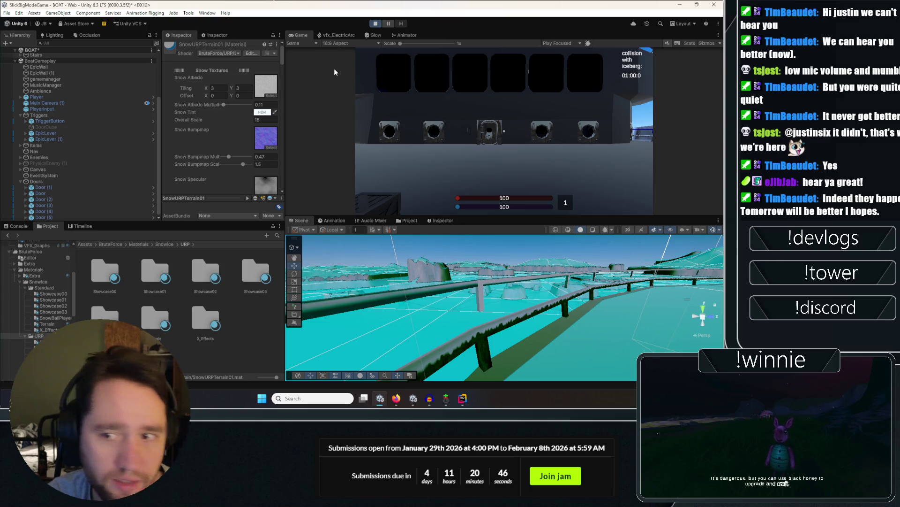
key("shift+space")
left_click(419, 96)
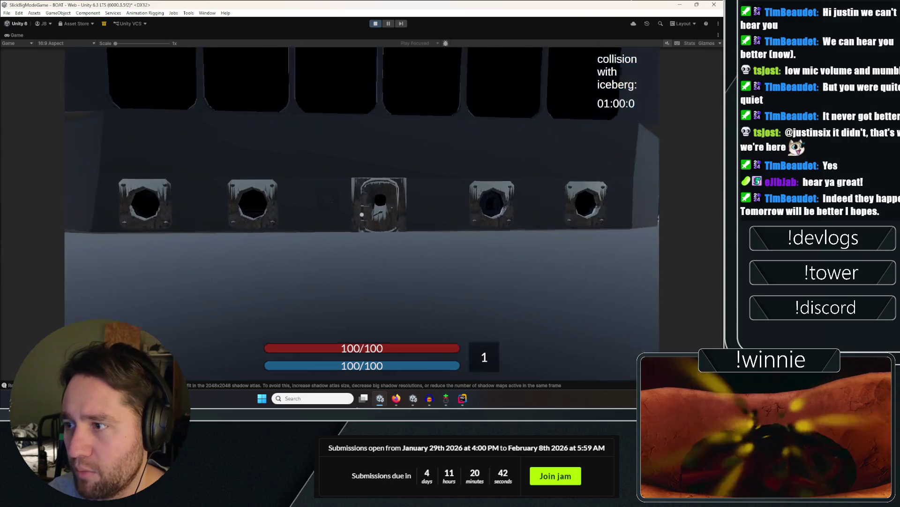
Walk across the deck, work the hatch door, and enter the porthole corridor.
key("space")
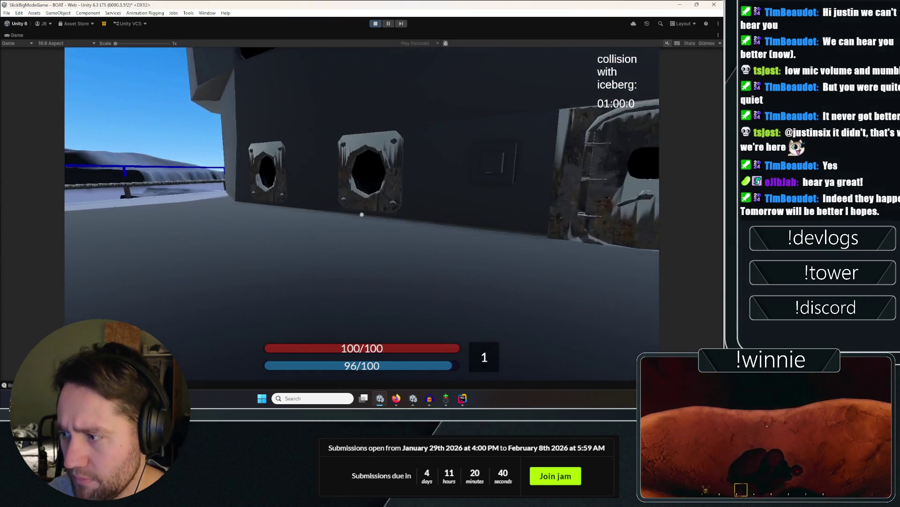
key("space")
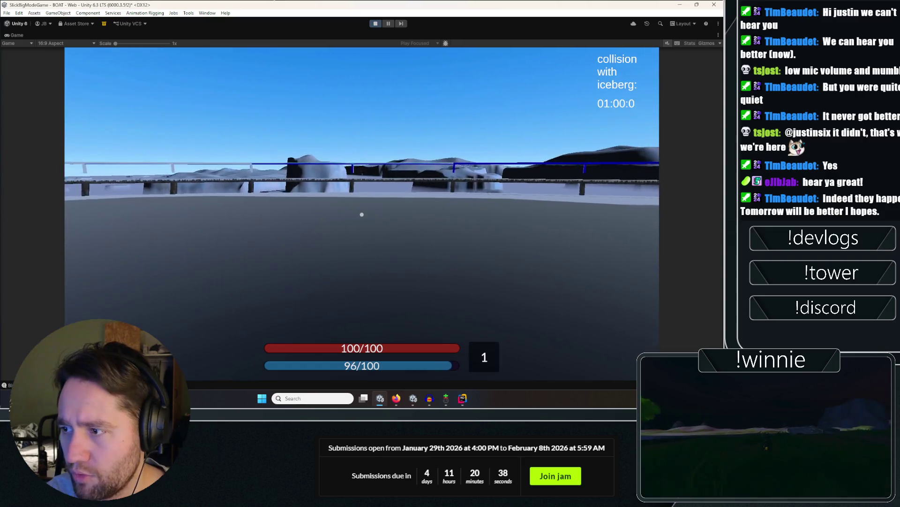
key("w")
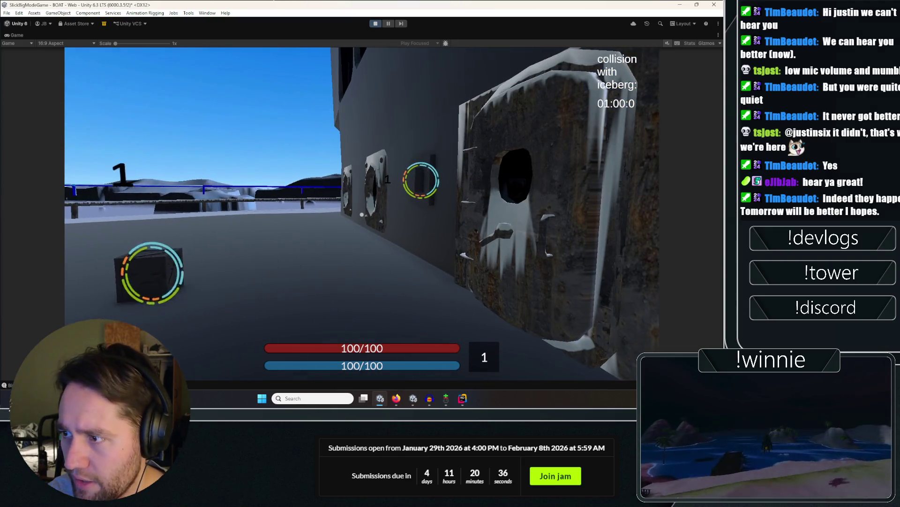
key("w")
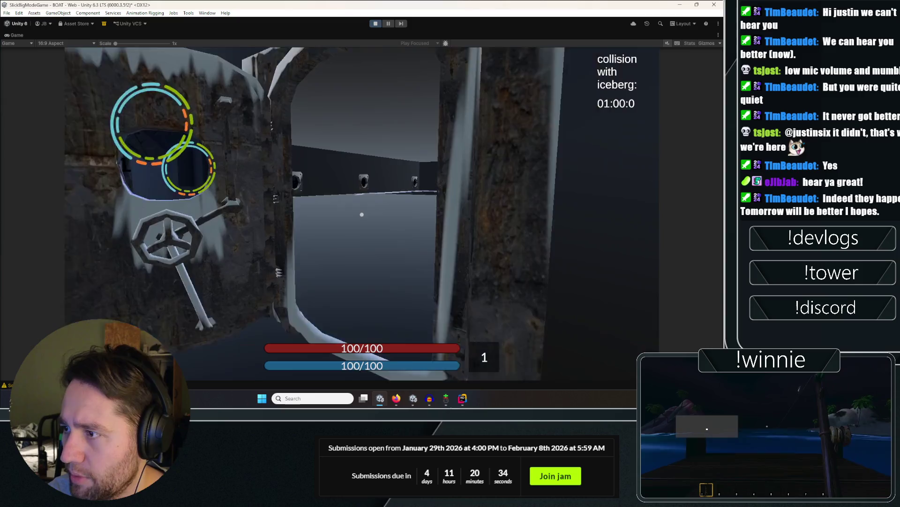
key("e")
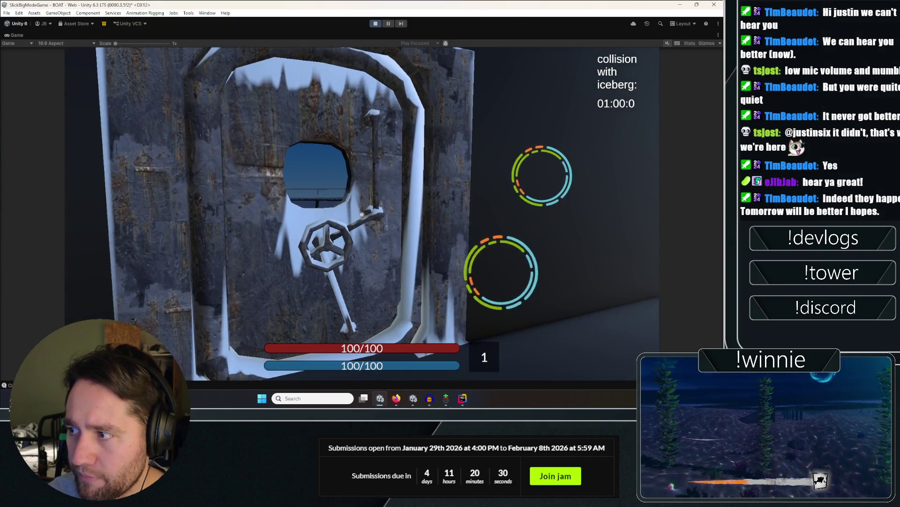
key("e")
key("w")
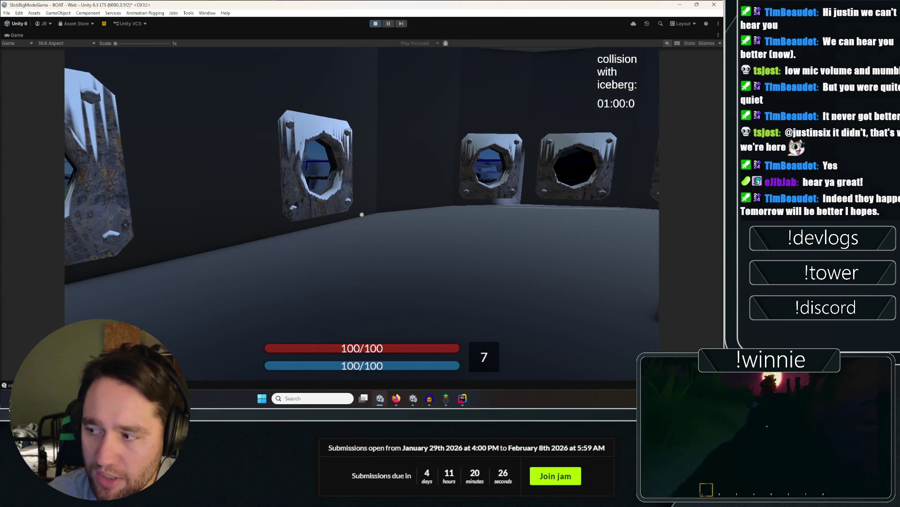
key("s")
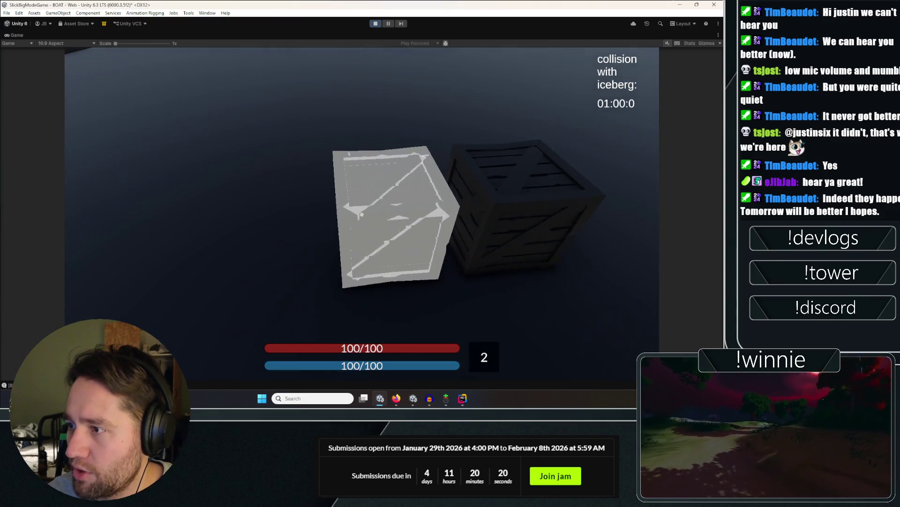
Grab and fire rings at the corridor crates and cylinder, then stop Play mode.
left_click(362, 214)
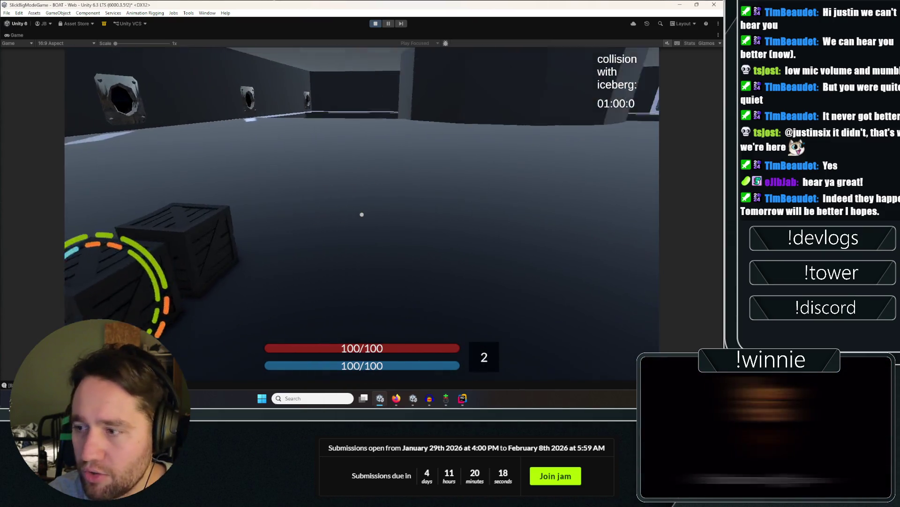
left_click(361, 215)
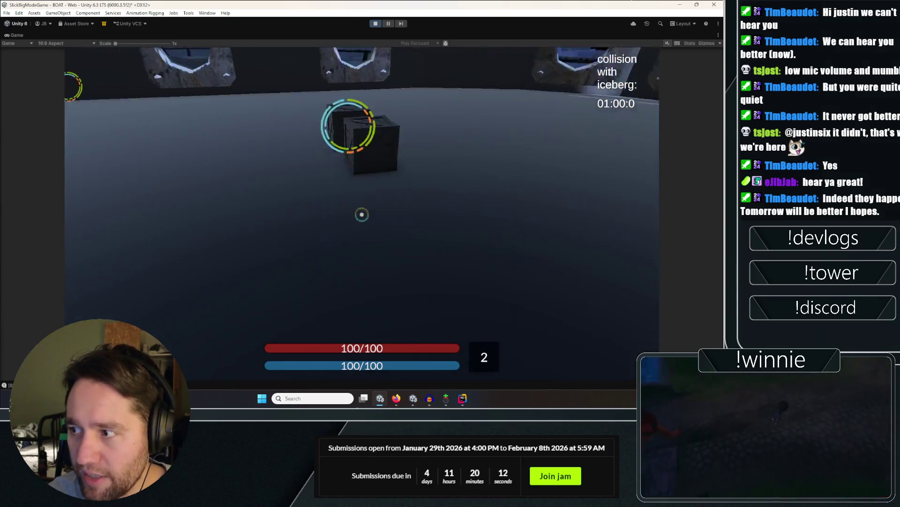
left_click(362, 215)
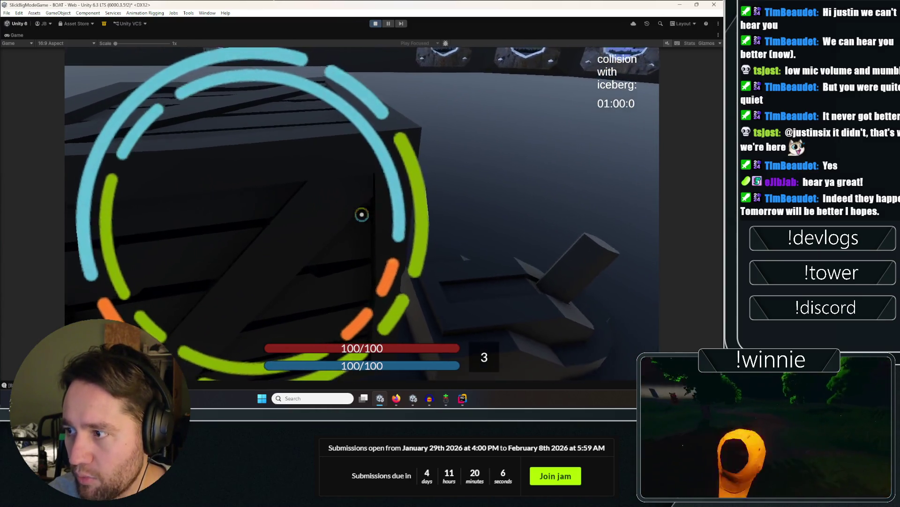
left_click(362, 214)
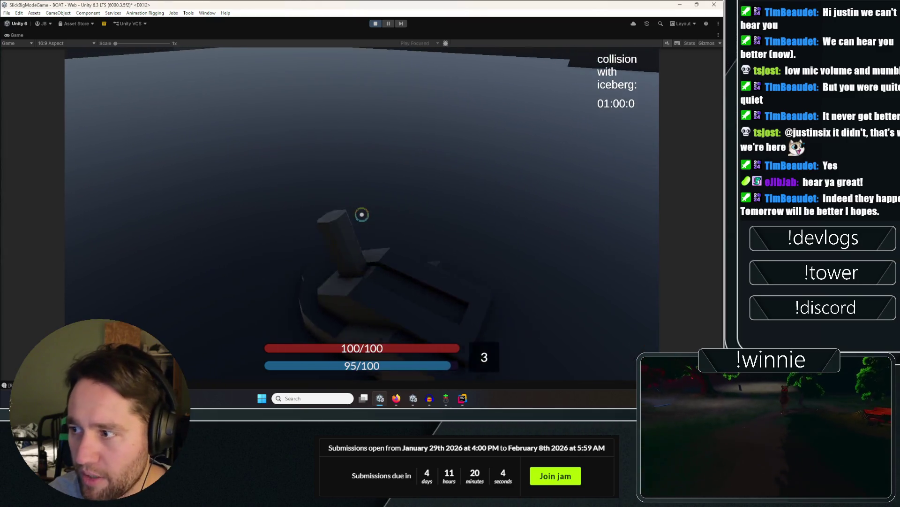
left_click(361, 214)
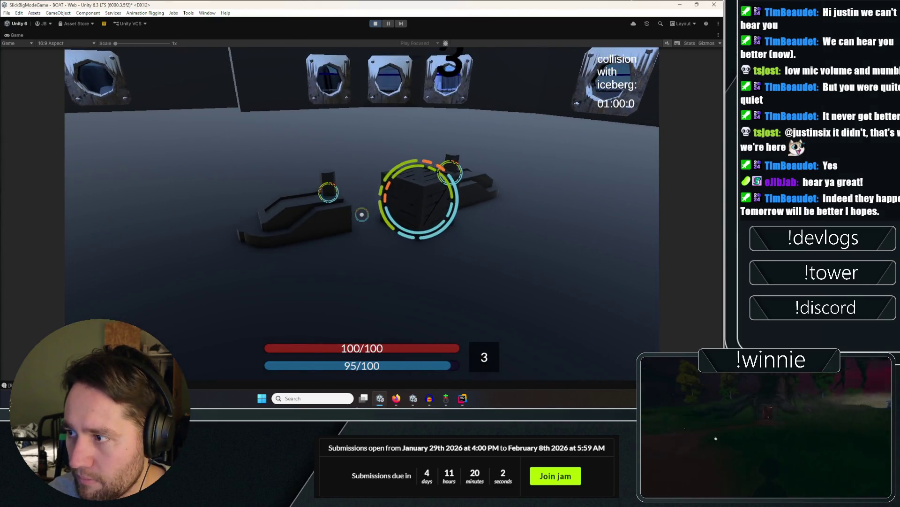
key("w")
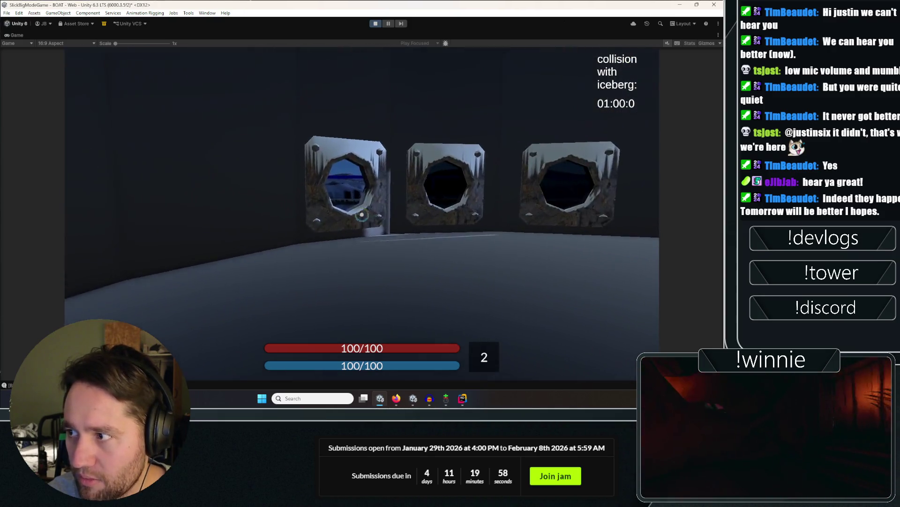
left_click(361, 214)
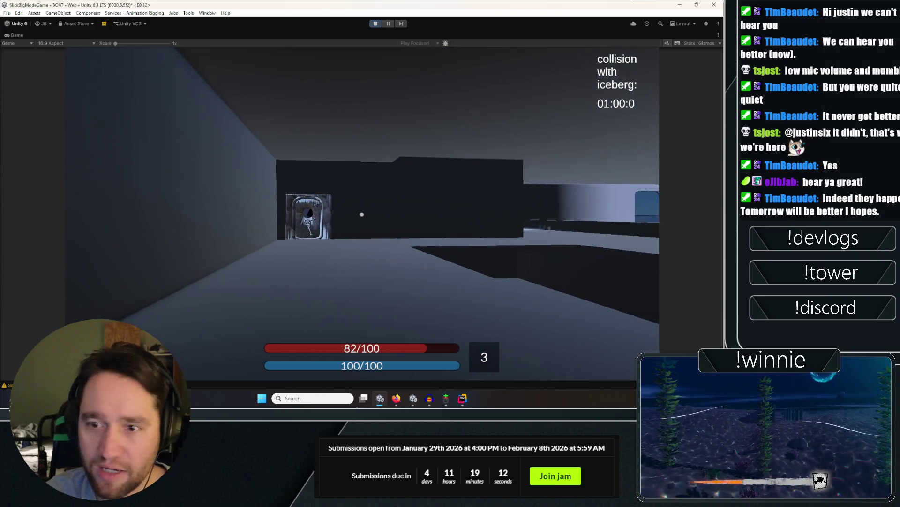
key("ctrl+p")
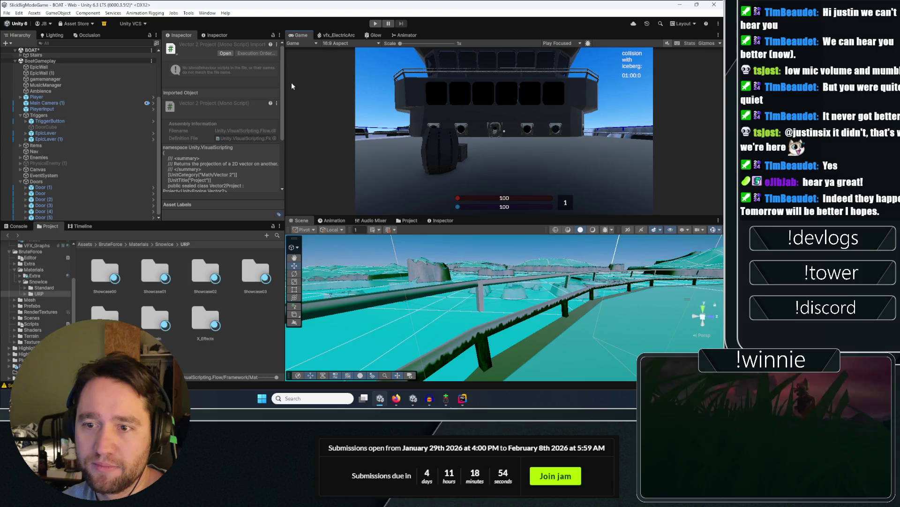
Preview the SnowURPPlayer material from the SnowBallPlayer folder on the floor.
left_click(254, 319)
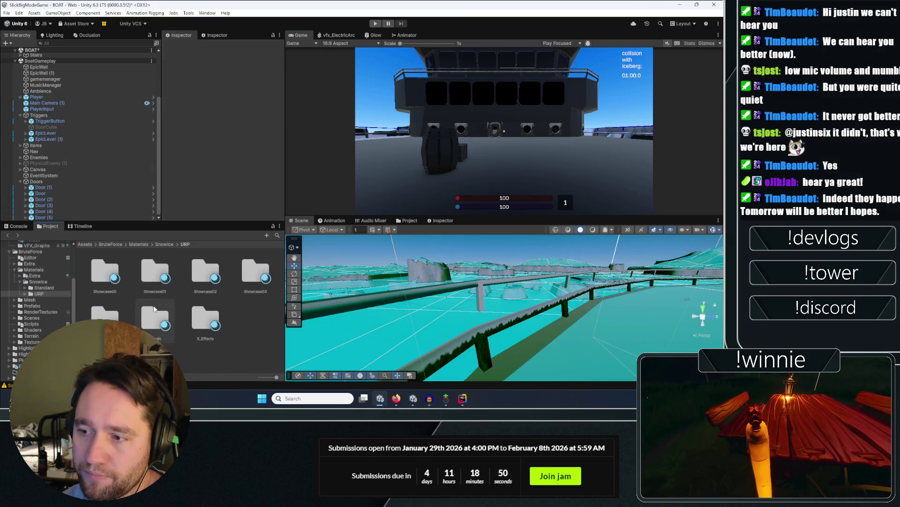
double_click(105, 313)
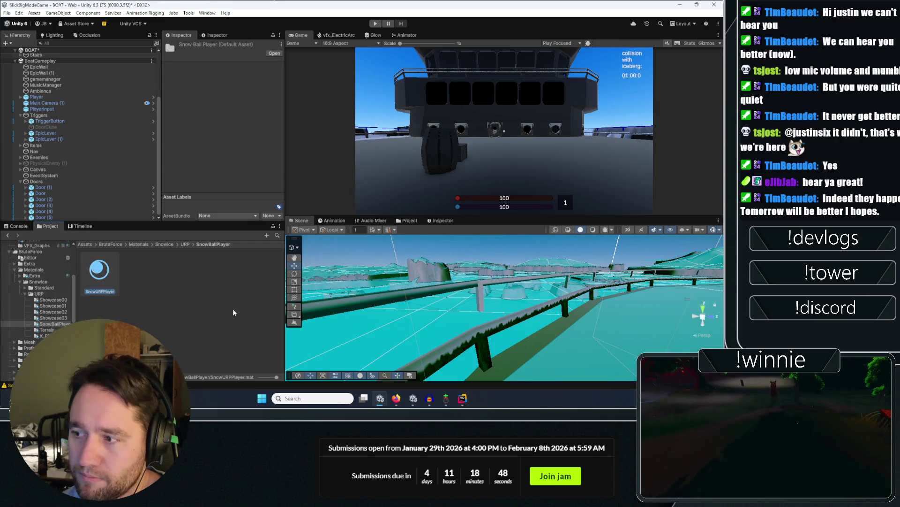
left_click(203, 284)
mouse_move(100, 270)
left_mouse_down()
mouse_move(439, 318)
mouse_move(435, 291)
left_mouse_up()
Browse the Showcase01 and Showcase03 Snowice URP material sets for comparison.
left_click(179, 244)
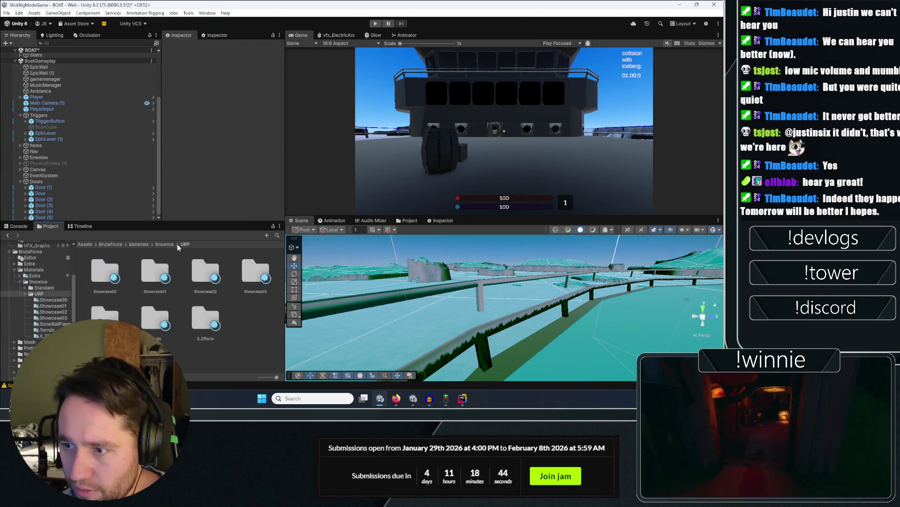
double_click(150, 277)
left_click(182, 244)
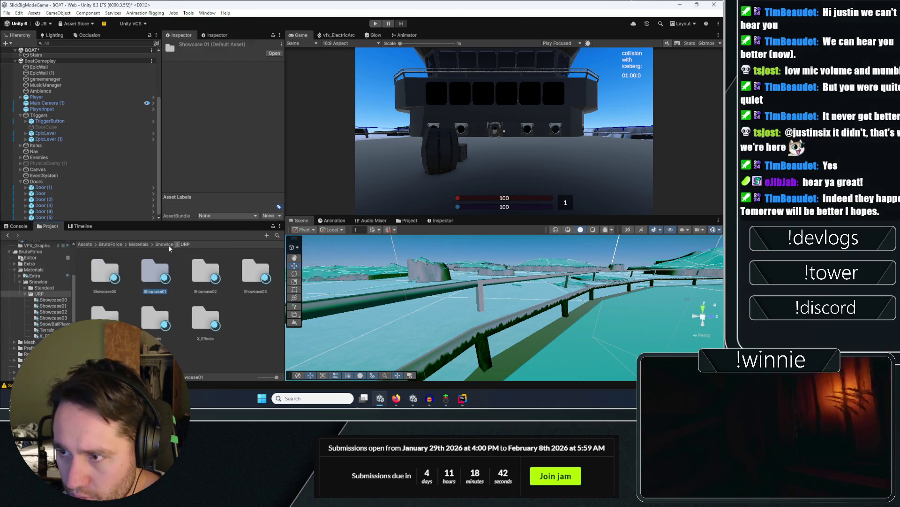
left_click(144, 244)
double_click(155, 272)
double_click(155, 272)
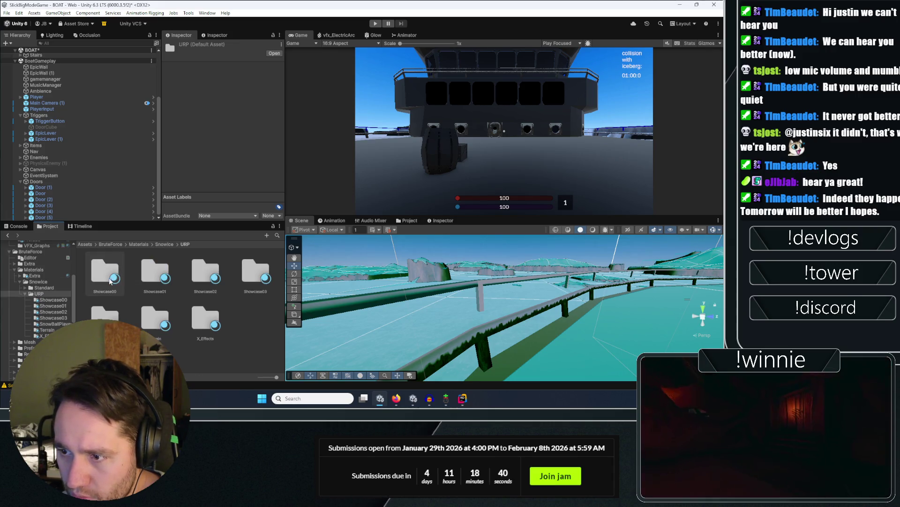
double_click(247, 275)
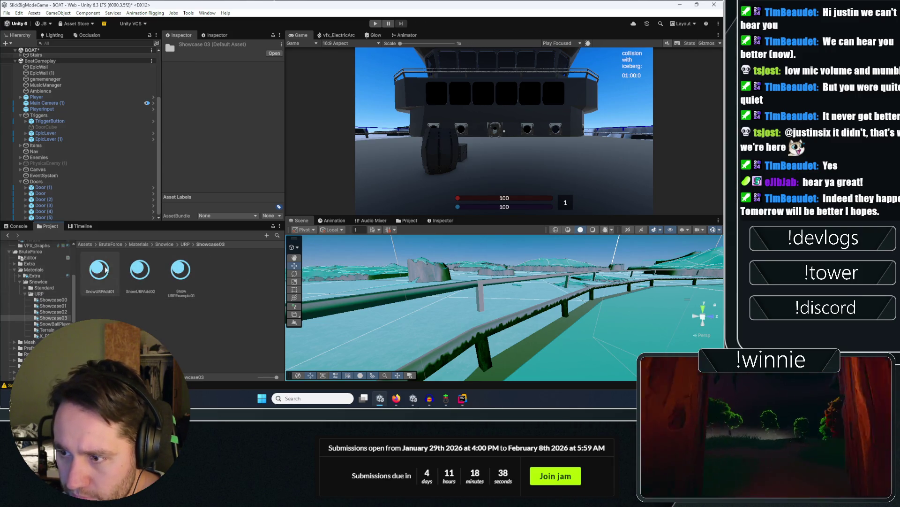
left_click(183, 244)
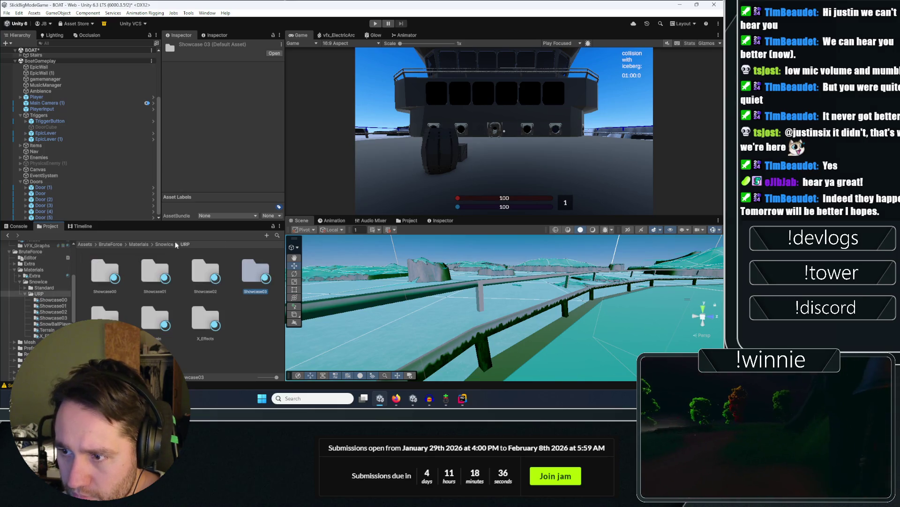
Coat the terrain near the railing with a Showcase00 SnowURP material.
double_click(120, 271)
scroll(213, 345, "down", 3)
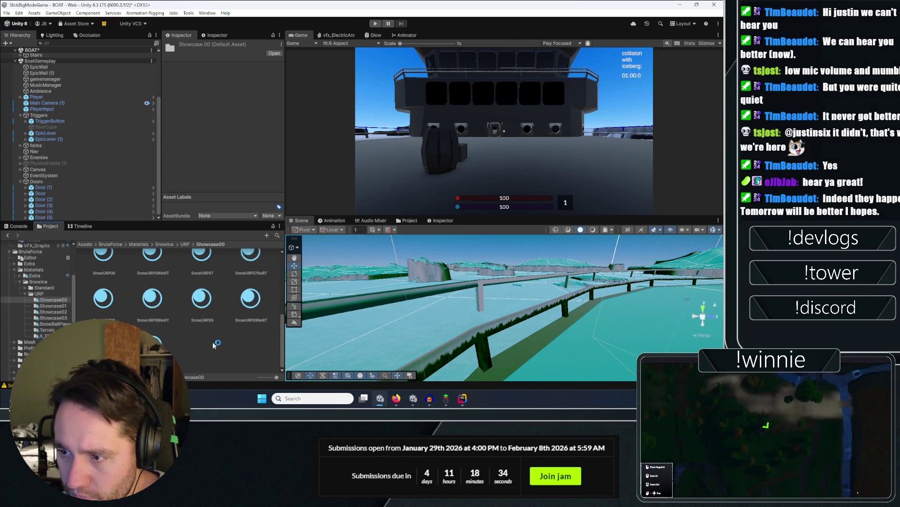
mouse_move(467, 276)
left_mouse_down()
mouse_move(401, 301)
mouse_move(431, 301)
left_mouse_up()
mouse_move(320, 307)
left_mouse_down()
mouse_move(631, 314)
mouse_move(625, 277)
mouse_move(496, 317)
left_mouse_up()
mouse_move(441, 305)
left_mouse_down()
mouse_move(694, 316)
mouse_move(683, 302)
mouse_move(442, 307)
mouse_move(441, 326)
left_mouse_up()
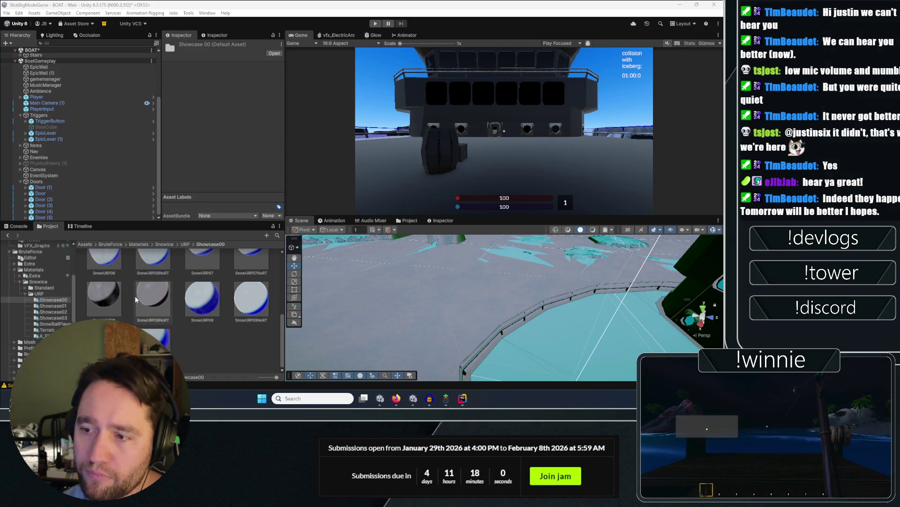
Drop TransparentURP from Materials > Extra > URP onto the sea to make it translucent.
scroll(169, 291, "up", 5)
left_click(165, 244)
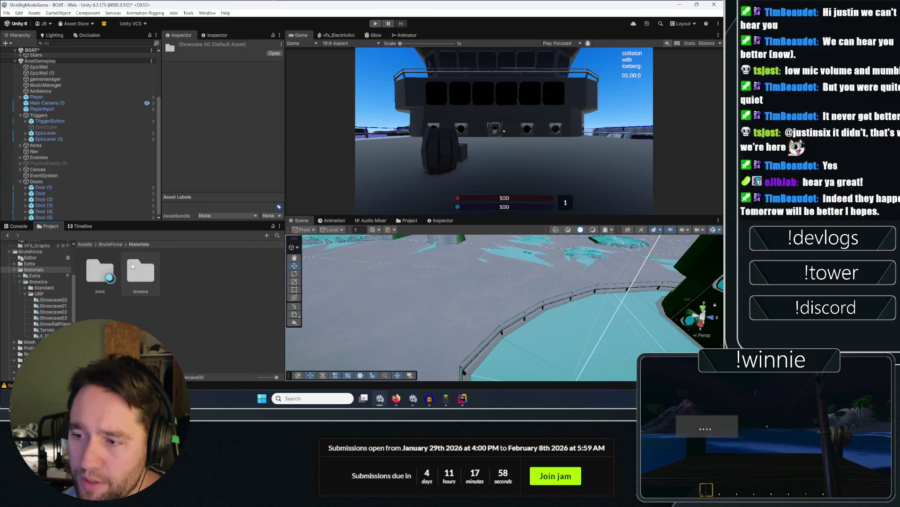
double_click(100, 272)
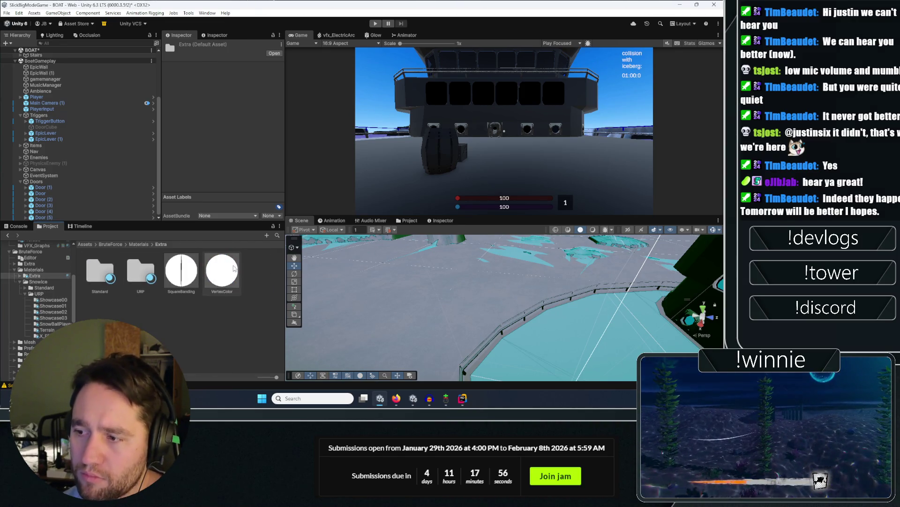
left_click(222, 271)
double_click(140, 271)
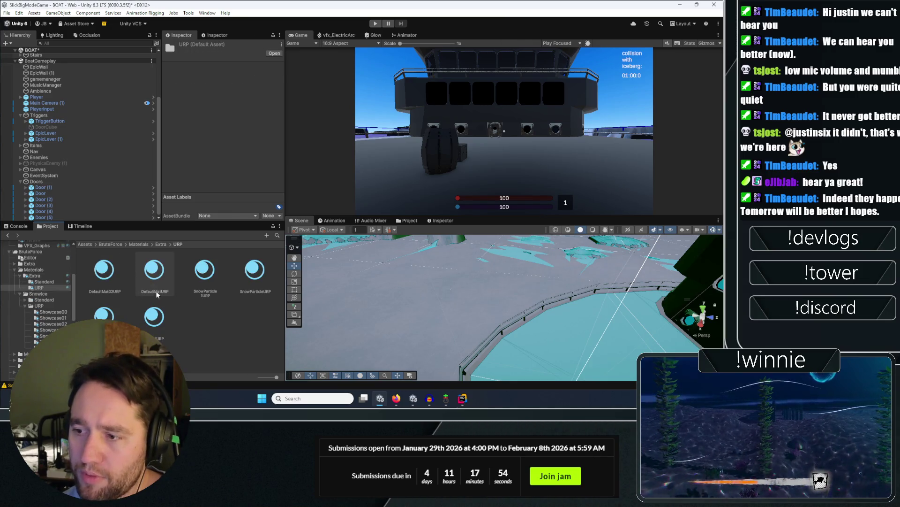
left_click(197, 331)
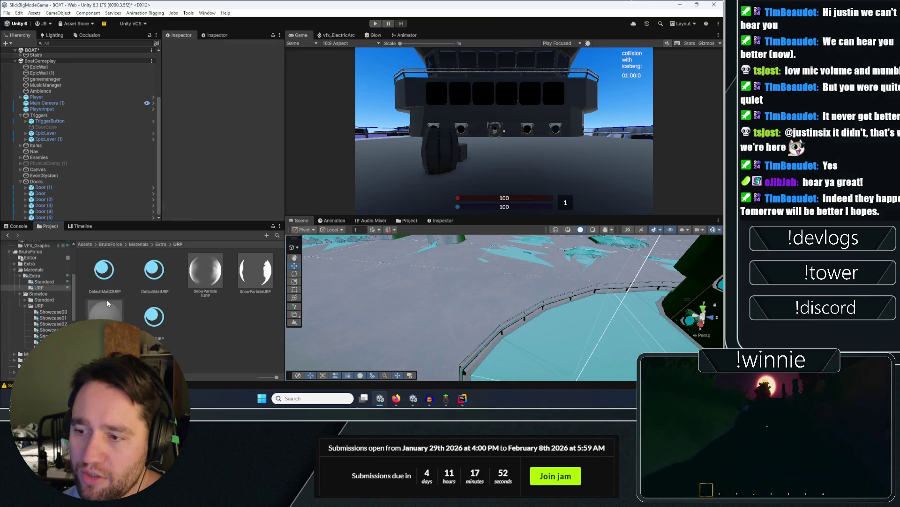
left_click_drag(518, 353, 532, 357)
mouse_move(547, 311)
left_mouse_down()
mouse_move(702, 272)
mouse_move(579, 299)
mouse_move(461, 233)
left_mouse_up()
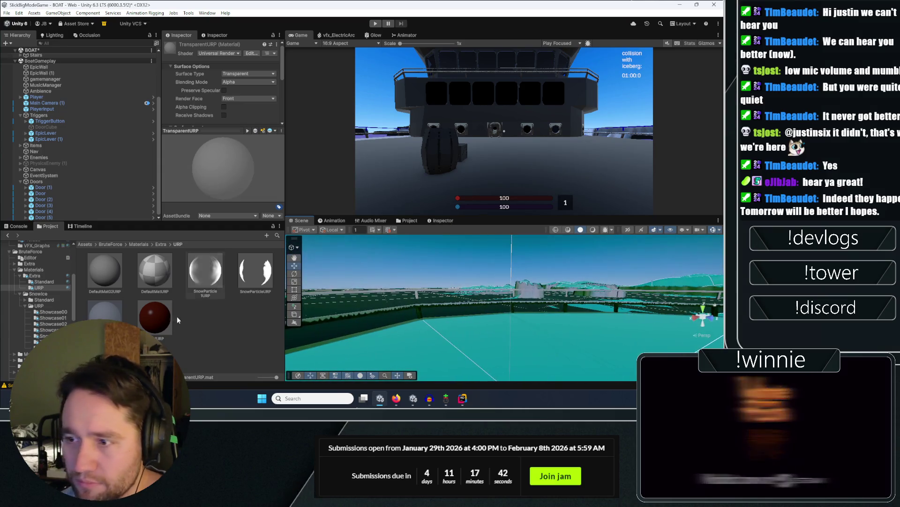
left_click(30, 251)
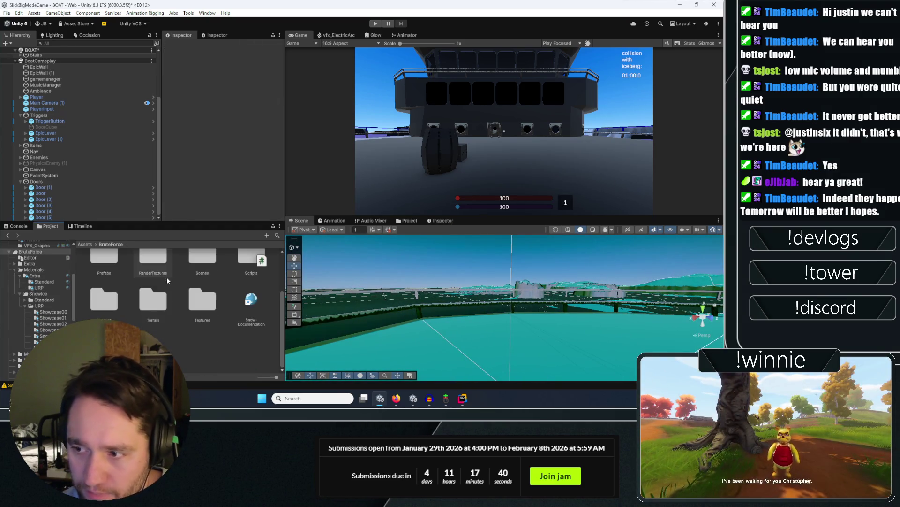
Open the 01_SnowIceURP demo scene from Scenes > Snowice > URP, saving the current scene.
double_click(202, 321)
double_click(110, 282)
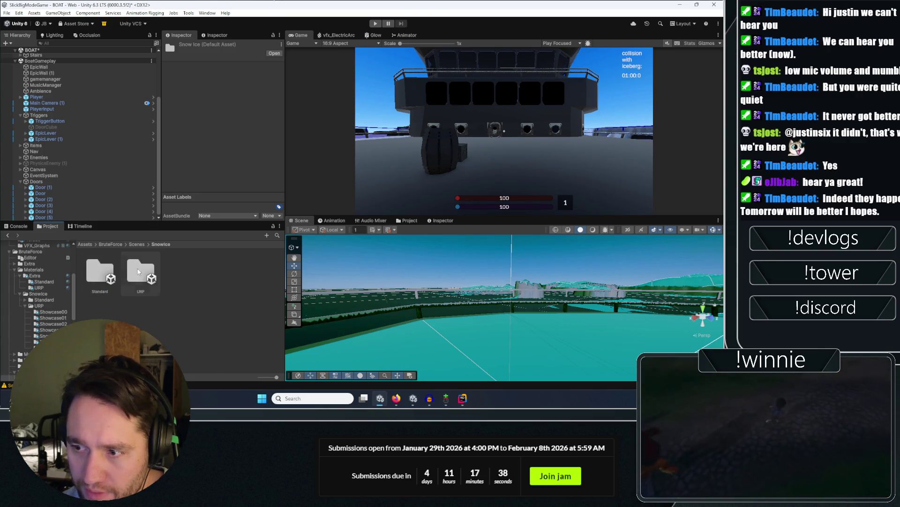
double_click(148, 277)
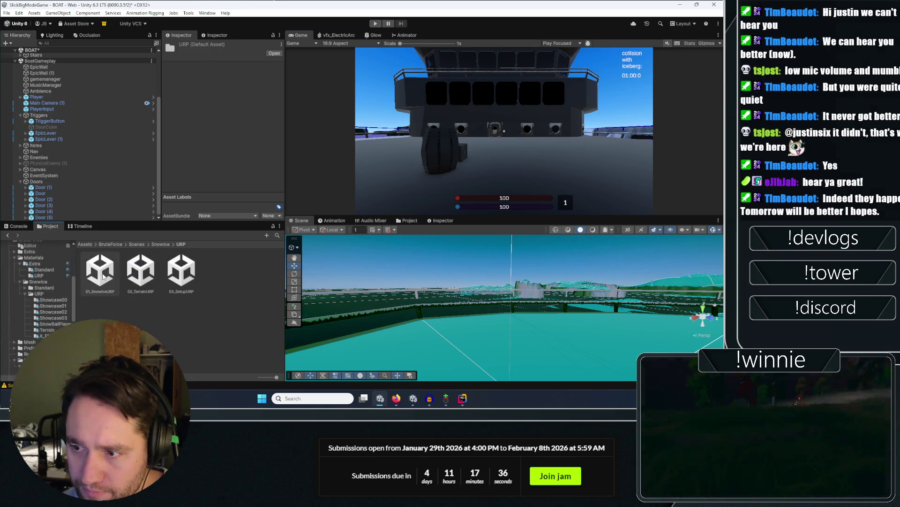
double_click(100, 270)
left_click(340, 214)
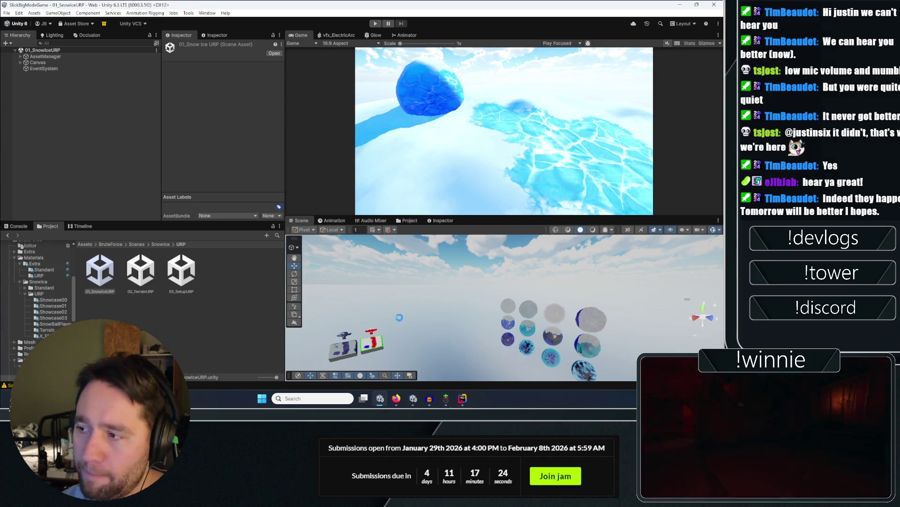
scroll(487, 290, "up", 3)
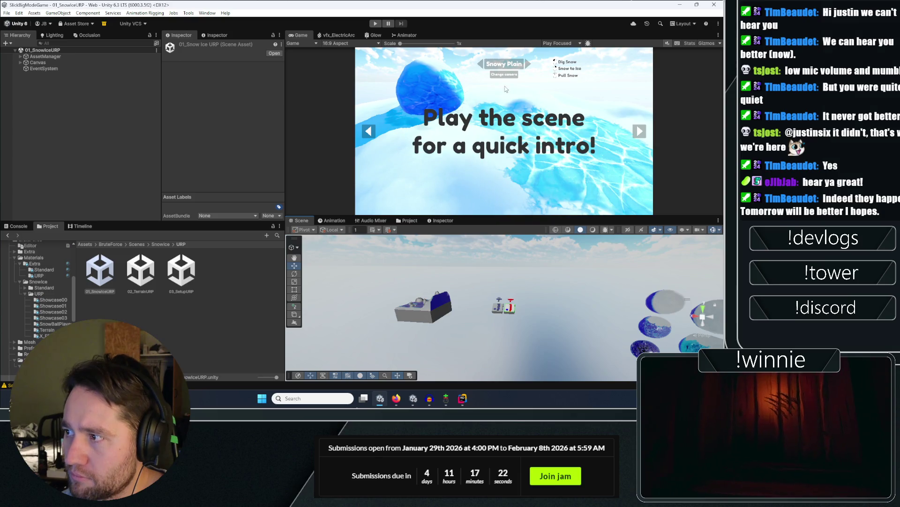
scroll(501, 284, "down", 5)
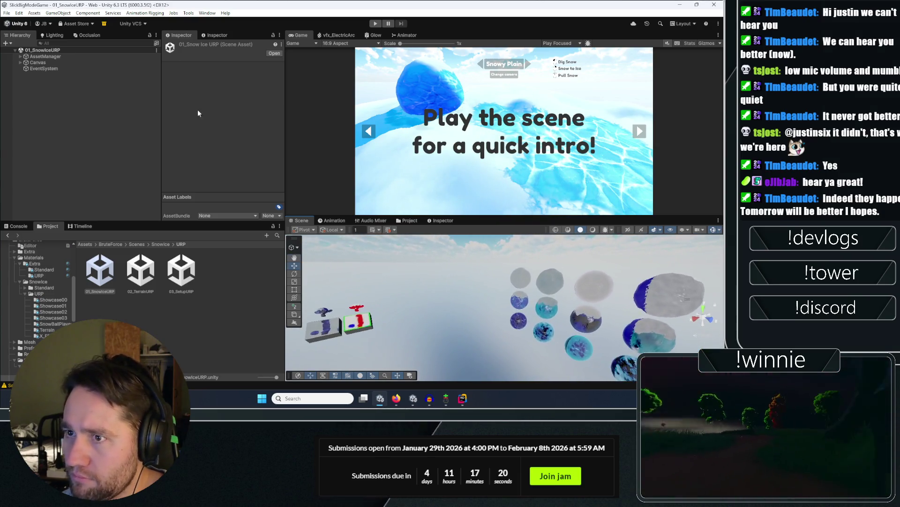
left_click(45, 56)
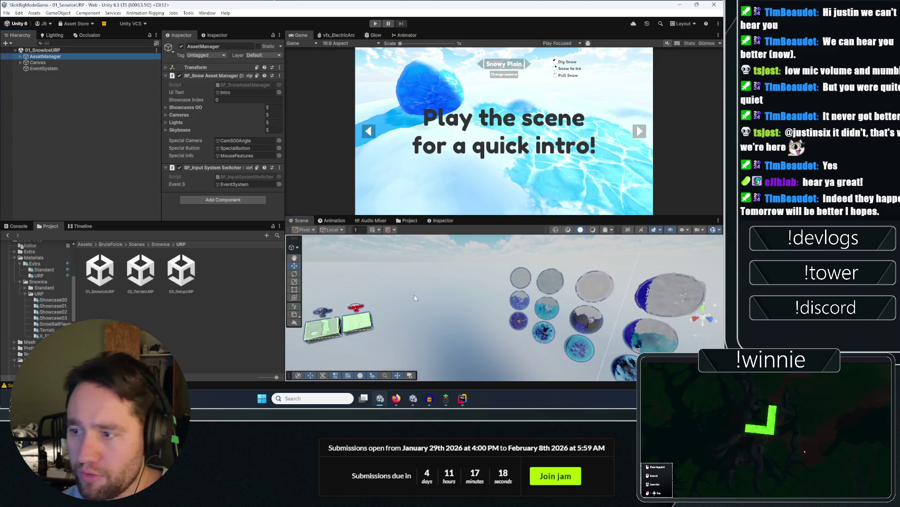
left_click_drag(488, 292, 515, 289)
scroll(511, 296, "up", 3)
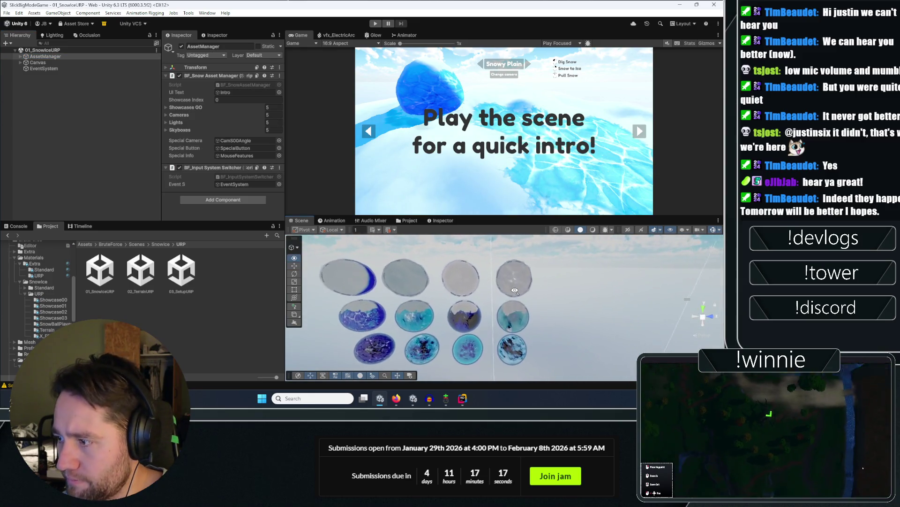
left_click(360, 327)
scroll(418, 305, "down", 3)
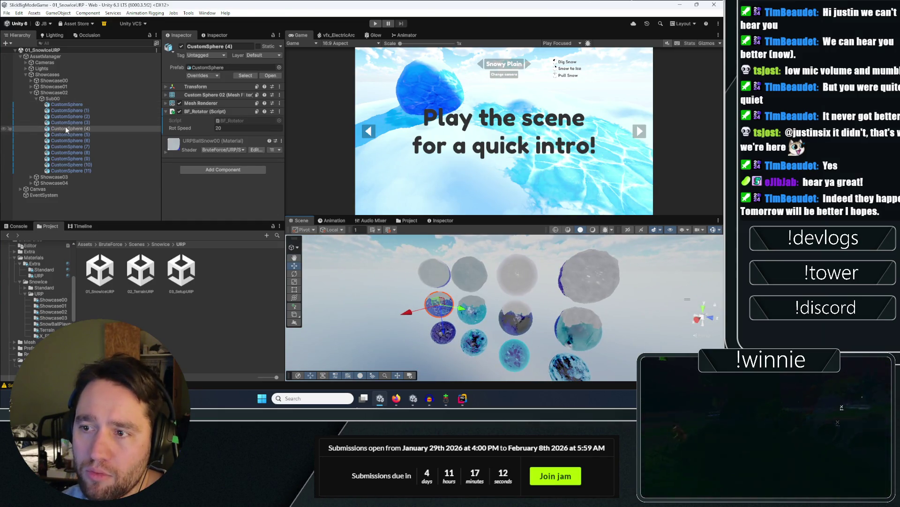
Ping CustomSphere's URPBallSnow00 material from its Mesh Renderer and scroll through its snow and ice settings.
left_click(201, 103)
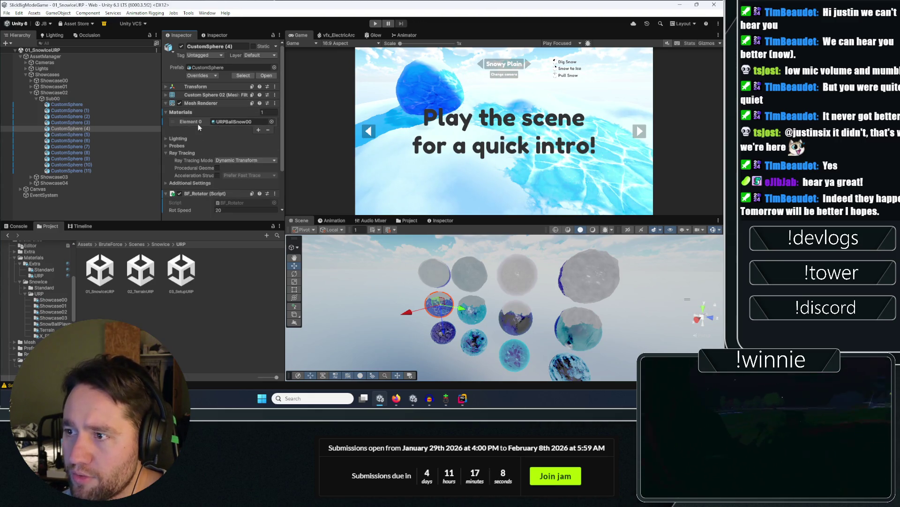
left_click(223, 122)
scroll(189, 142, "down", 10)
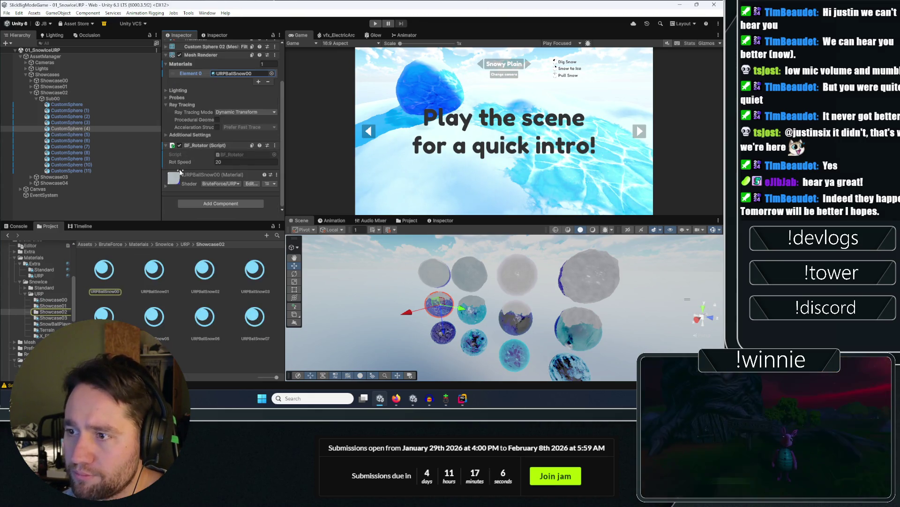
scroll(184, 117, "down", 3)
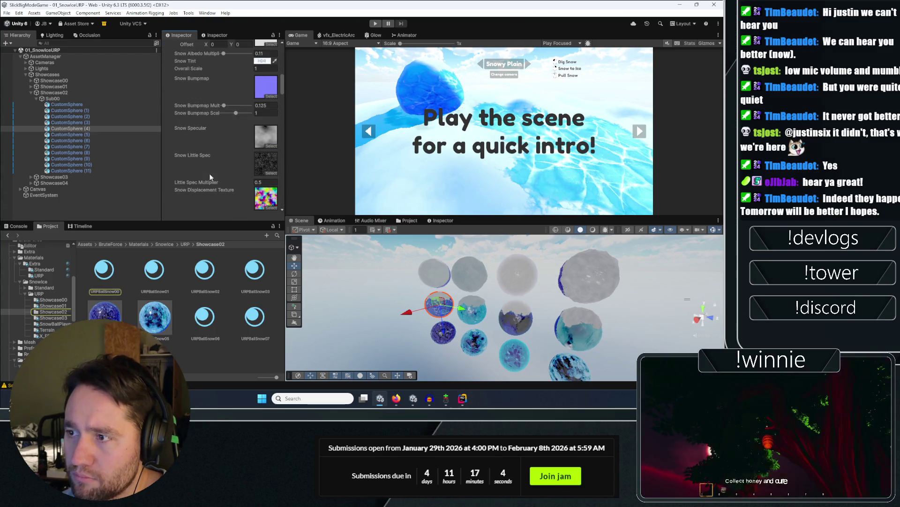
scroll(219, 111, "down", 6)
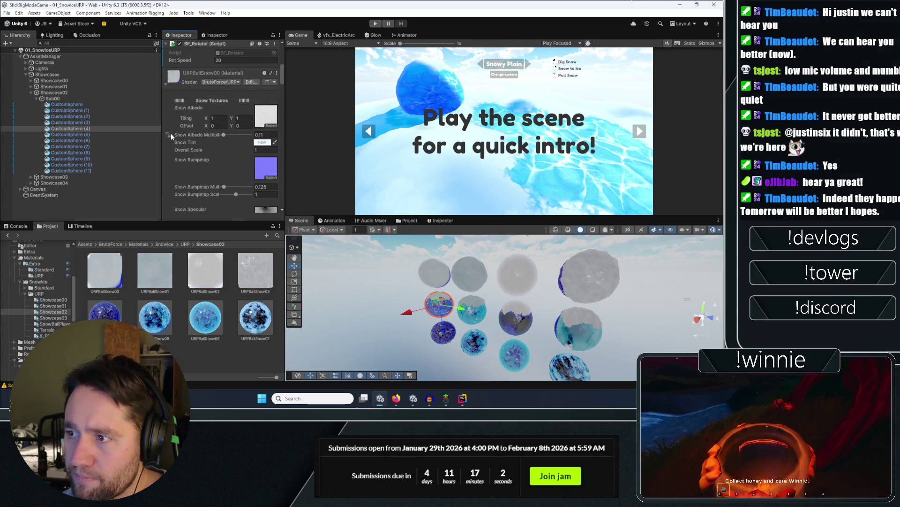
scroll(177, 128, "down", 10)
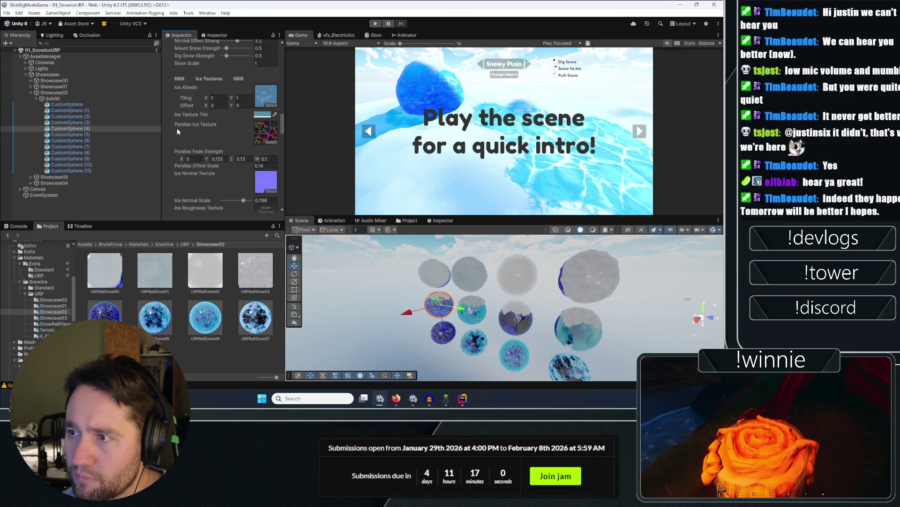
scroll(169, 122, "down", 10)
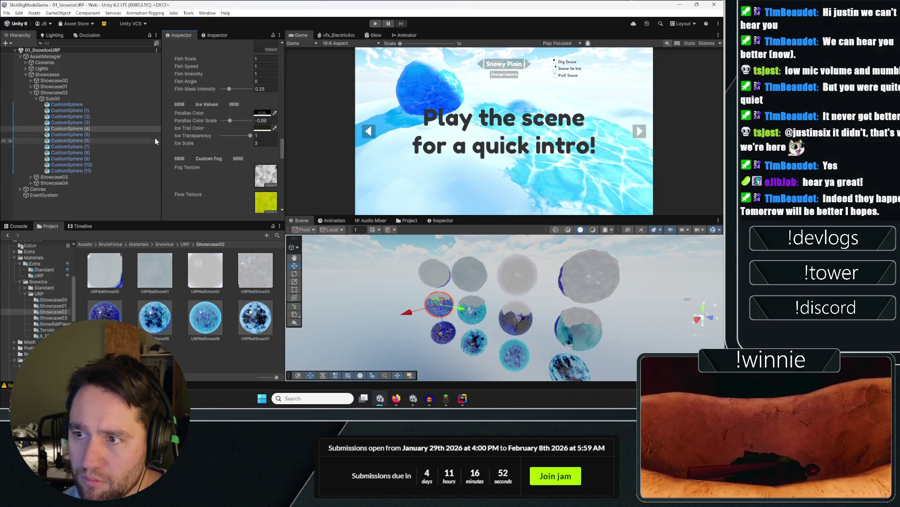
scroll(171, 142, "up", 15)
scroll(172, 146, "up", 2)
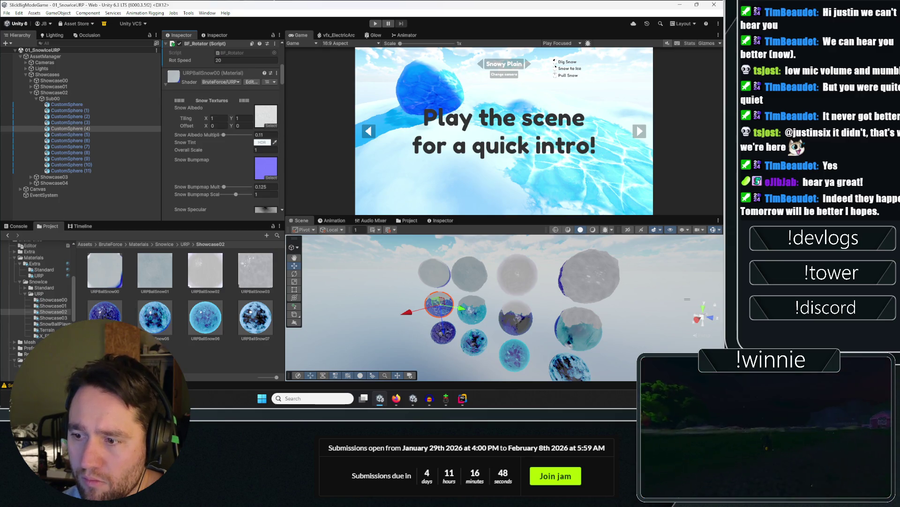
left_click(274, 243)
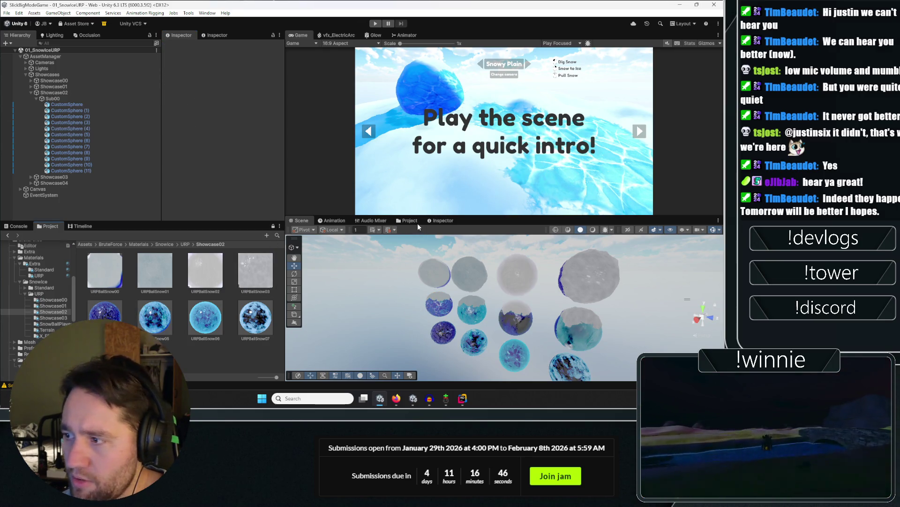
Open the BOAT scene from Assets > Scenes and dock the Scene view beside Game.
left_click(416, 222)
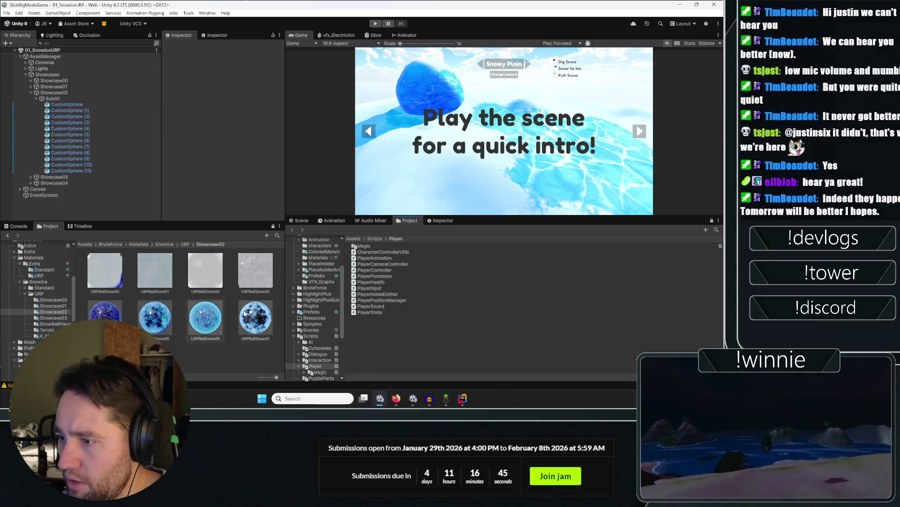
left_click(360, 239)
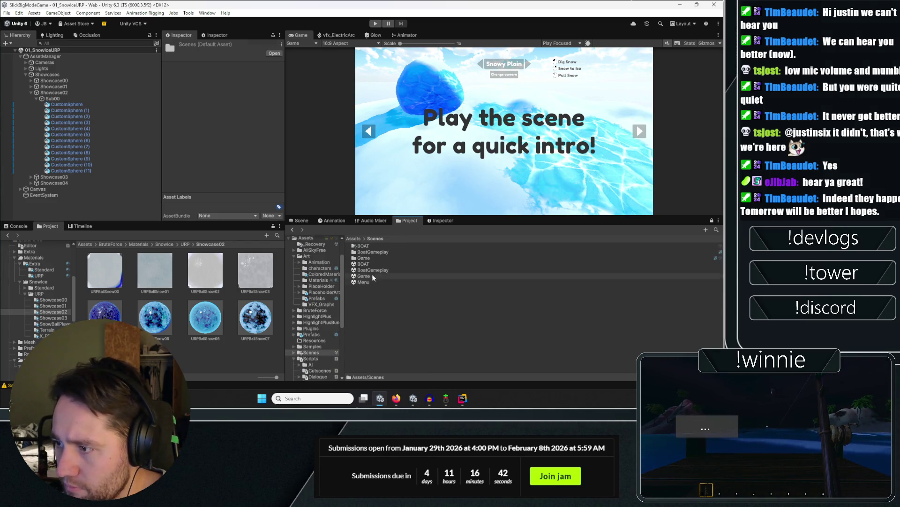
left_click(369, 264)
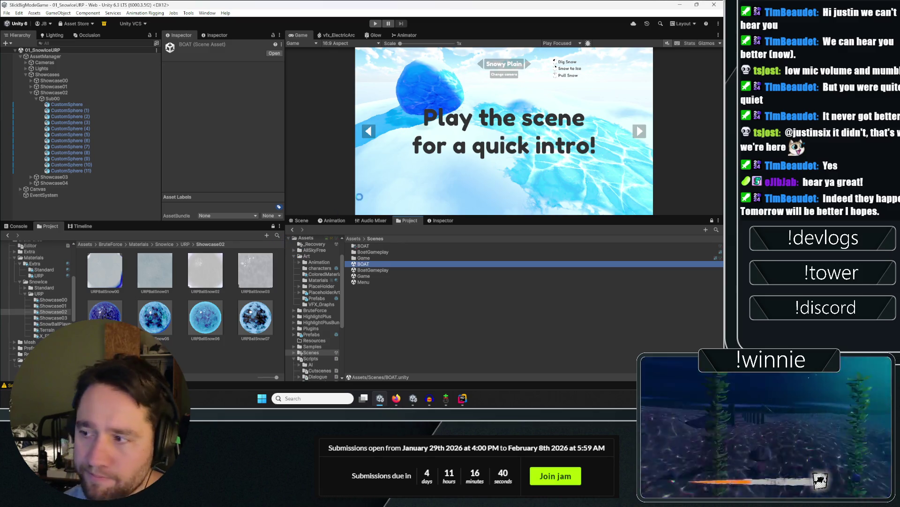
left_click(298, 220)
left_click_drag(297, 219, 296, 37)
Coat the boat's deck railing with an icy snow material.
mouse_move(422, 155)
left_mouse_down()
mouse_move(682, 50)
mouse_move(46, 84)
mouse_move(56, 70)
mouse_move(75, 74)
mouse_move(293, 167)
left_mouse_up()
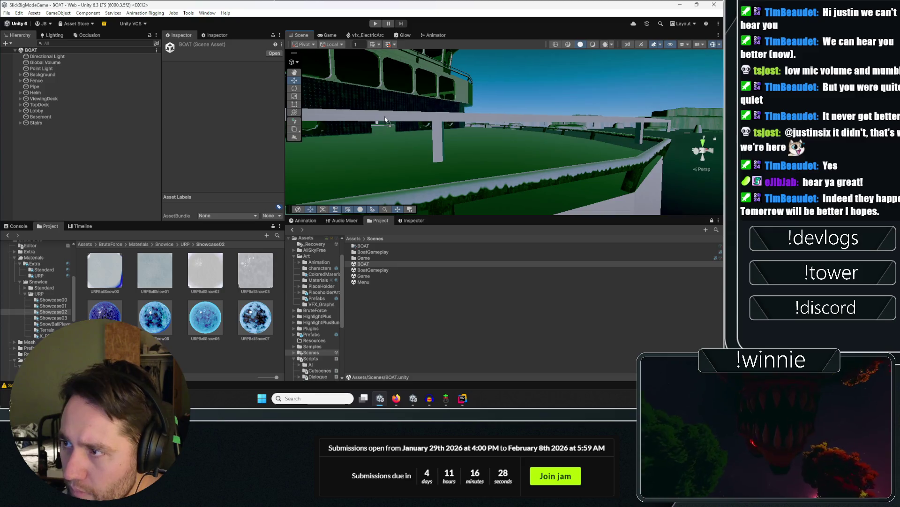
mouse_move(543, 117)
left_mouse_down()
mouse_move(516, 183)
mouse_move(420, 299)
mouse_move(461, 183)
mouse_move(463, 124)
mouse_move(454, 103)
mouse_move(267, 168)
left_mouse_up()
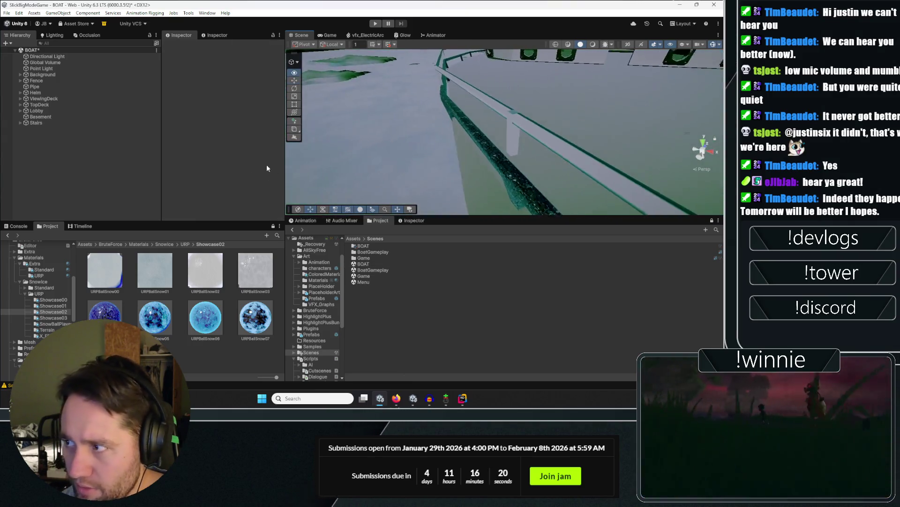
left_click(493, 110)
left_click(471, 108)
mouse_move(471, 108)
left_mouse_down()
mouse_move(528, 116)
mouse_move(481, 123)
mouse_move(356, 108)
left_mouse_up()
left_click(328, 97)
scroll(471, 171, "up", 3)
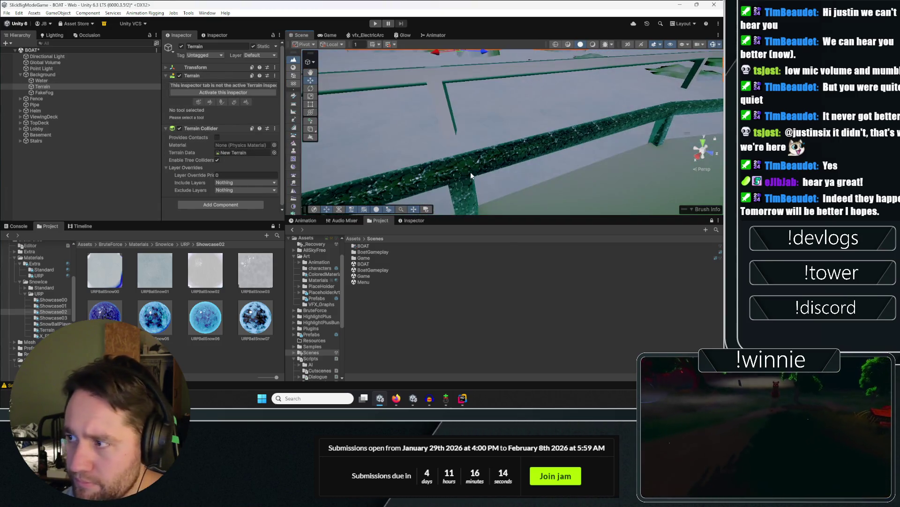
Select and frame the Fence group, then step through its LowerFence and TopFence pieces to Basement.
left_click(471, 174)
left_click(51, 111)
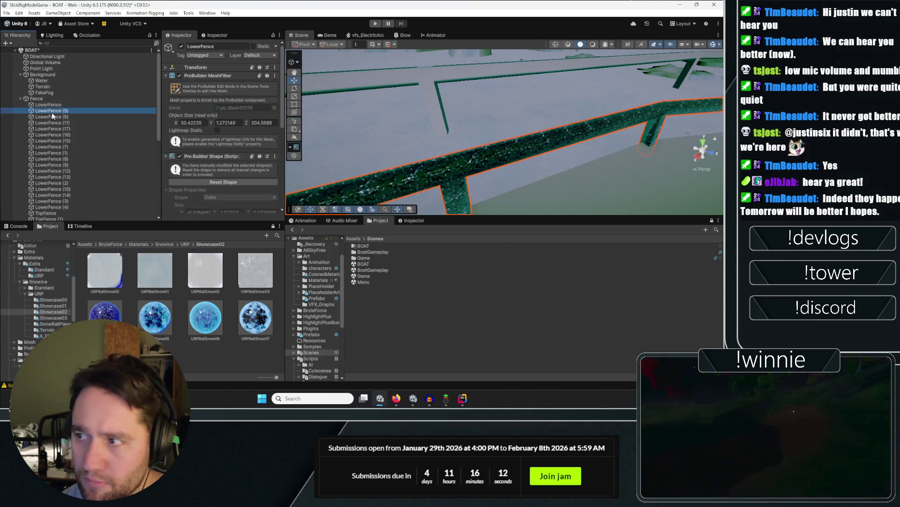
left_click(47, 100)
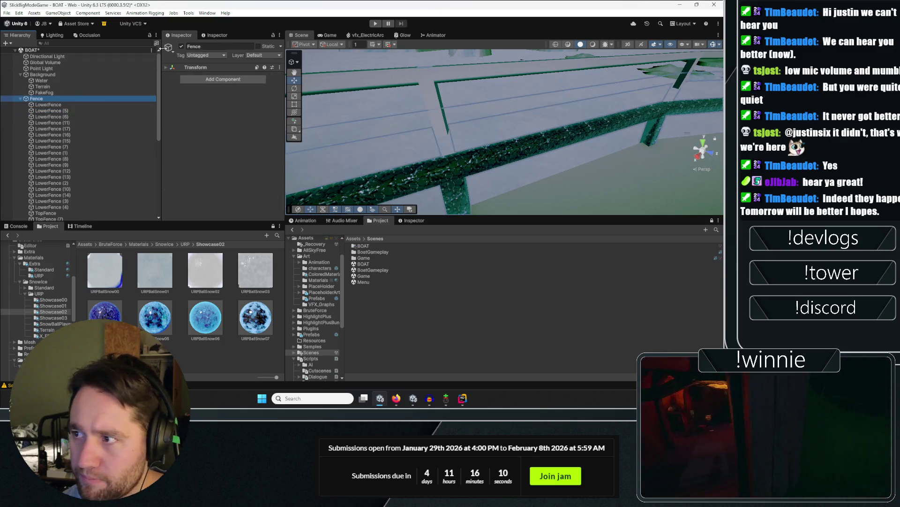
key("f")
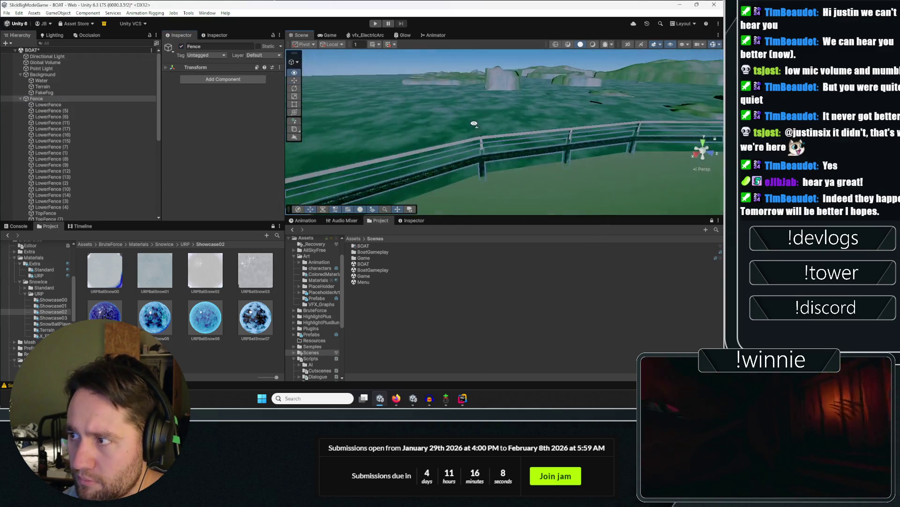
mouse_move(468, 145)
left_mouse_down()
mouse_move(591, 138)
mouse_move(516, 169)
left_mouse_up()
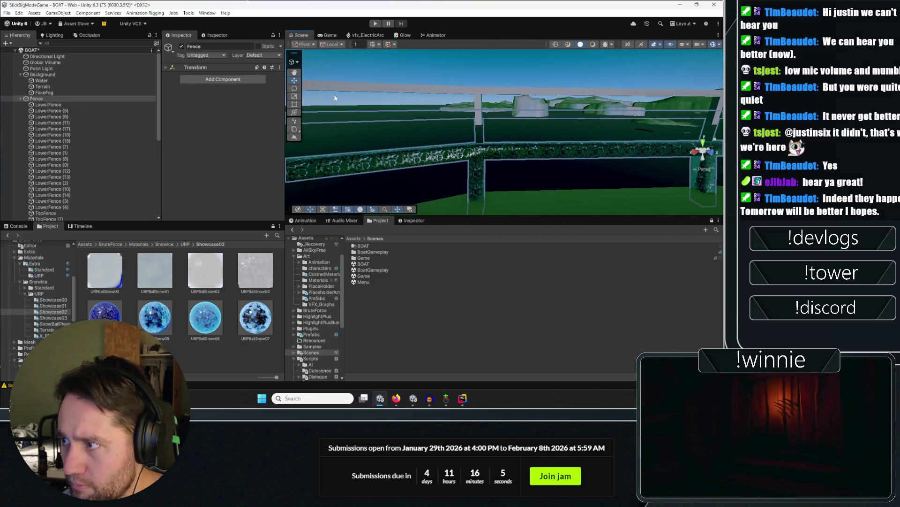
left_click(76, 105)
key("Down")
key("Down")
key("Down")
key("Down")
key("Down")
key("Down")
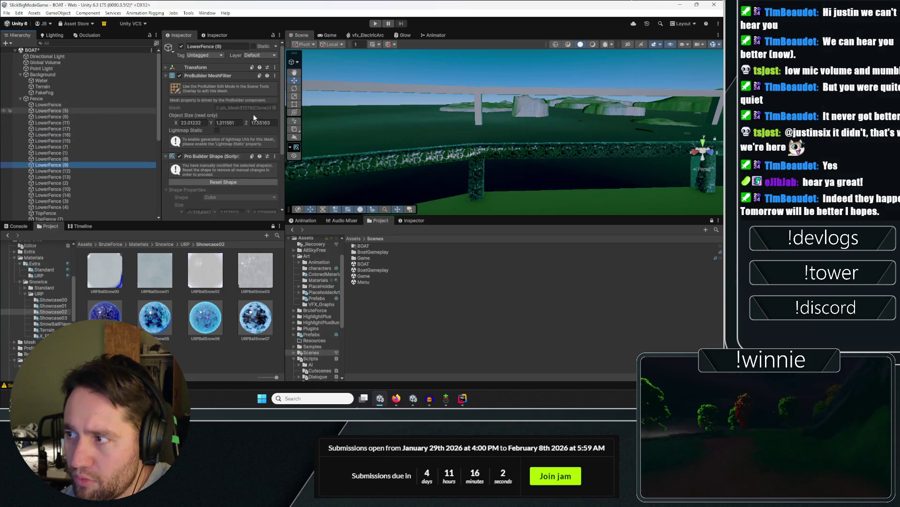
key("Down")
key("Down")
key("Down")
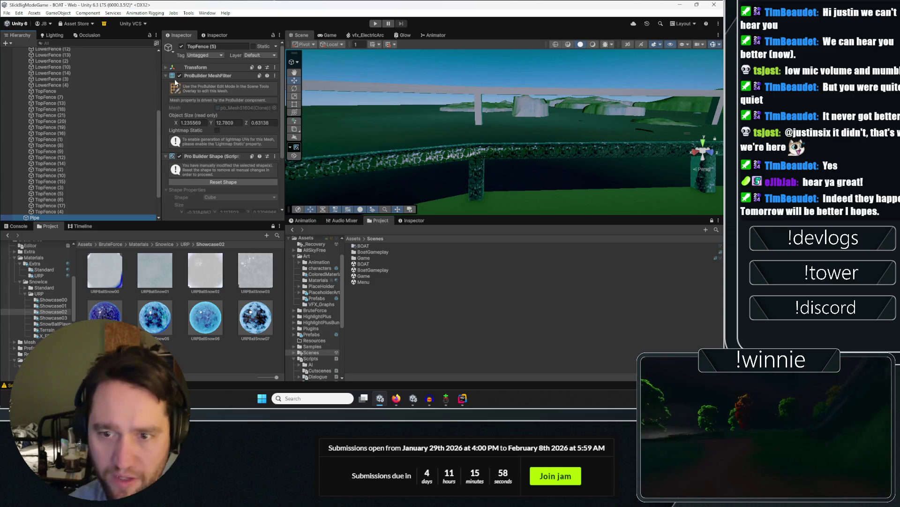
key("Down")
key("Down")
key("Down")
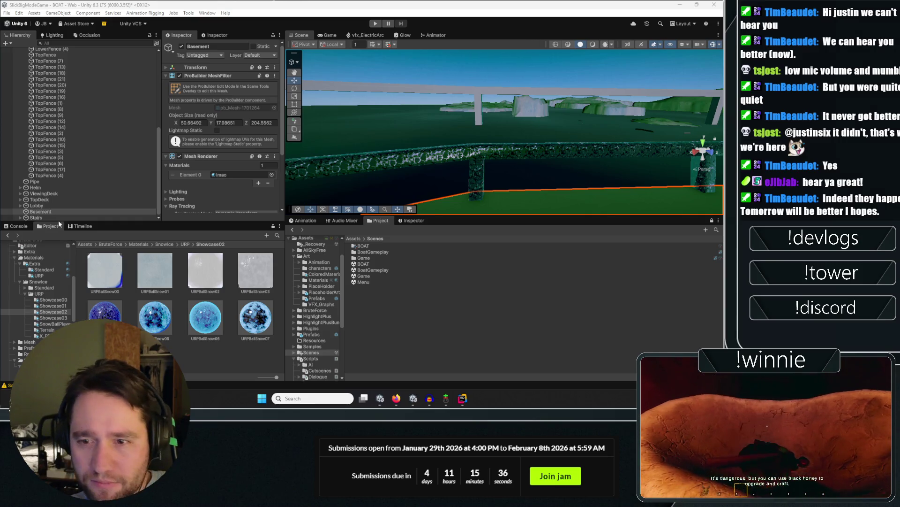
Try several Showcase02 snow materials, including URPBallSnow01, on the top fence, settling on the dark-speckled icy one.
scroll(426, 131, "down", 2)
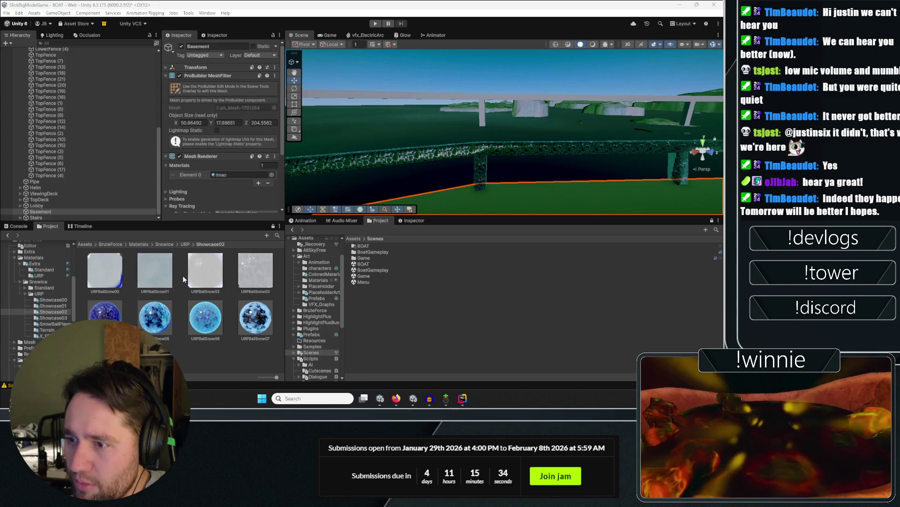
mouse_move(108, 277)
left_mouse_down()
mouse_move(394, 157)
mouse_move(528, 145)
mouse_move(10, 160)
mouse_move(123, 176)
mouse_move(206, 164)
mouse_move(16, 145)
mouse_move(659, 153)
mouse_move(493, 142)
left_mouse_up()
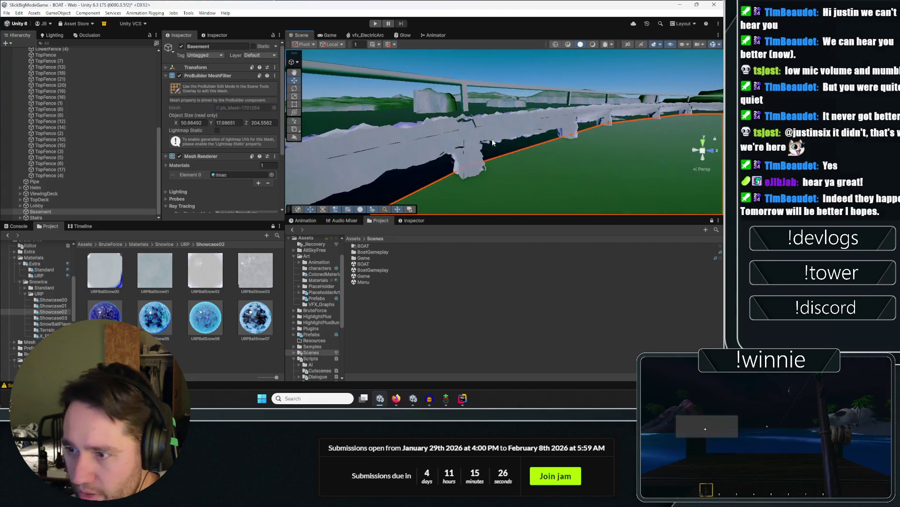
left_click_drag(156, 269, 422, 140)
left_click_drag(475, 156, 366, 162)
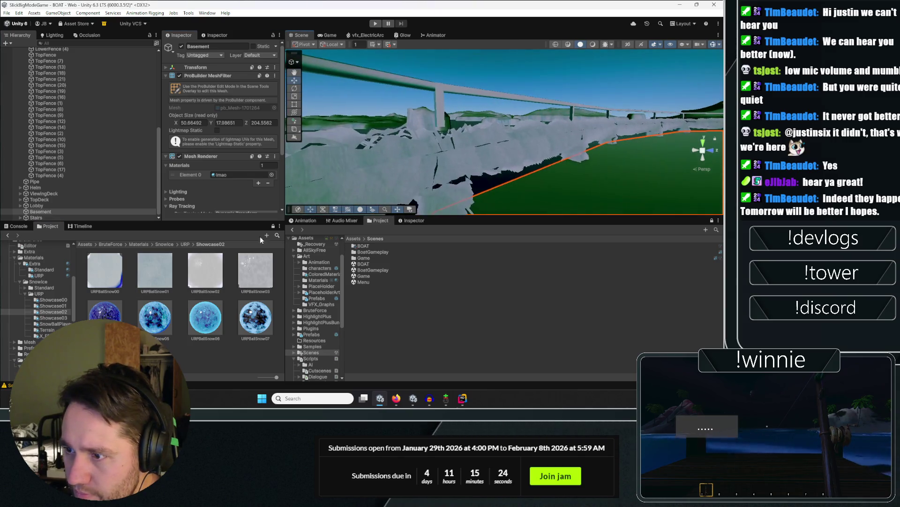
scroll(221, 140, "down", 2)
left_click_drag(253, 274, 422, 141)
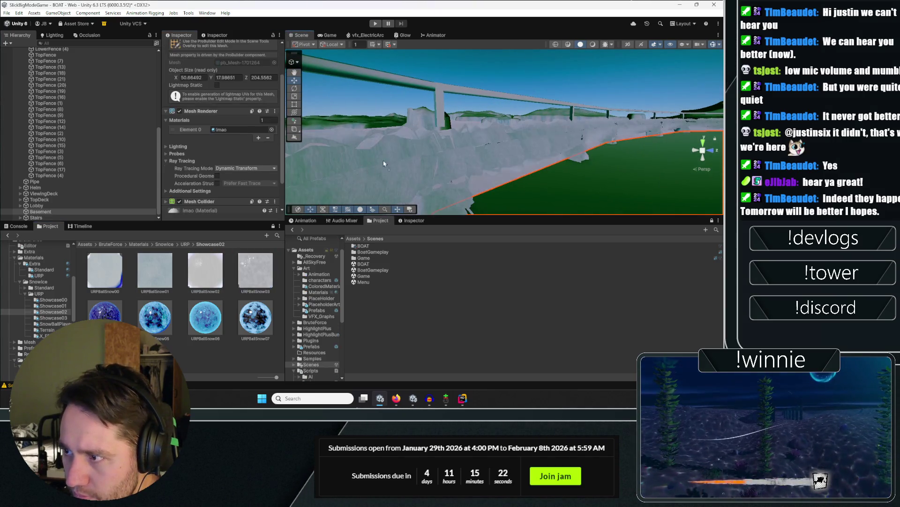
left_click_drag(336, 236, 406, 140)
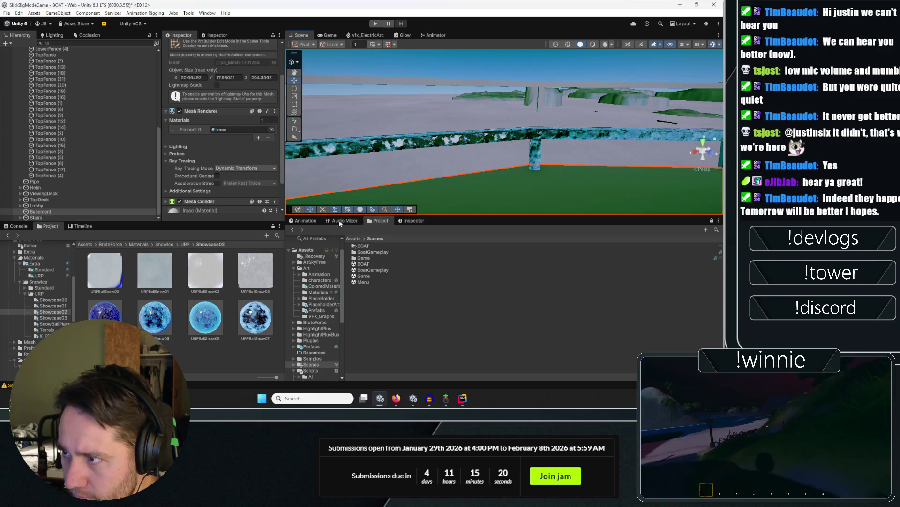
left_click_drag(340, 223, 425, 139)
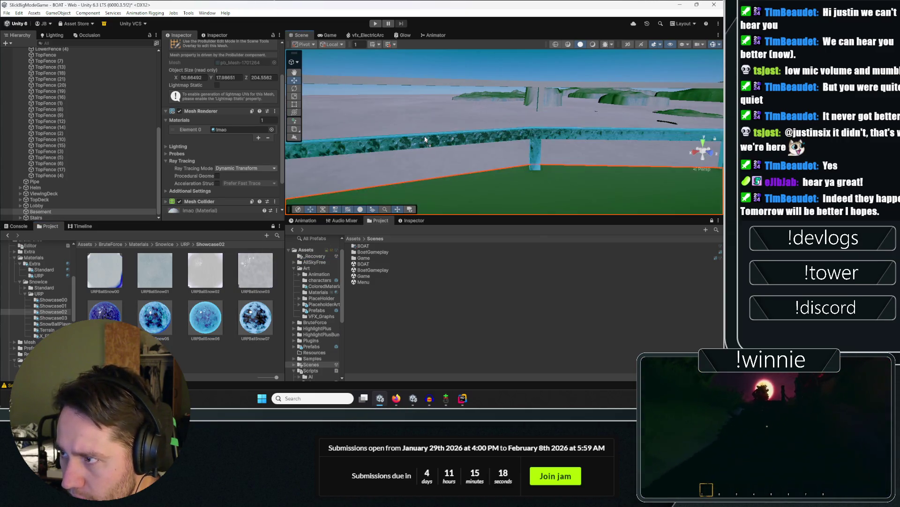
mouse_move(410, 209)
left_mouse_down()
mouse_move(480, 137)
mouse_move(488, 161)
mouse_move(391, 136)
mouse_move(254, 172)
mouse_move(171, 174)
mouse_move(186, 202)
mouse_move(389, 133)
left_mouse_up()
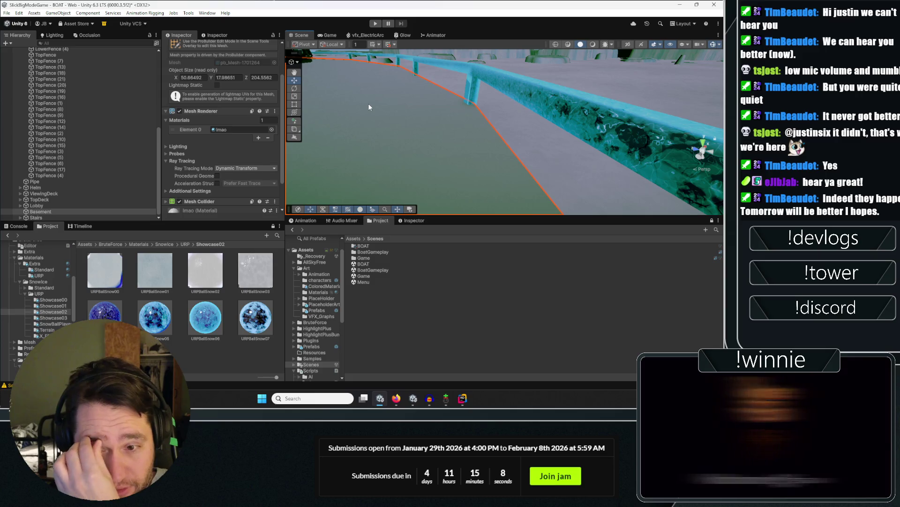
key("Escape")
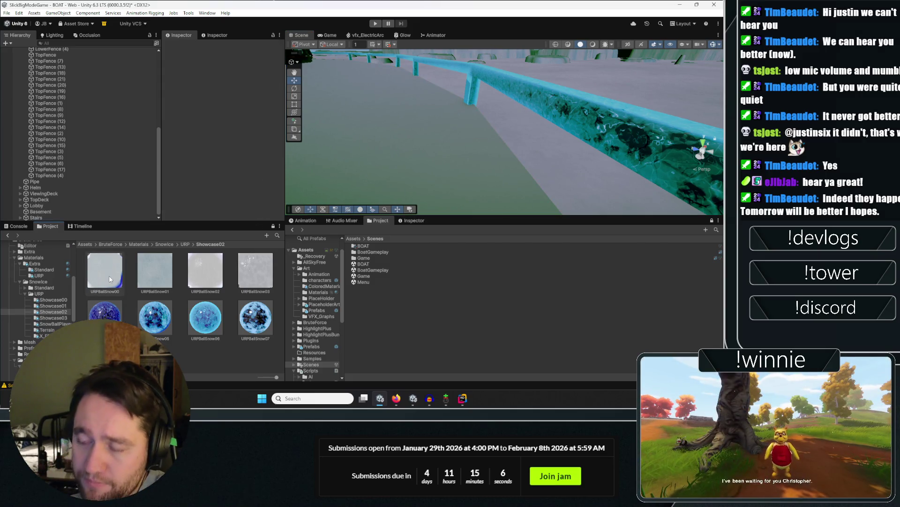
Apply SnowURPAdd02 from Showcase03 to the lower fence and select it.
left_click(111, 280)
left_click(186, 243)
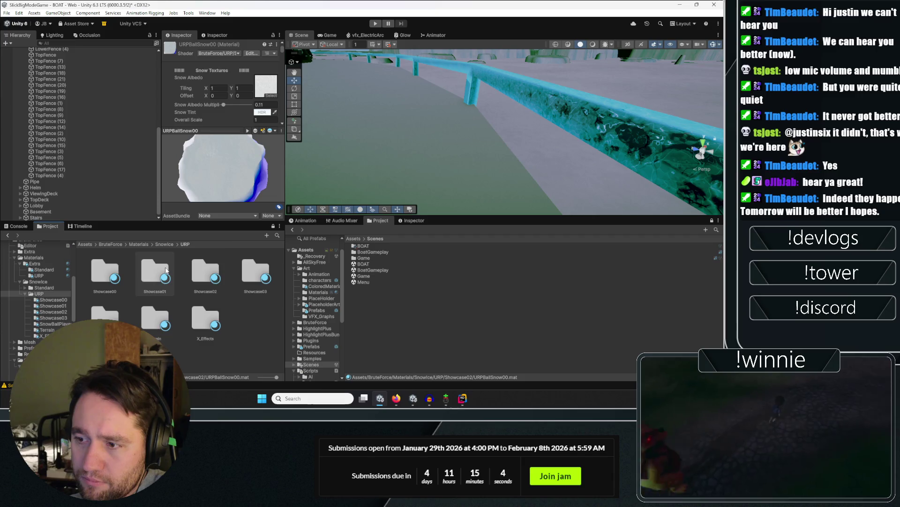
double_click(253, 270)
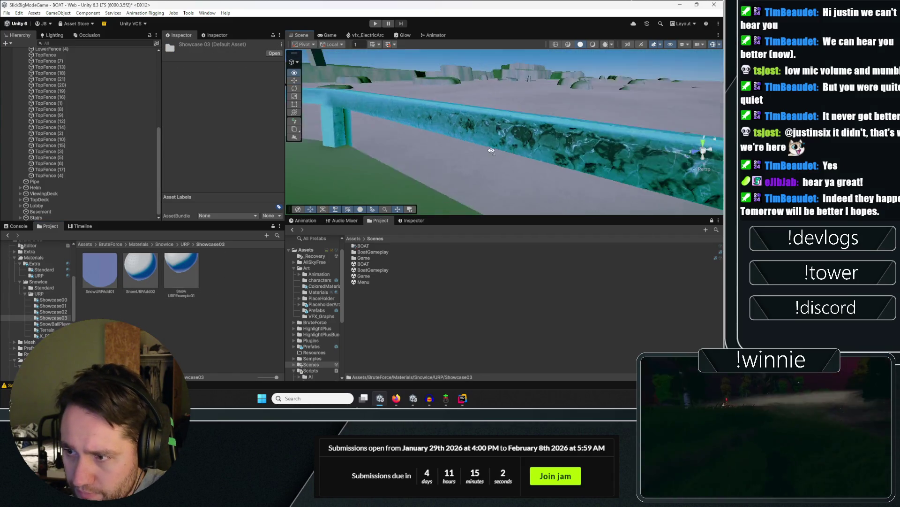
left_click(141, 272)
left_click_drag(469, 155, 423, 131)
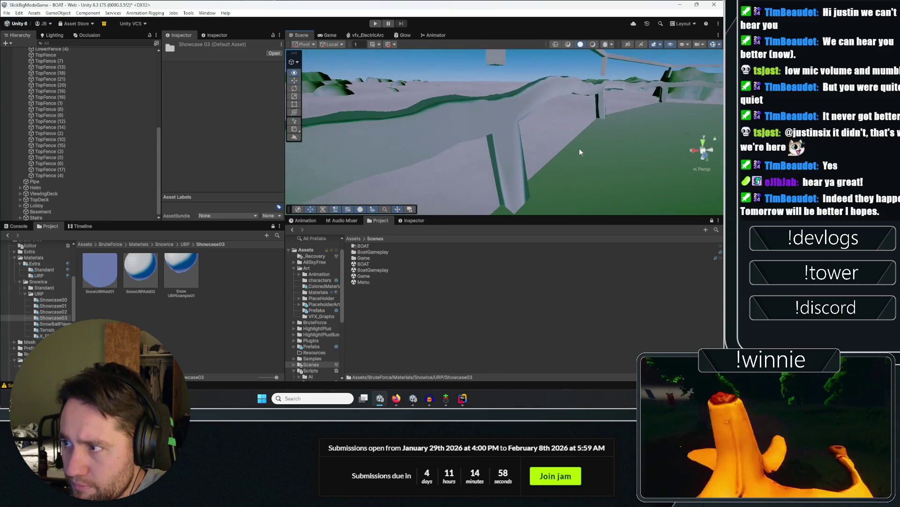
left_click(424, 131)
left_click(399, 131)
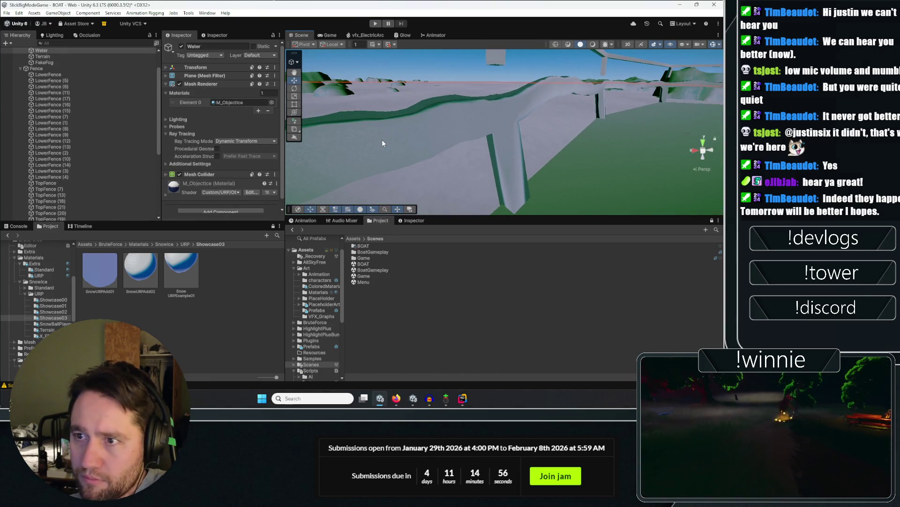
left_click(478, 153)
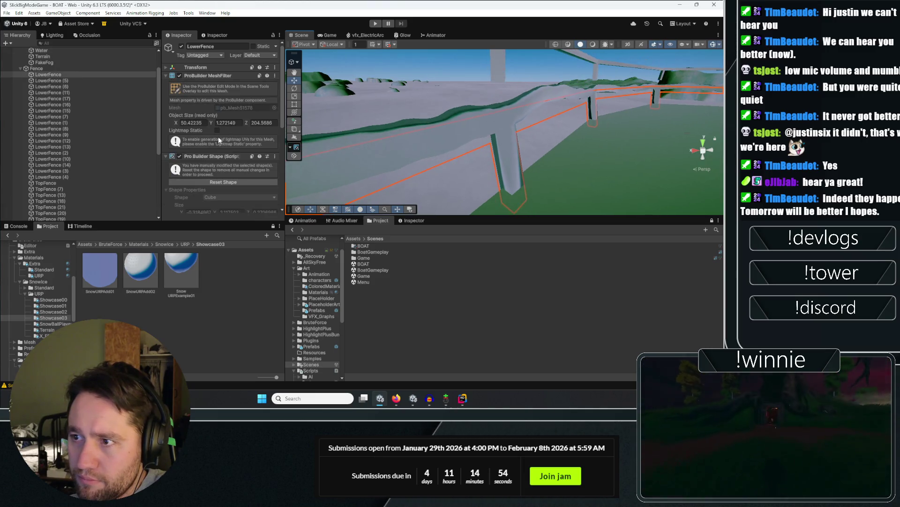
Raise the lower fence material's Ice Normal Scale, undoing a Fish Mask Intensity tweak.
scroll(193, 155, "down", 2)
scroll(194, 178, "down", 5)
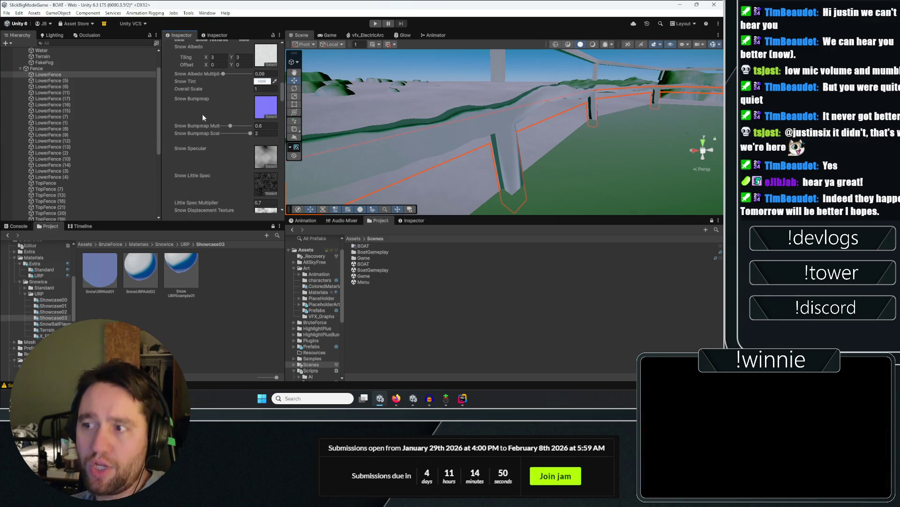
scroll(194, 139, "down", 5)
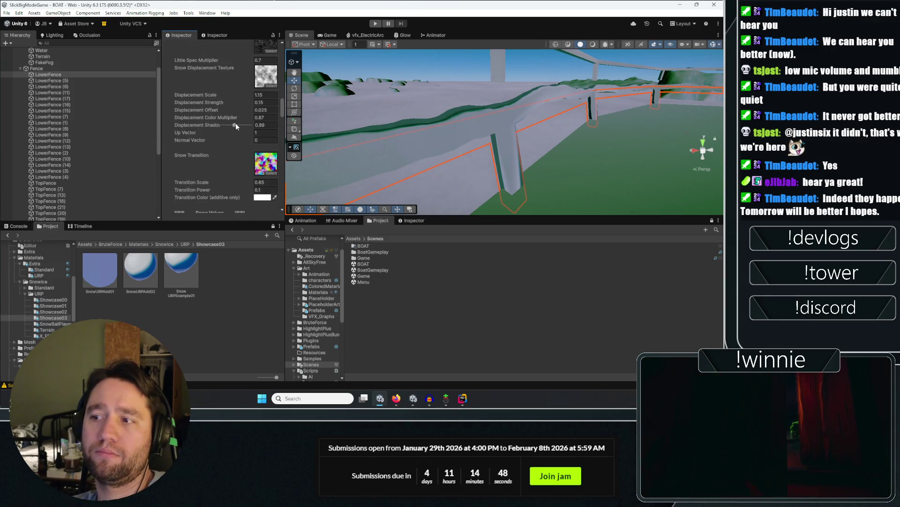
scroll(211, 136, "down", 6)
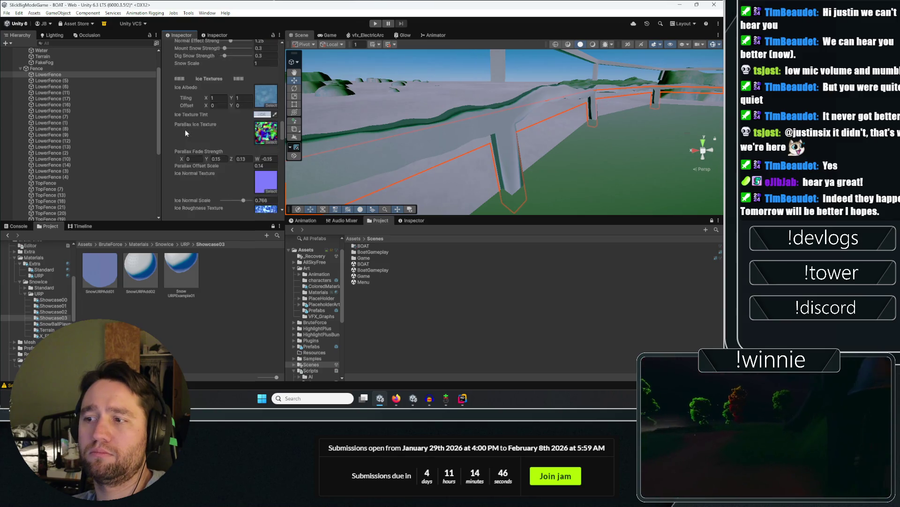
scroll(192, 134, "down", 4)
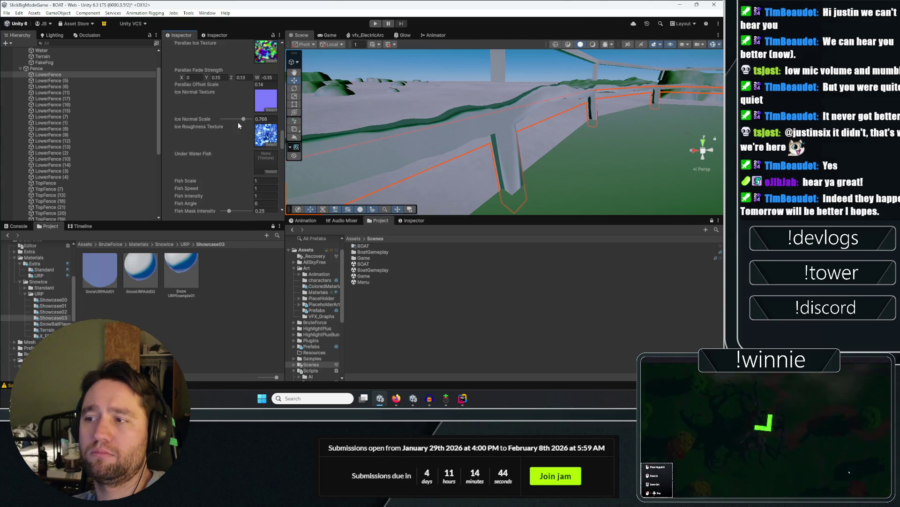
scroll(177, 140, "down", 3)
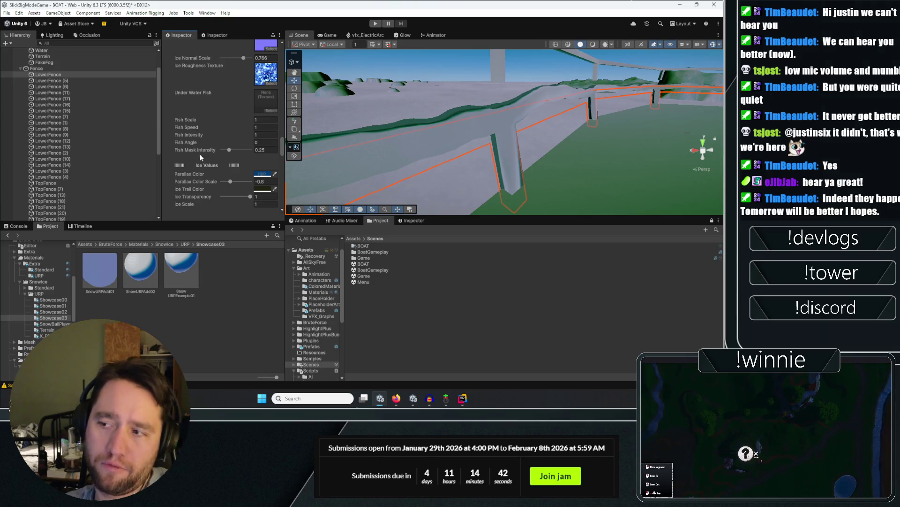
scroll(190, 148, "down", 1)
left_click_drag(229, 130, 225, 130)
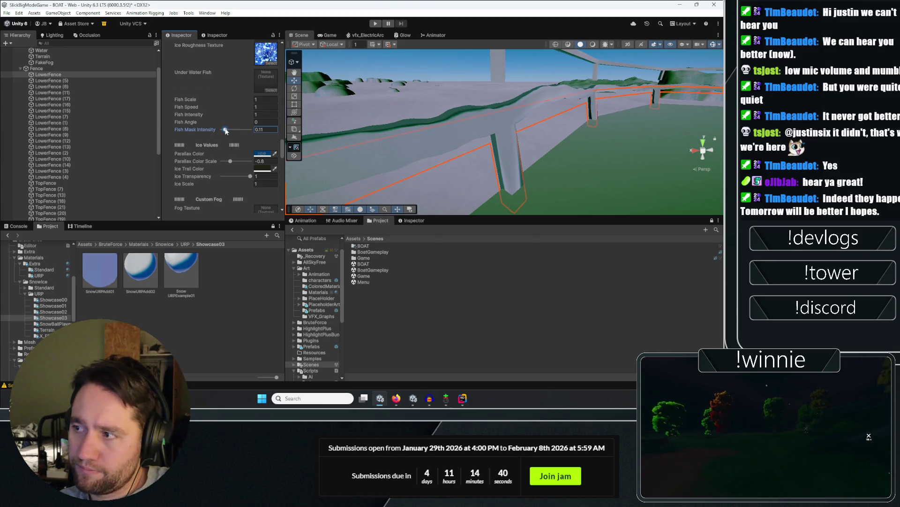
key("ctrl+z")
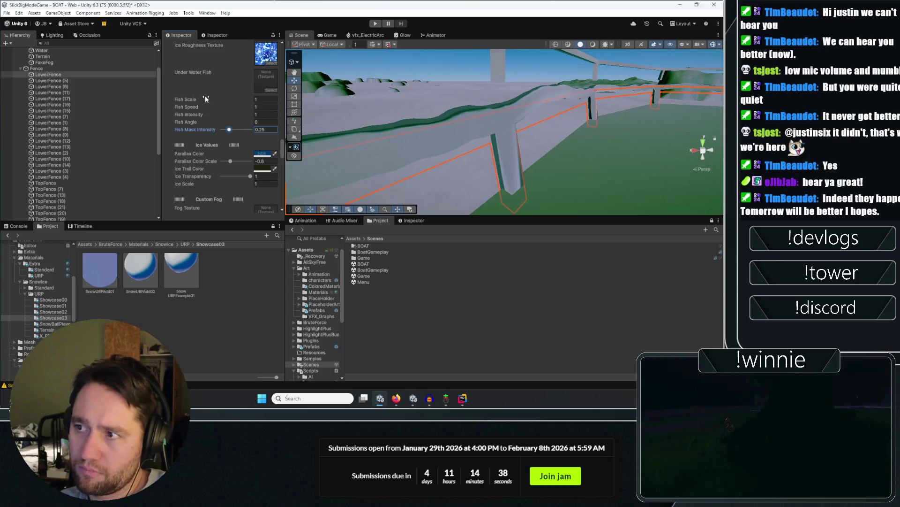
scroll(206, 99, "up", 3)
left_click(238, 99)
mouse_move(224, 100)
left_mouse_down()
mouse_move(212, 96)
mouse_move(234, 101)
left_mouse_up()
Set Ice Transparency to 0 and increase Rim Ice Strength, then review the snow-capped railings.
scroll(195, 120, "down", 8)
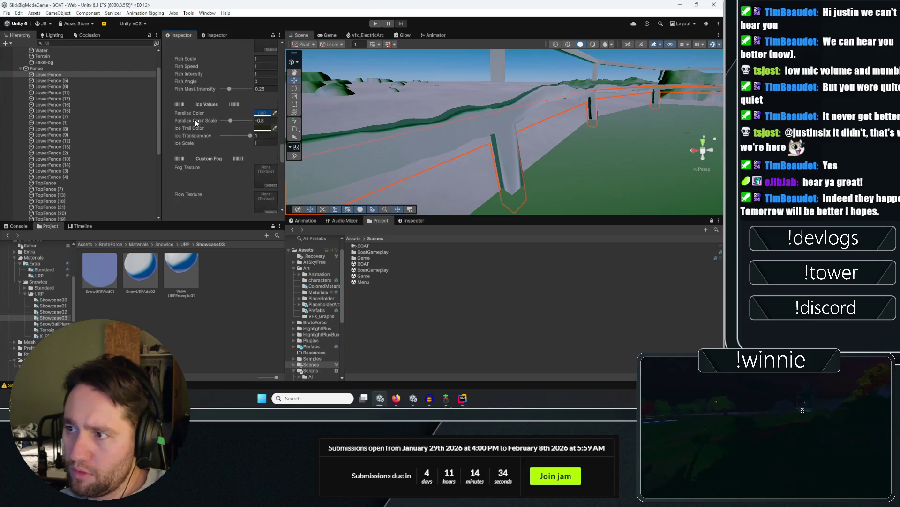
left_click_drag(242, 74, 216, 79)
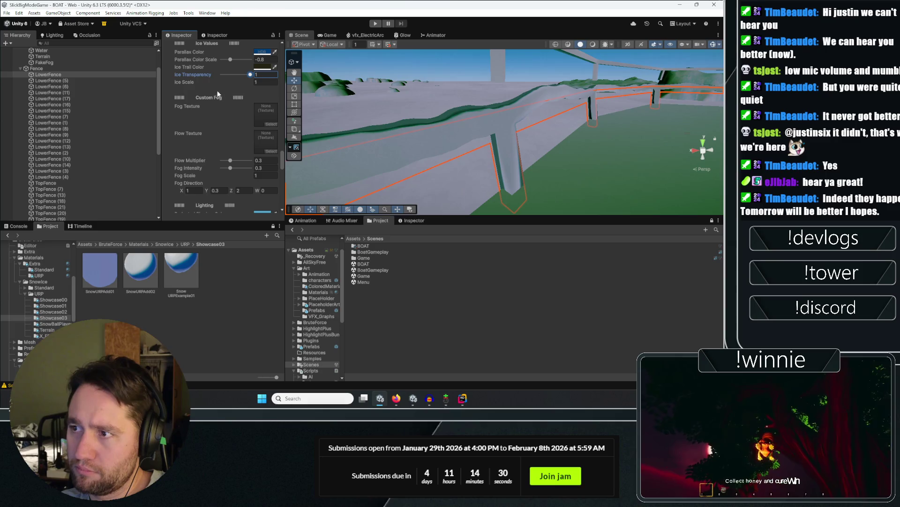
scroll(207, 83, "down", 1)
scroll(207, 91, "down", 6)
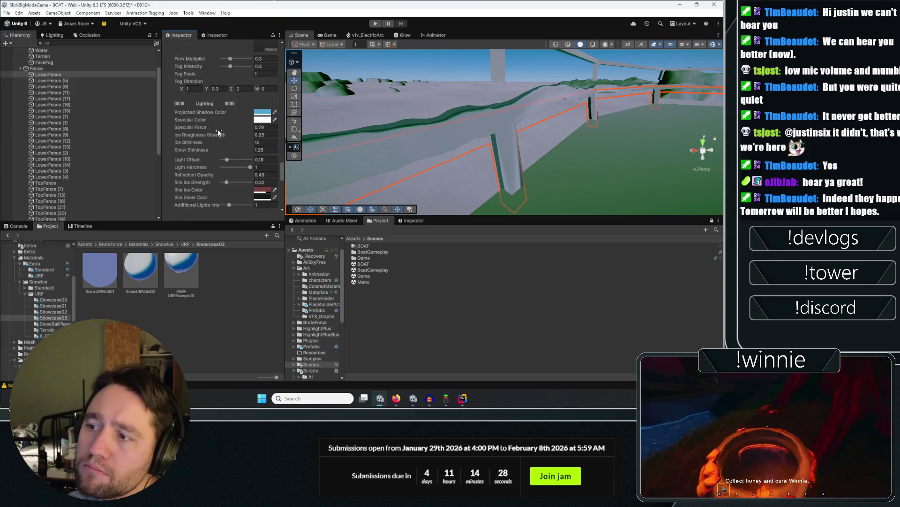
scroll(247, 147, "down", 3)
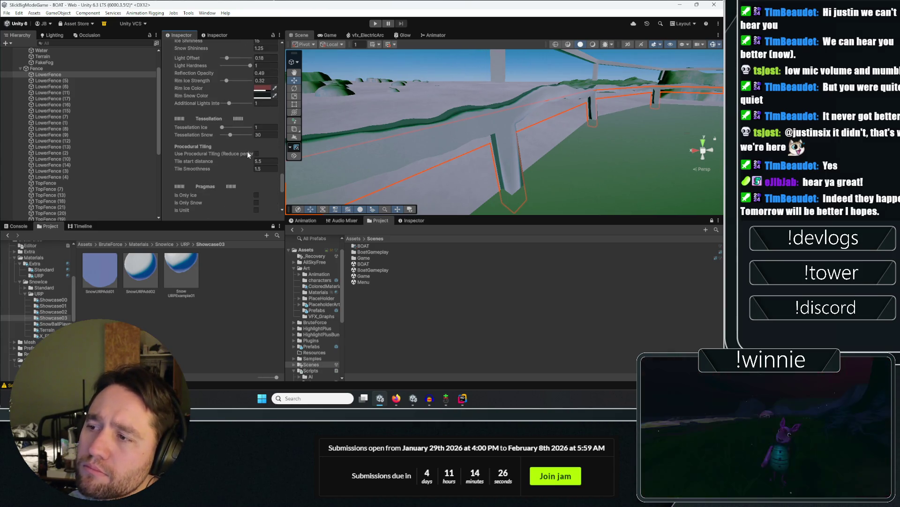
left_click_drag(230, 83, 240, 82)
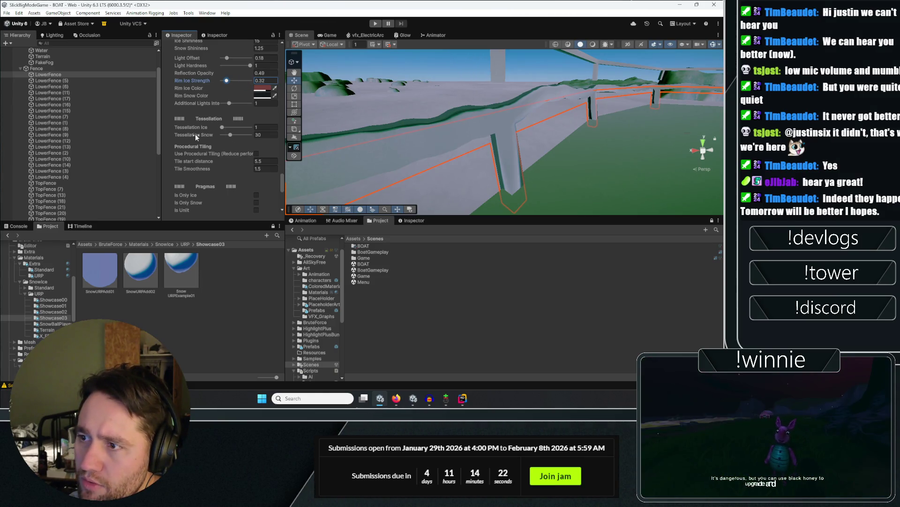
scroll(195, 135, "down", 4)
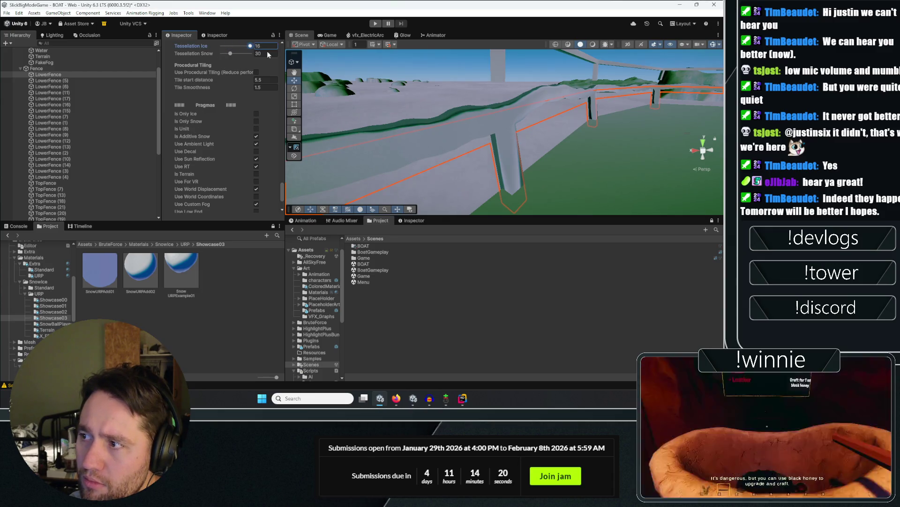
scroll(208, 94, "down", 3)
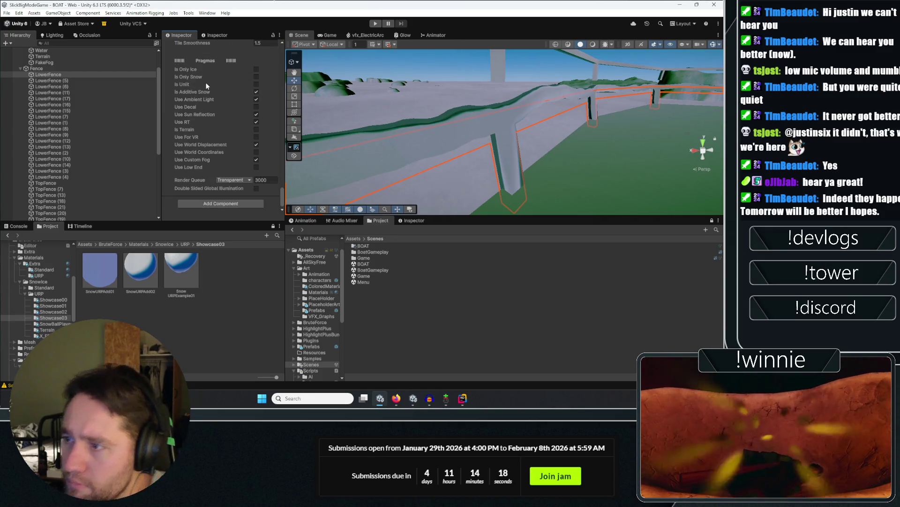
left_click_drag(581, 146, 325, 173)
left_click(392, 297)
mouse_move(469, 140)
left_mouse_down()
mouse_move(584, 140)
mouse_move(431, 127)
mouse_move(563, 197)
left_mouse_up()
left_click_drag(567, 384, 439, 160)
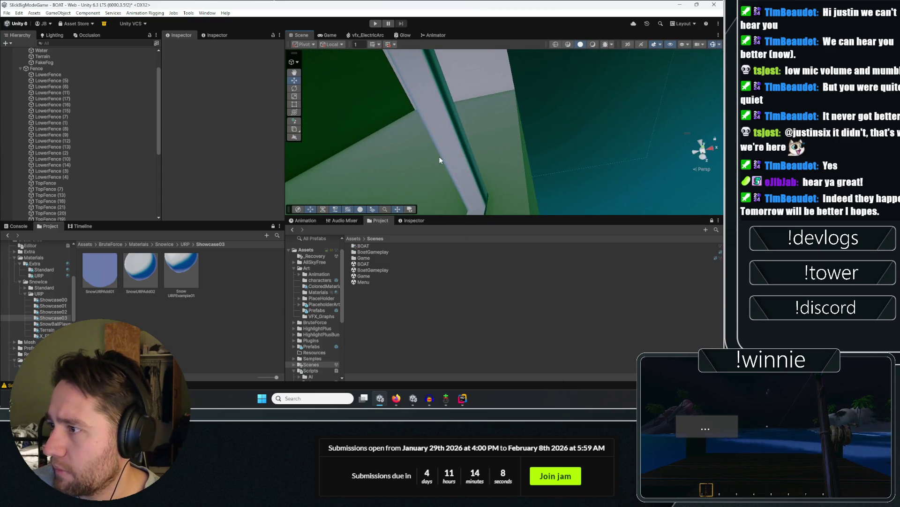
Select and frame the Lobby in the Scene view, then deselect it.
left_click(451, 148)
mouse_move(477, 136)
left_mouse_down()
mouse_move(459, 146)
mouse_move(497, 132)
mouse_move(392, 274)
mouse_move(279, 306)
mouse_move(255, 284)
left_mouse_up()
key("f")
scroll(64, 147, "up", 10)
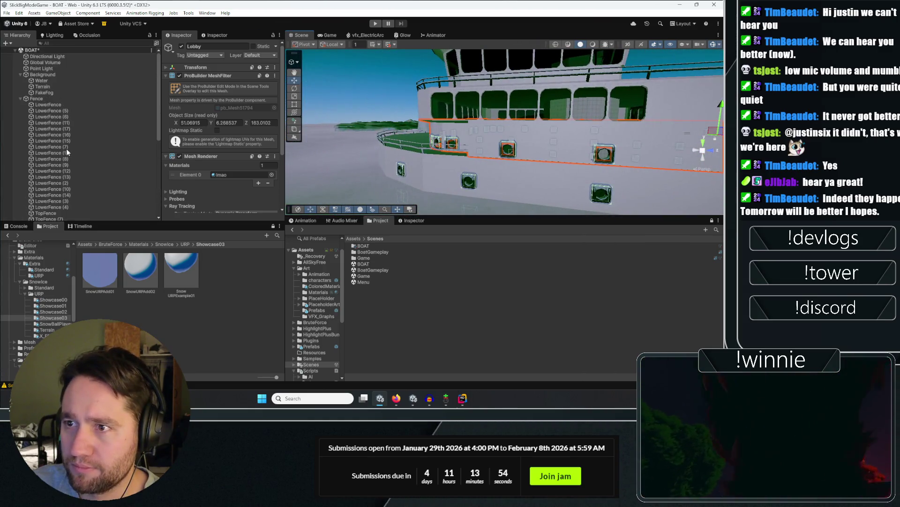
left_click(410, 325)
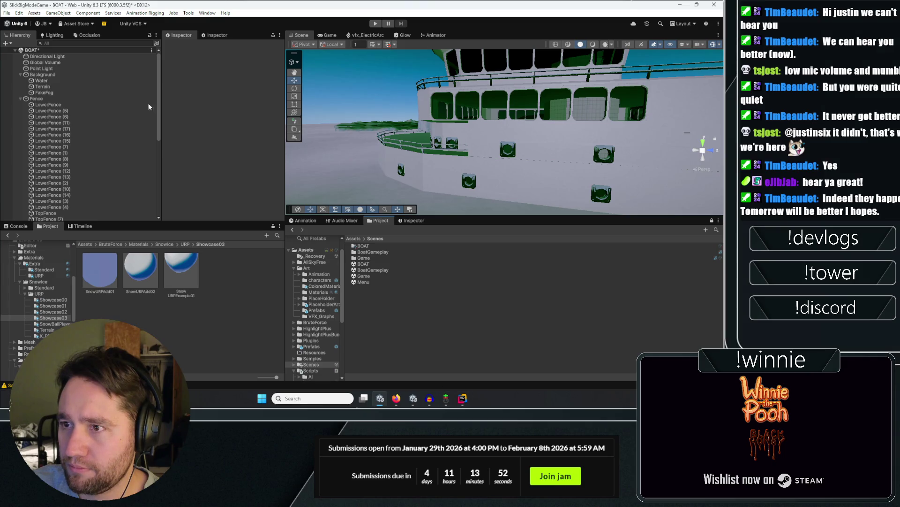
Save the BOAT scene with Ctrl+S and switch to Git Gui.
key("ctrl+s")
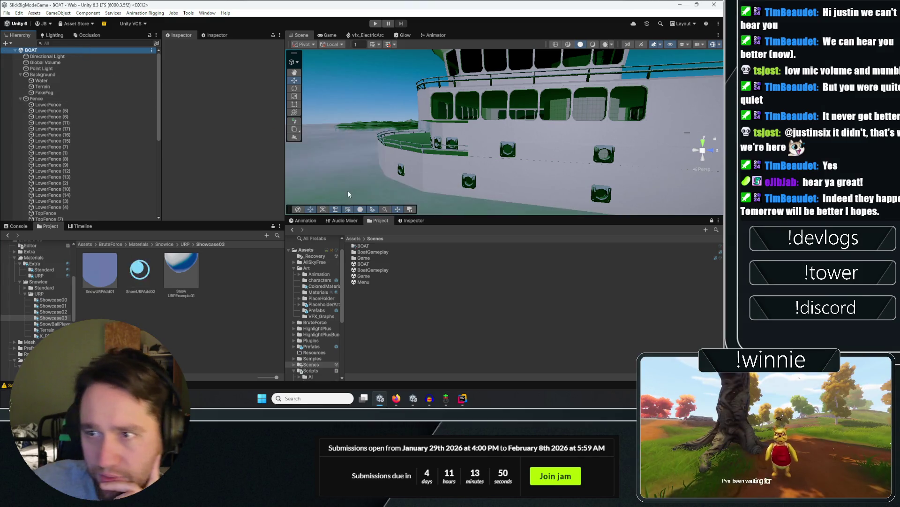
key("alt+Tab")
scroll(217, 165, "down", 5)
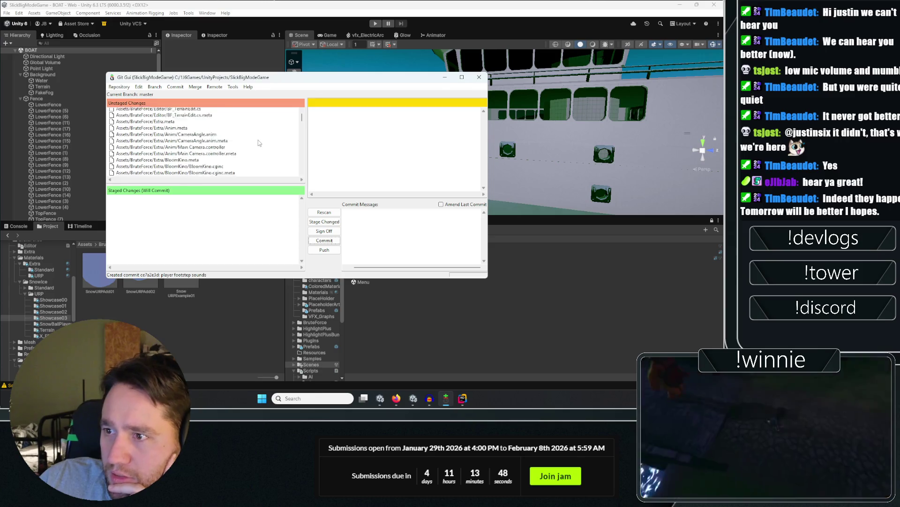
Rescan, revert Assets/Scenes/BOAT.unity in Git Gui, and reload the reverted scene in Unity.
left_click_drag(303, 121, 302, 137)
left_click(326, 213)
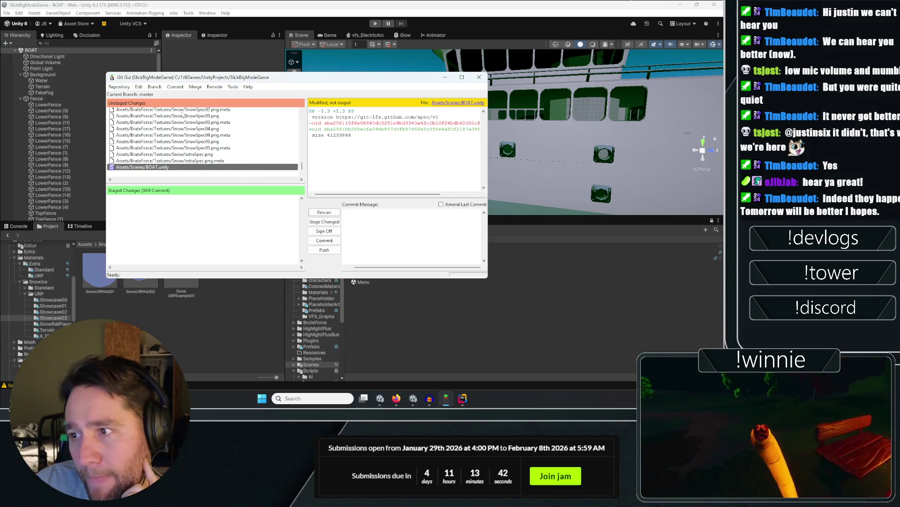
left_click(155, 87)
left_click(143, 168)
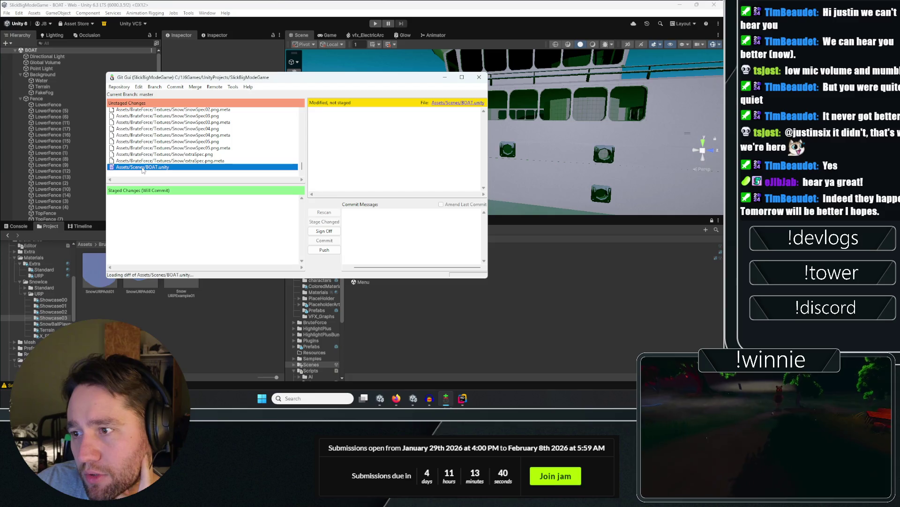
left_click(175, 87)
left_click(346, 197)
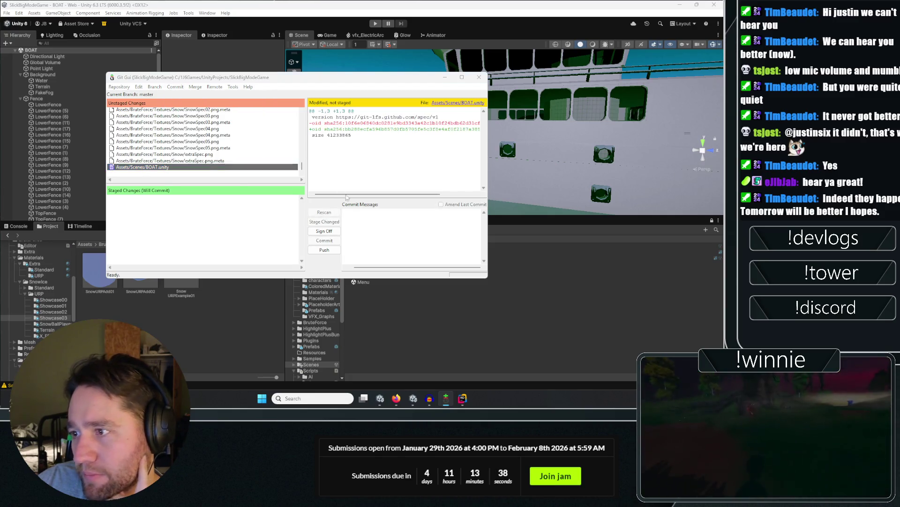
left_click(61, 184)
left_click(380, 213)
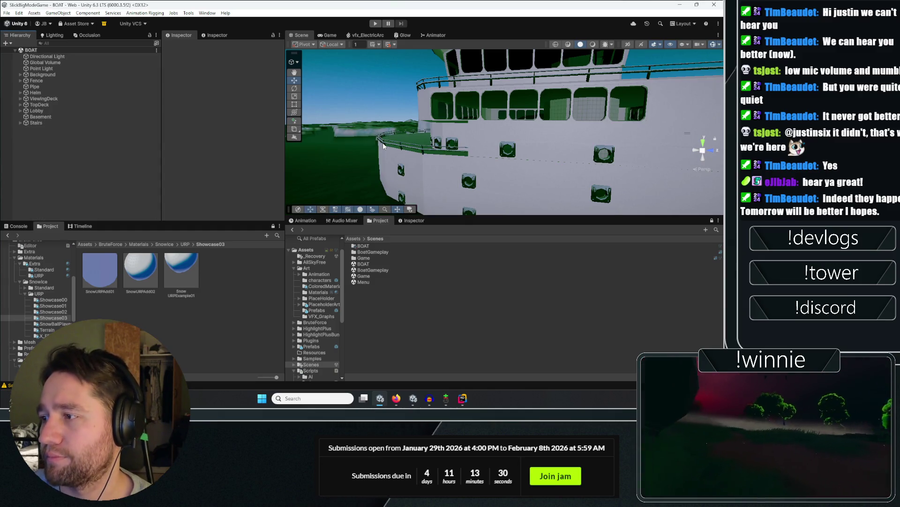
Select the top fence and scroll through its M_IceOnTop material's ice properties.
mouse_move(383, 146)
left_mouse_down()
mouse_move(301, 168)
mouse_move(348, 190)
mouse_move(520, 134)
left_mouse_up()
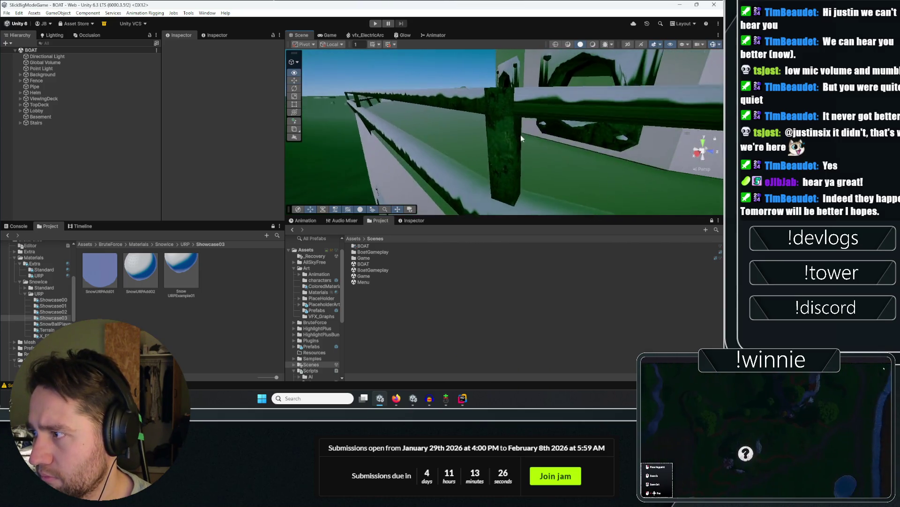
left_click(508, 171)
scroll(188, 171, "down", 10)
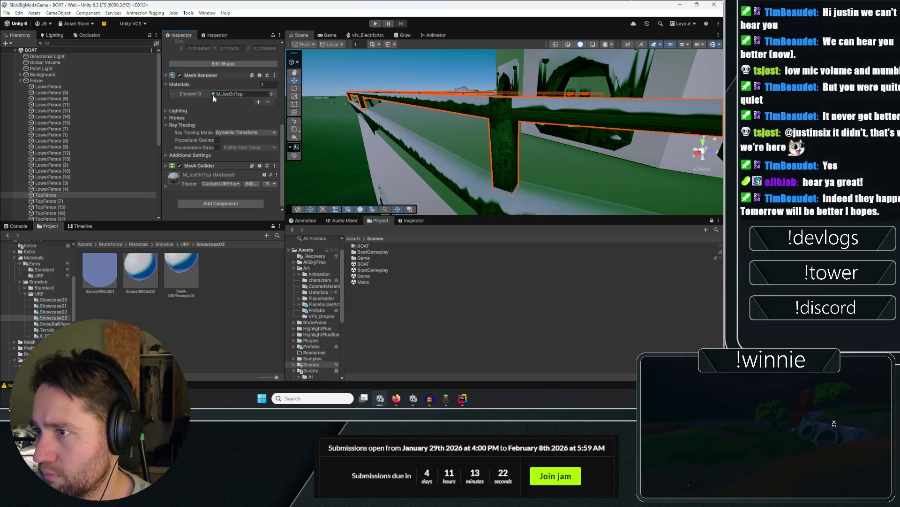
left_click(182, 180)
scroll(178, 151, "down", 6)
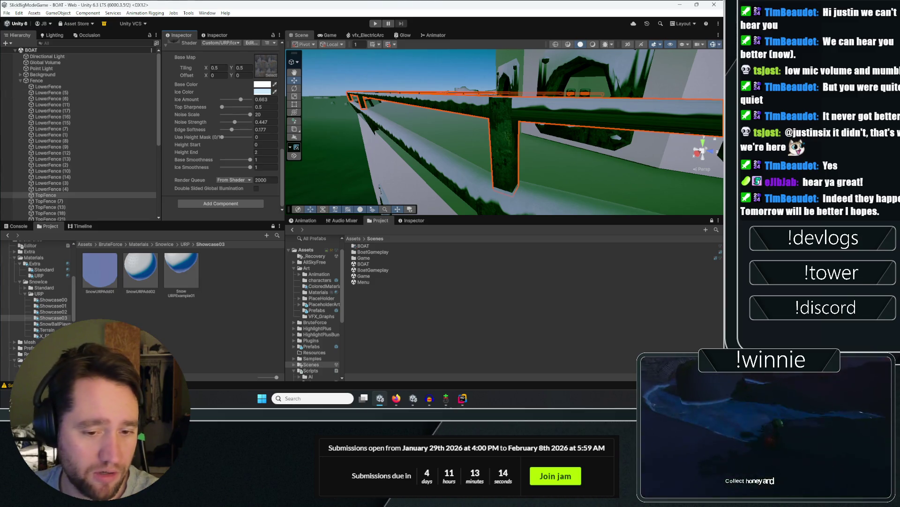
left_click(206, 303)
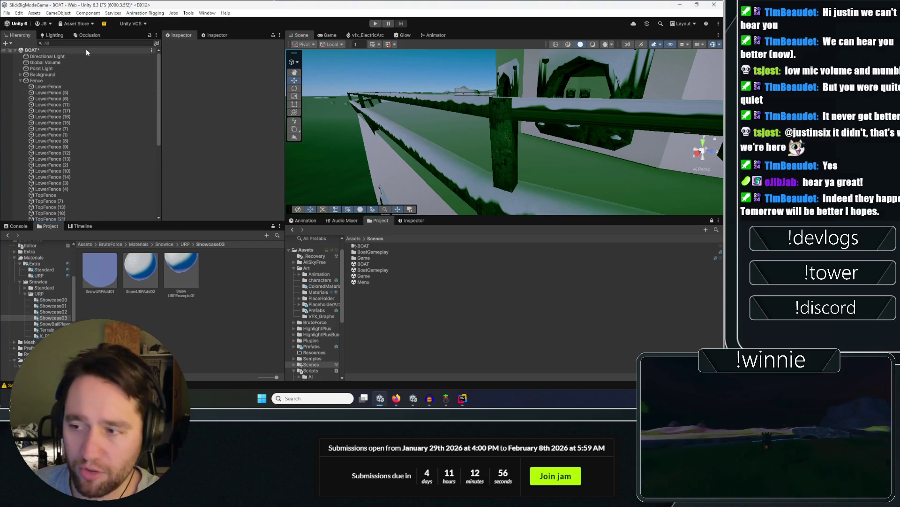
mouse_move(393, 114)
left_mouse_down()
mouse_move(327, 129)
mouse_move(567, 141)
mouse_move(494, 148)
left_mouse_up()
Select the Terrain object in the BOAT scene Hierarchy.
left_click(536, 132)
scroll(535, 132, "down", 5)
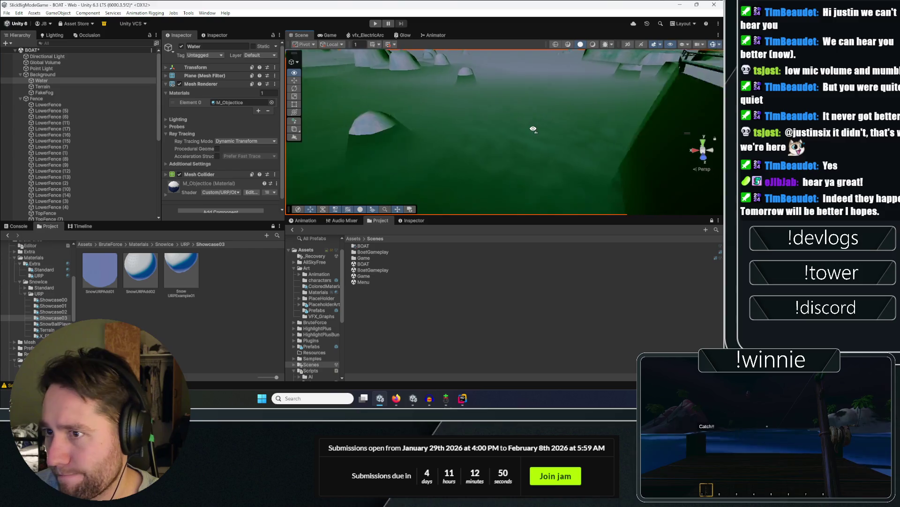
left_click(63, 87)
mouse_move(320, 135)
left_mouse_down()
mouse_move(423, 121)
mouse_move(685, 142)
left_mouse_up()
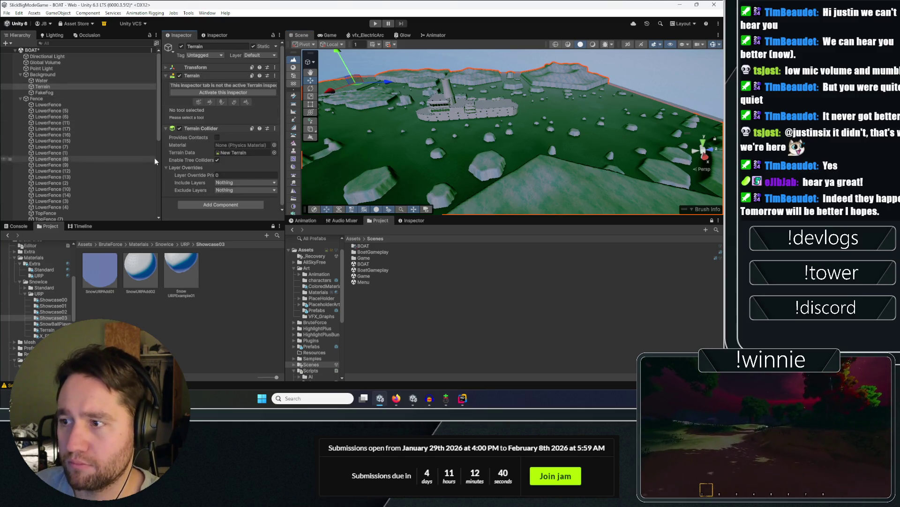
Collapse the Terrain Collider, activate the terrain inspector and pick the Paint Terrain tool.
left_click(193, 129)
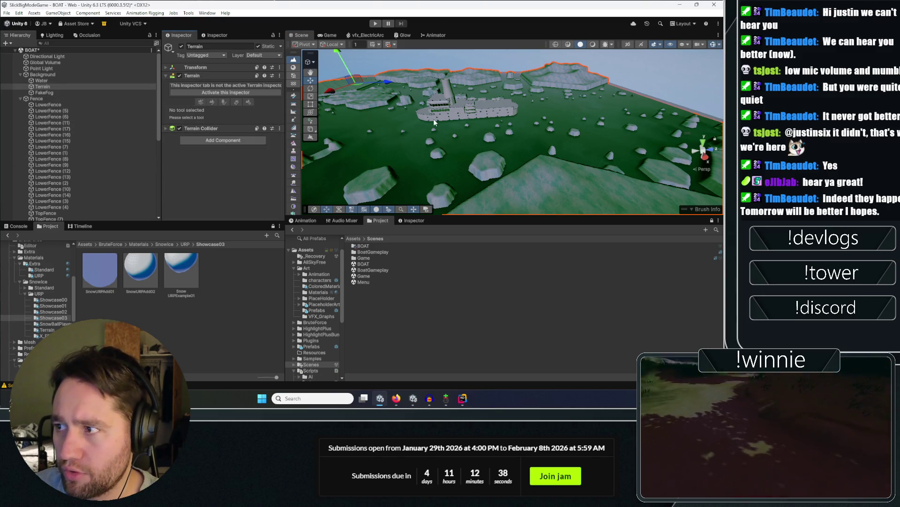
mouse_move(434, 122)
left_mouse_down()
mouse_move(323, 101)
mouse_move(478, 86)
mouse_move(212, 83)
left_mouse_up()
left_click(217, 92)
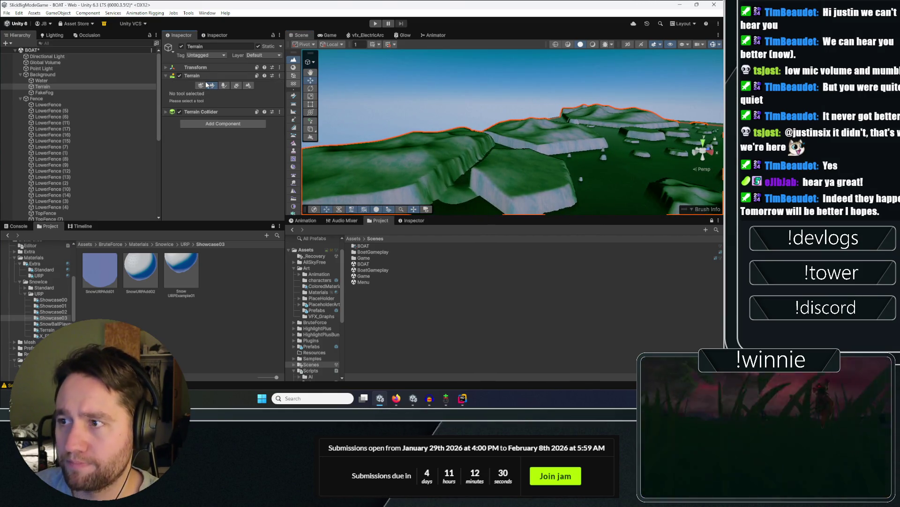
left_click(207, 85)
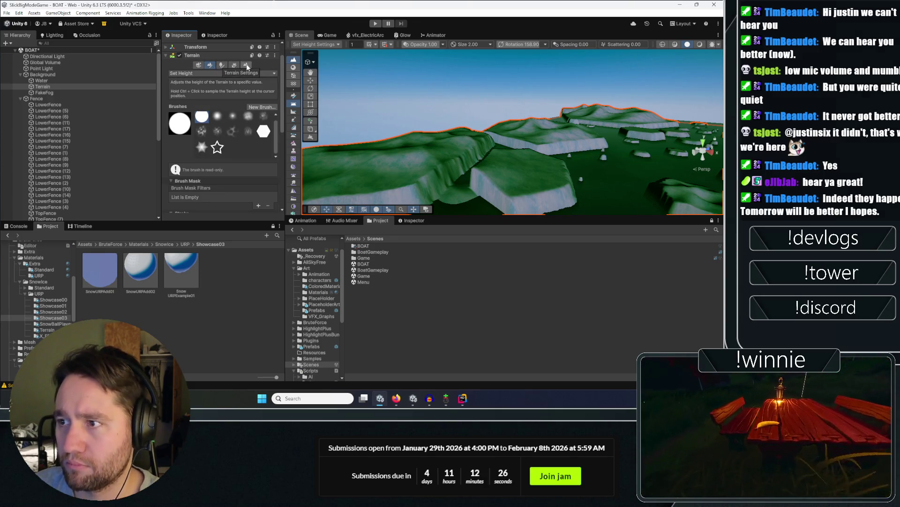
Choose Paint Details, review its Brushes and Stroke settings, then switch to the browser.
left_click(234, 65)
scroll(187, 141, "down", 5)
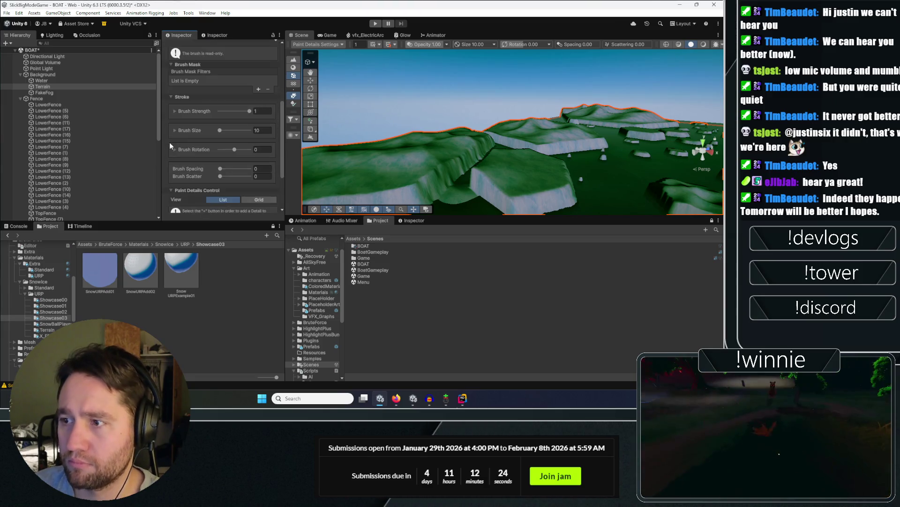
scroll(170, 145, "down", 3)
scroll(190, 108, "up", 1)
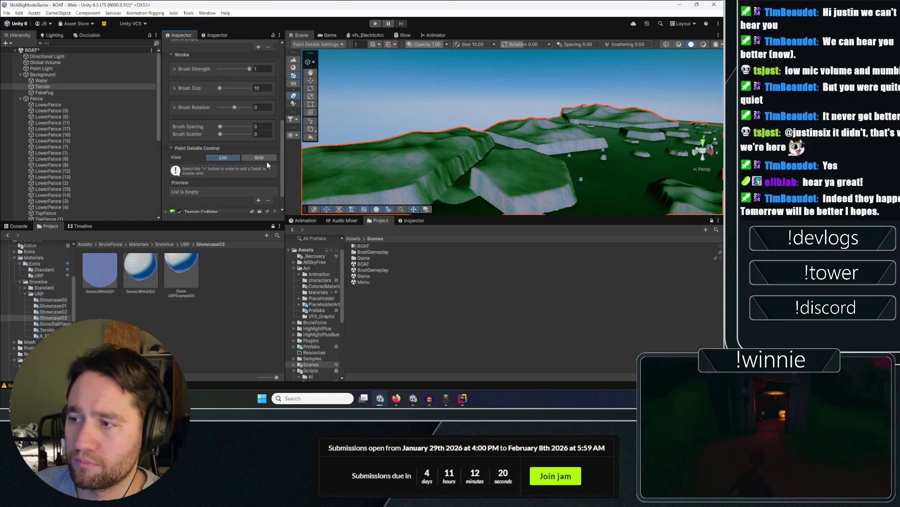
scroll(203, 164, "up", 5)
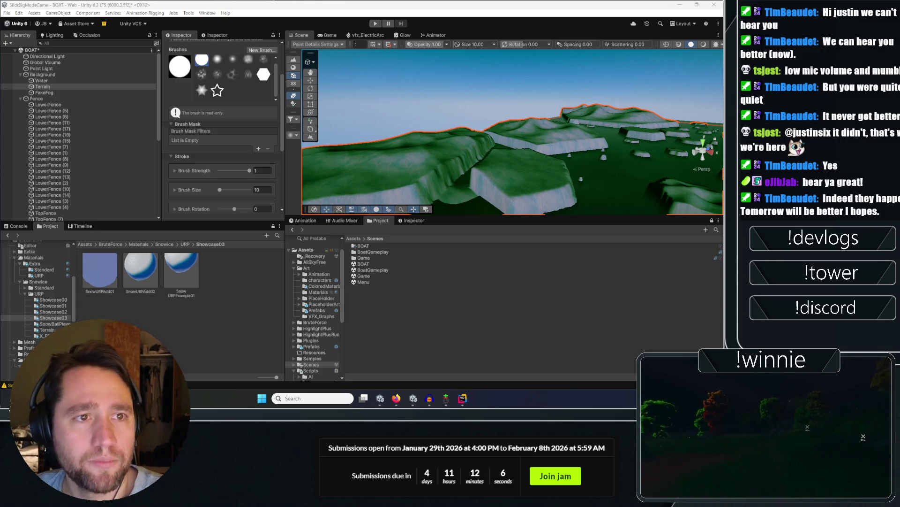
key("alt+Tab")
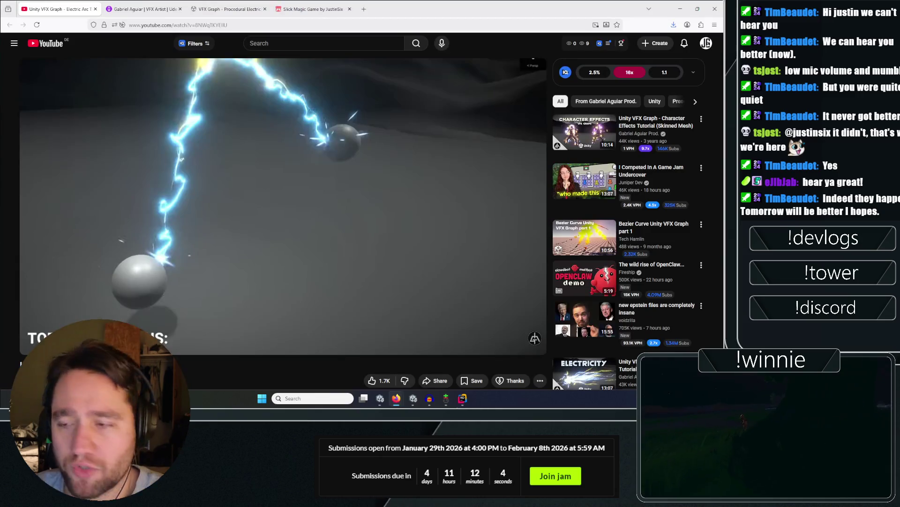
left_click(141, 9)
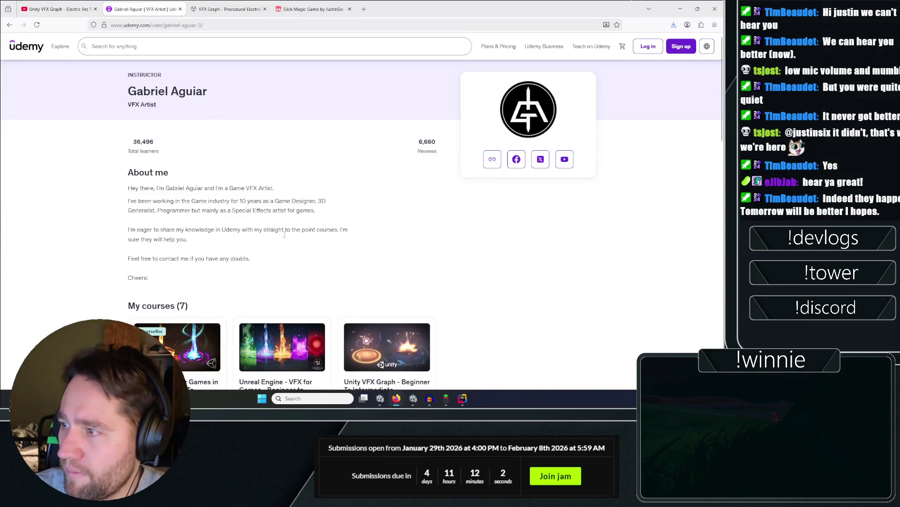
scroll(204, 219, "down", 5)
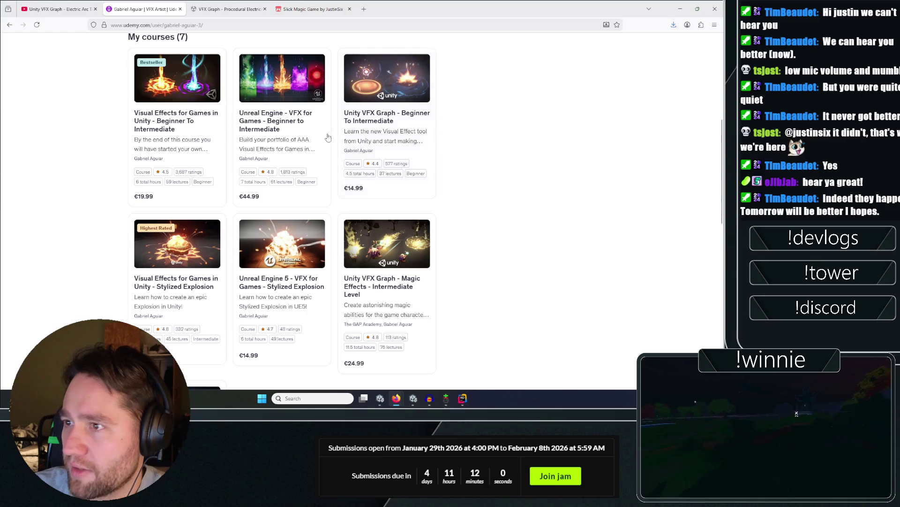
scroll(94, 160, "up", 2)
scroll(85, 197, "down", 2)
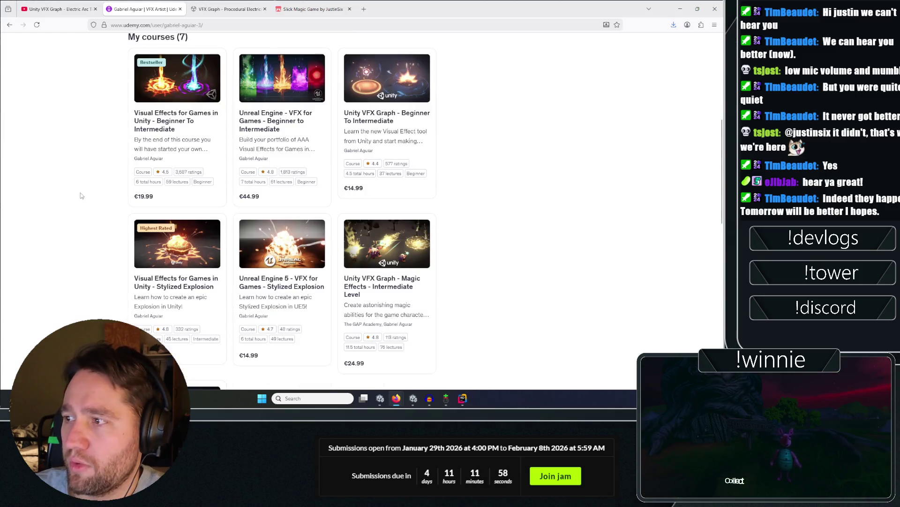
left_click(234, 8)
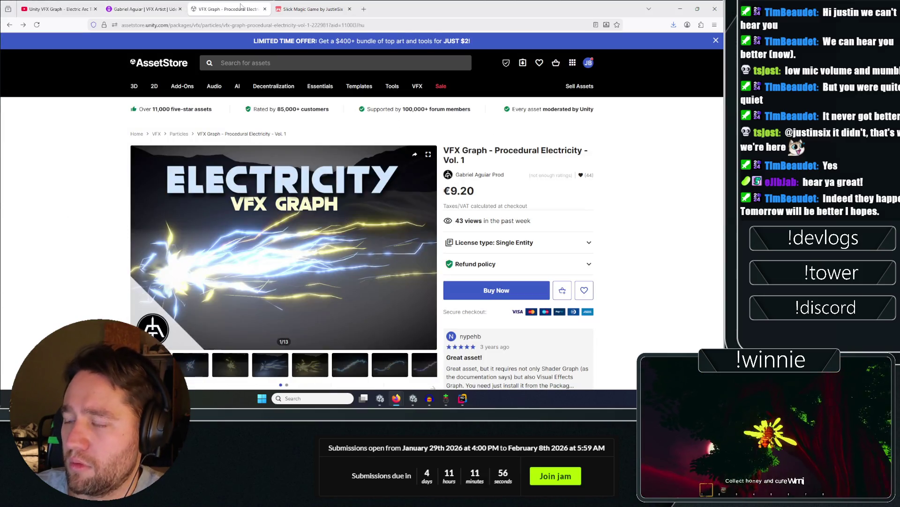
left_click(312, 8)
left_click(227, 9)
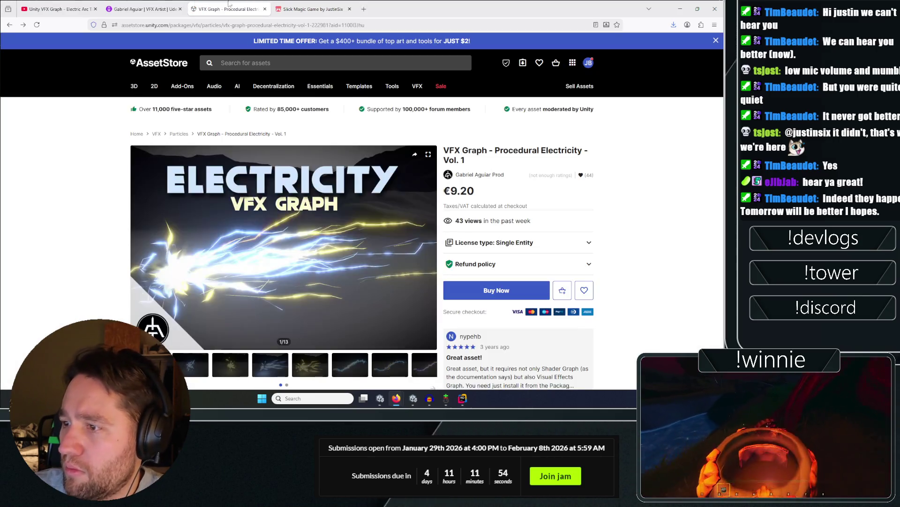
left_click(126, 5)
scroll(48, 174, "down", 5)
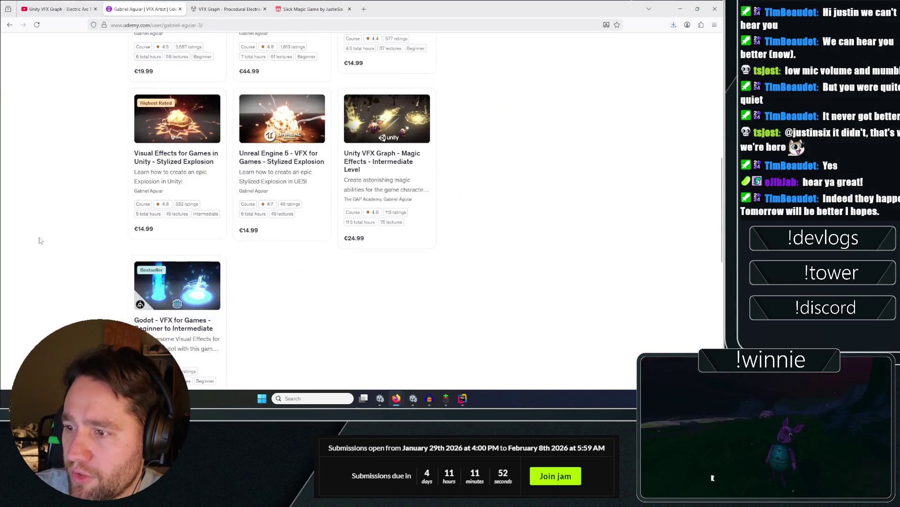
scroll(48, 158, "up", 10)
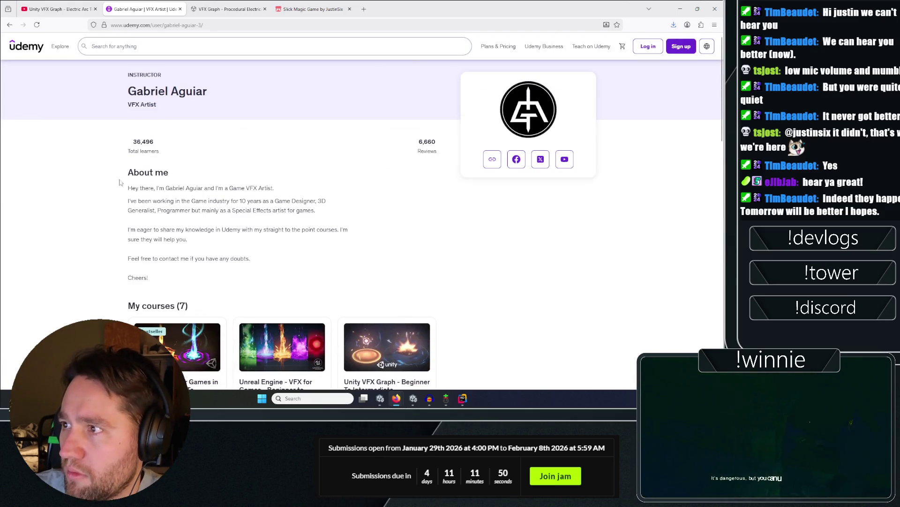
key("alt+Tab")
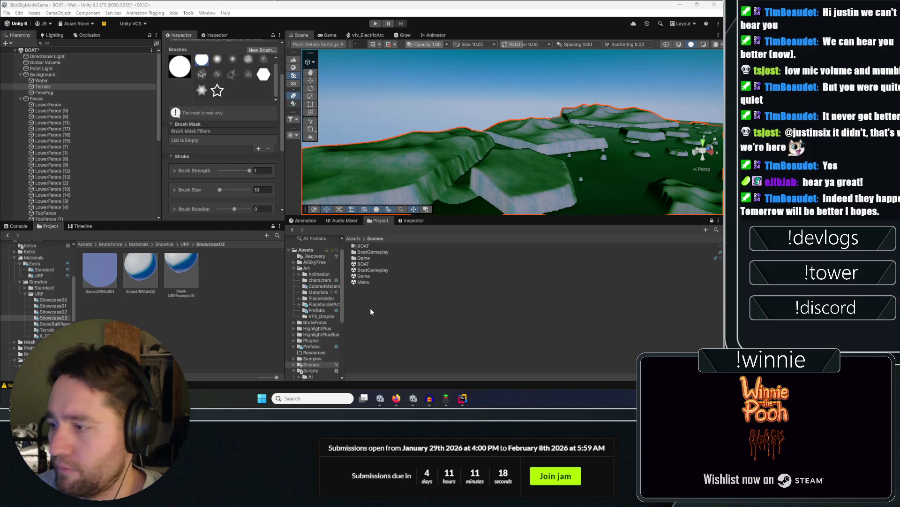
Confirm the SnowURPTerrain01 terrain material, check the Directional Light's intensity and lighting settings, then reselect Terrain.
scroll(362, 173, "up", 3)
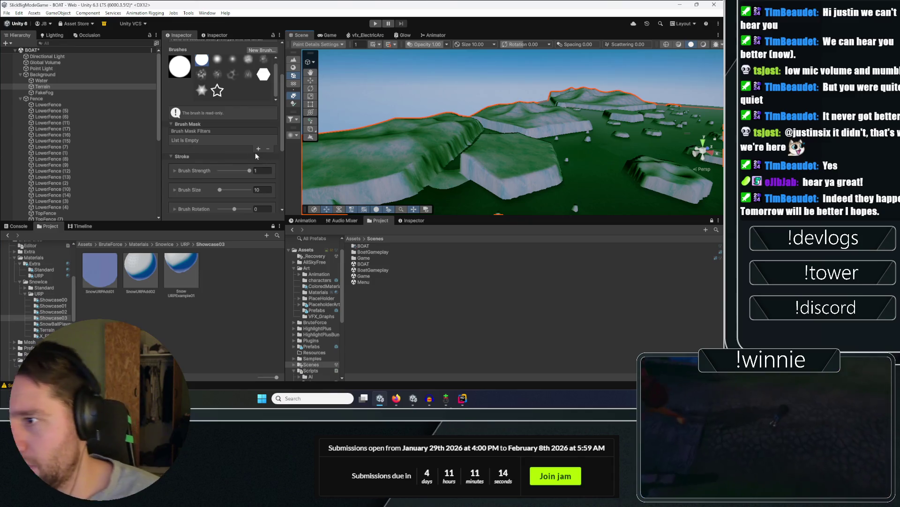
scroll(226, 147, "up", 3)
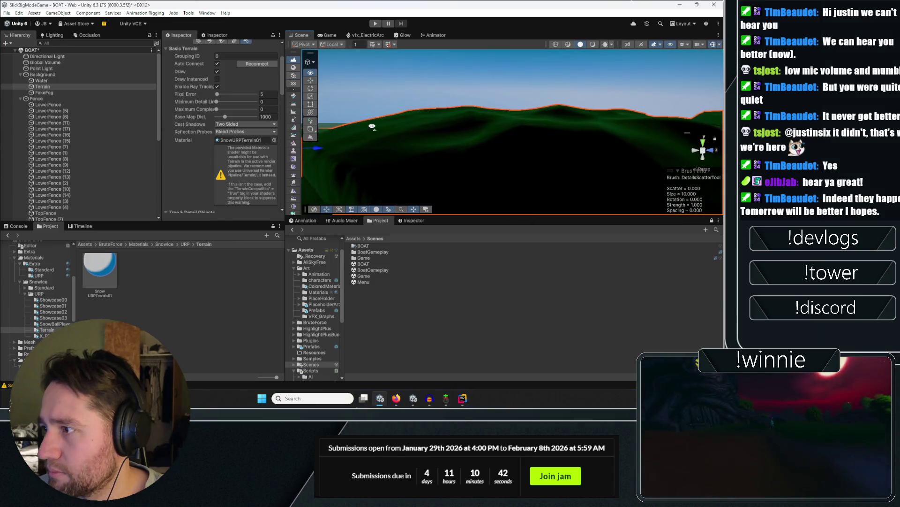
left_click(55, 56)
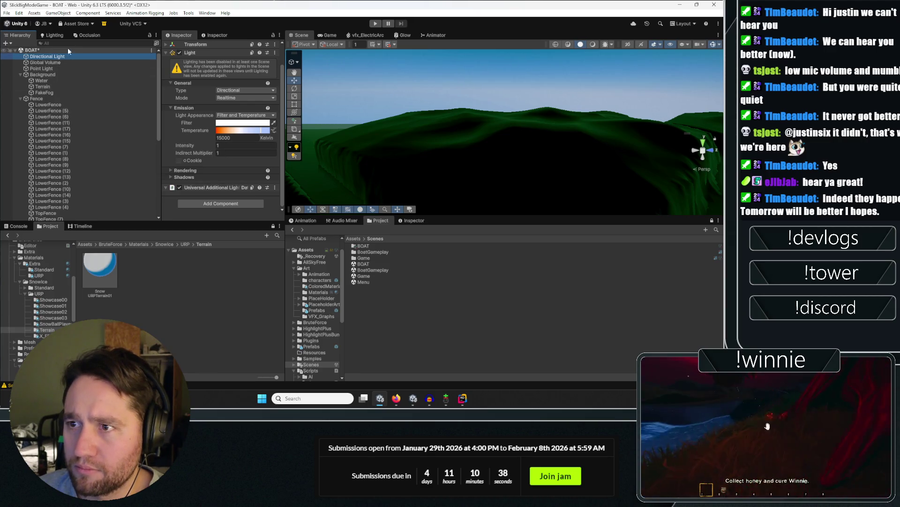
left_click(52, 35)
left_click(21, 35)
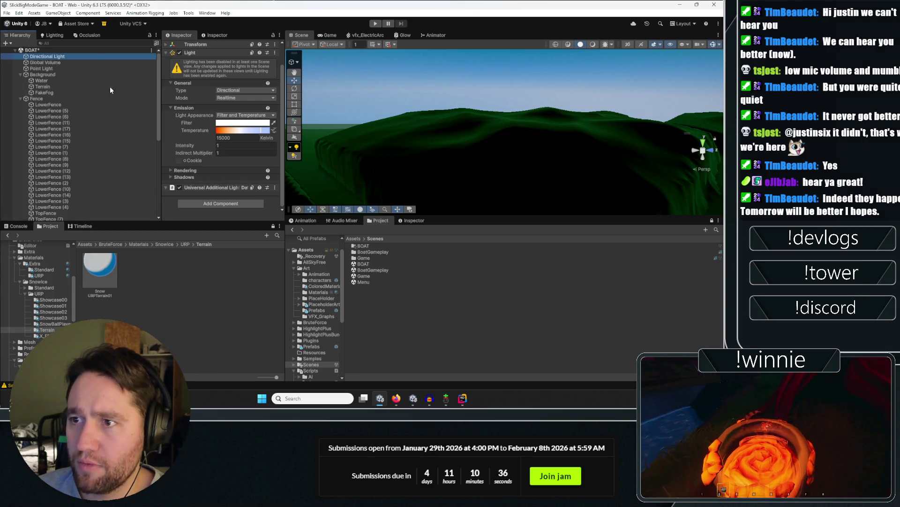
left_click(179, 52)
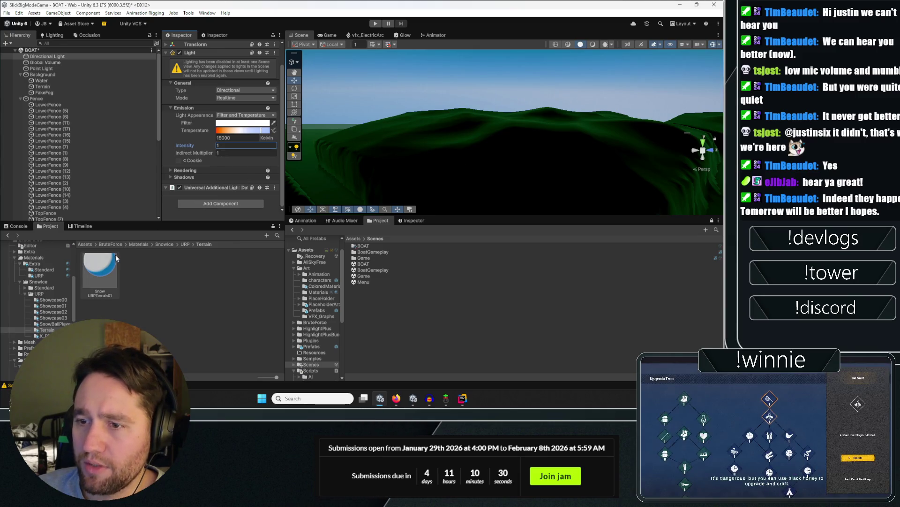
left_click(294, 173)
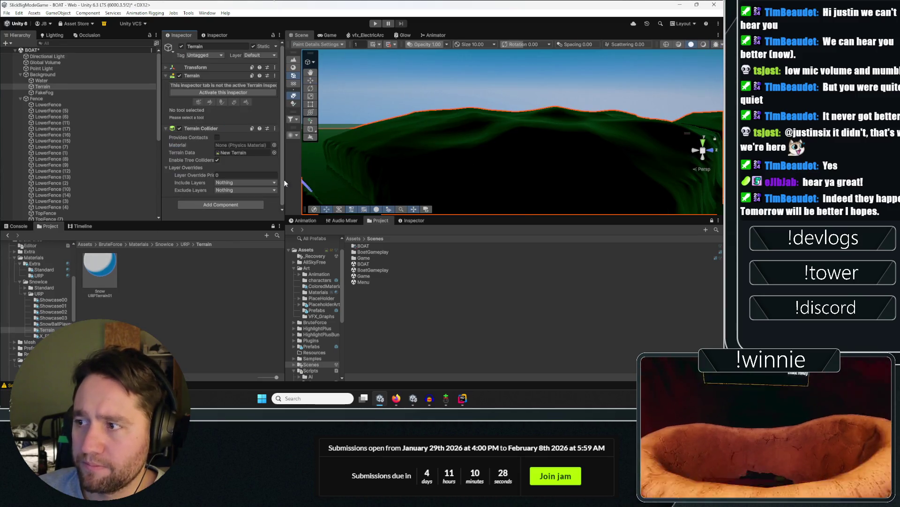
Open BoatGameplay from the Scenes folder as an additive scene alongside BOAT.
left_click(248, 263)
mouse_move(563, 140)
left_mouse_down()
mouse_move(672, 155)
mouse_move(516, 144)
left_mouse_up()
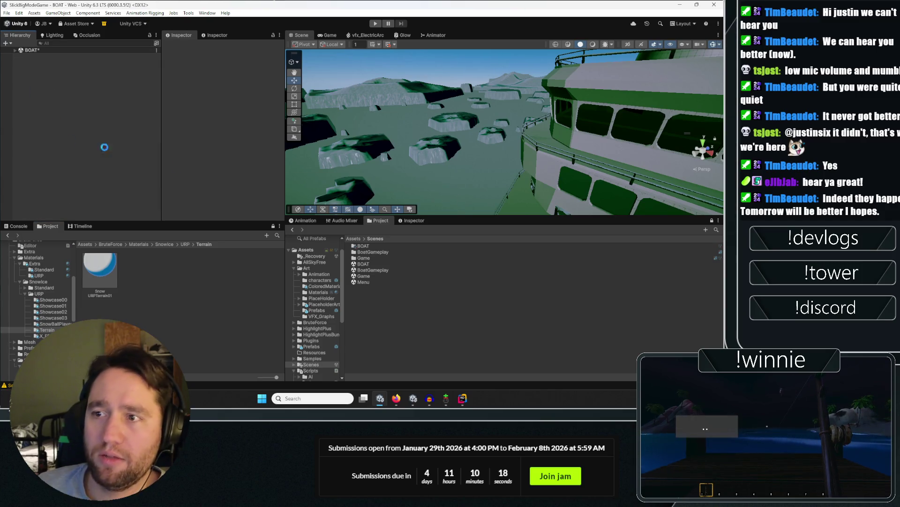
right_click(368, 269)
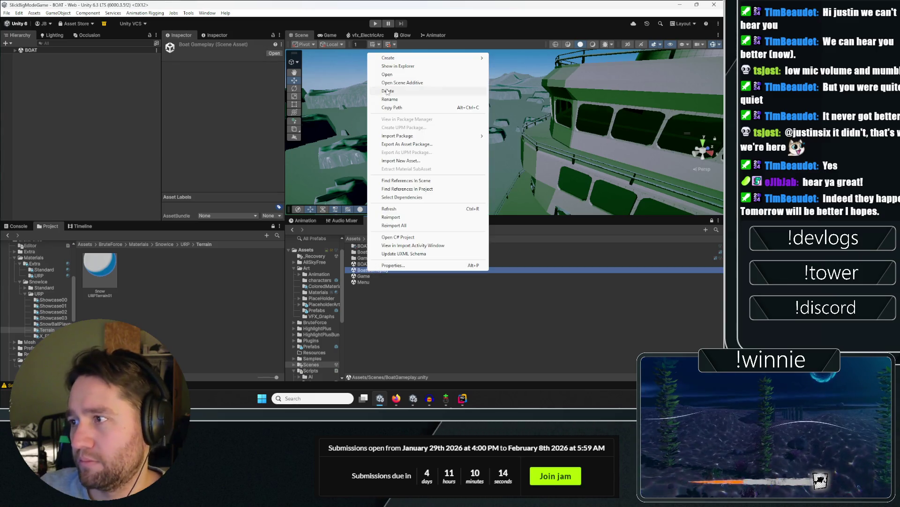
left_click(332, 73)
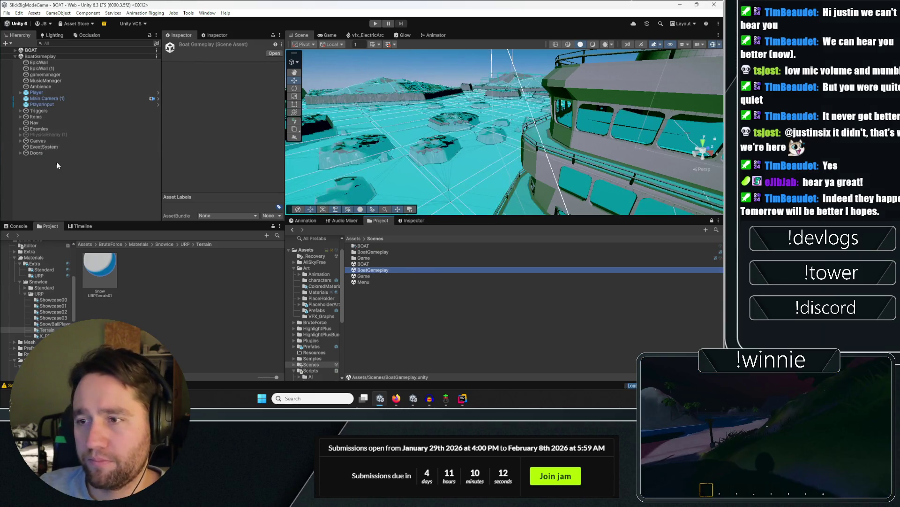
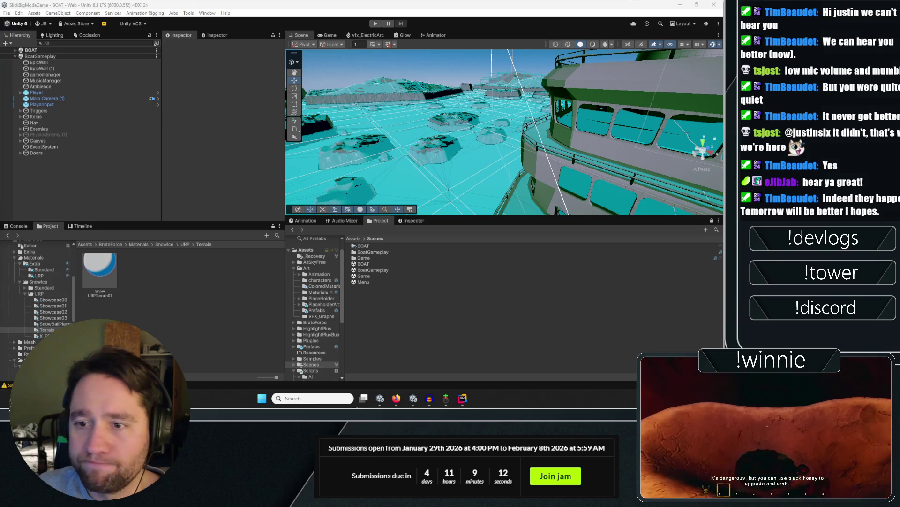
After orbiting the boat scene and checking the Door, switch to the WinnieThePoohBlackHoney Unity window.
mouse_move(479, 167)
left_mouse_down()
mouse_move(627, 203)
mouse_move(632, 242)
mouse_move(588, 177)
mouse_move(531, 233)
mouse_move(509, 160)
left_mouse_up()
left_click(508, 160)
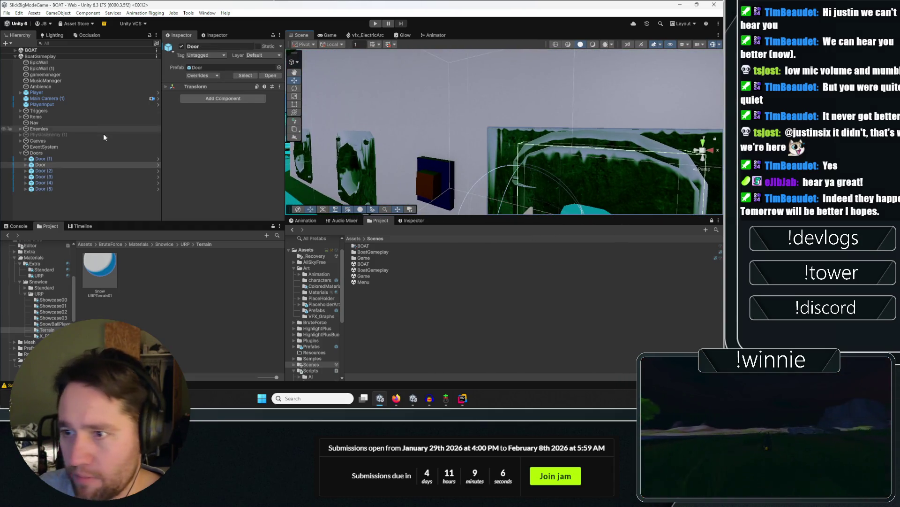
left_click(71, 200)
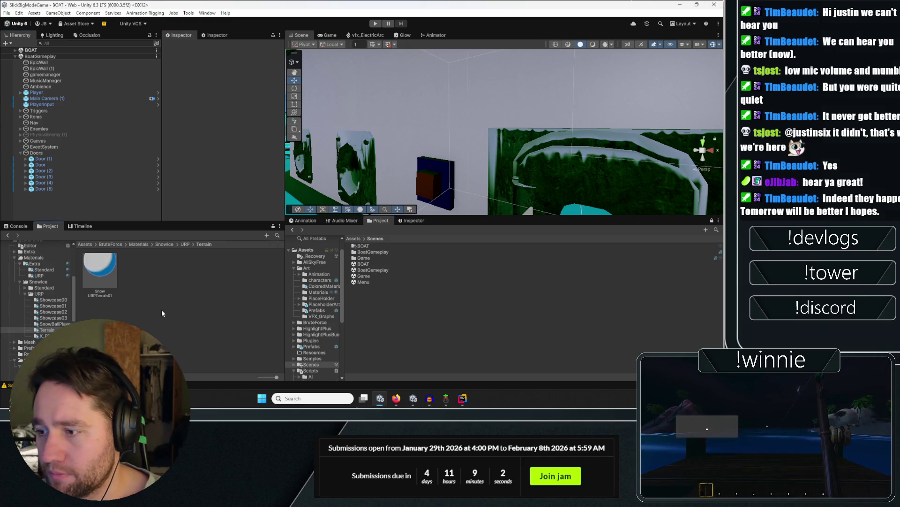
left_click(415, 397)
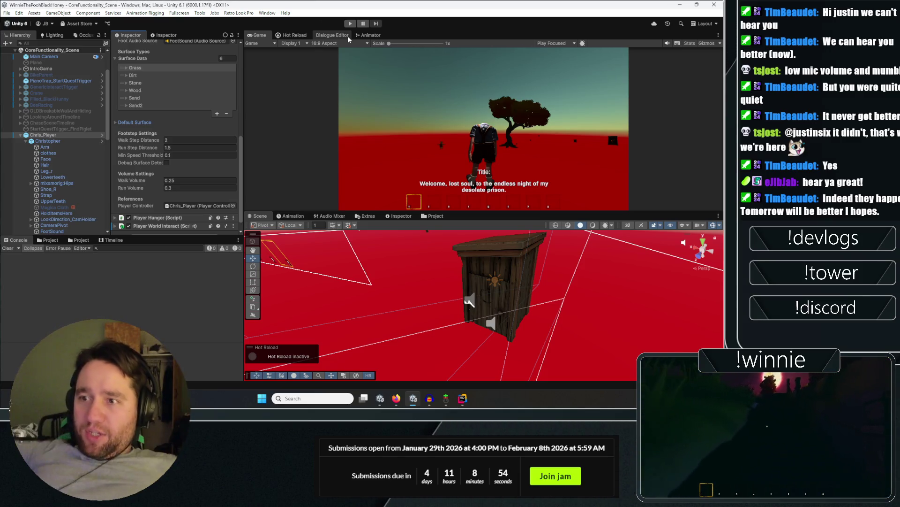
Close the Winnie project, saving its modified scenes, and switch back to the BOAT editor.
left_click(15, 50)
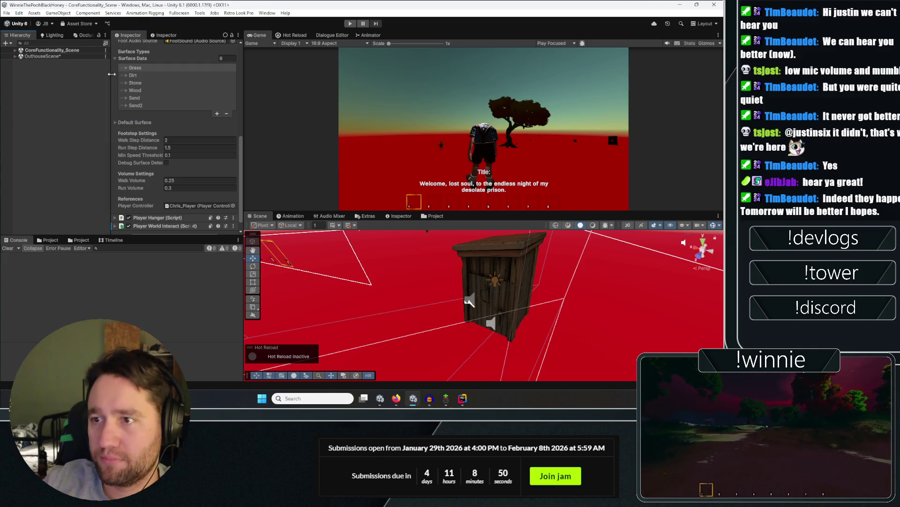
left_click(714, 4)
left_click(353, 214)
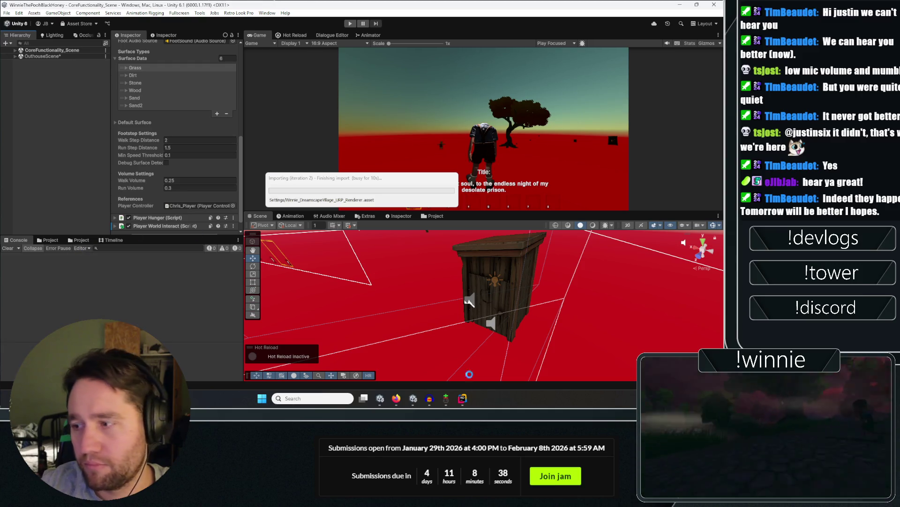
left_click(381, 401)
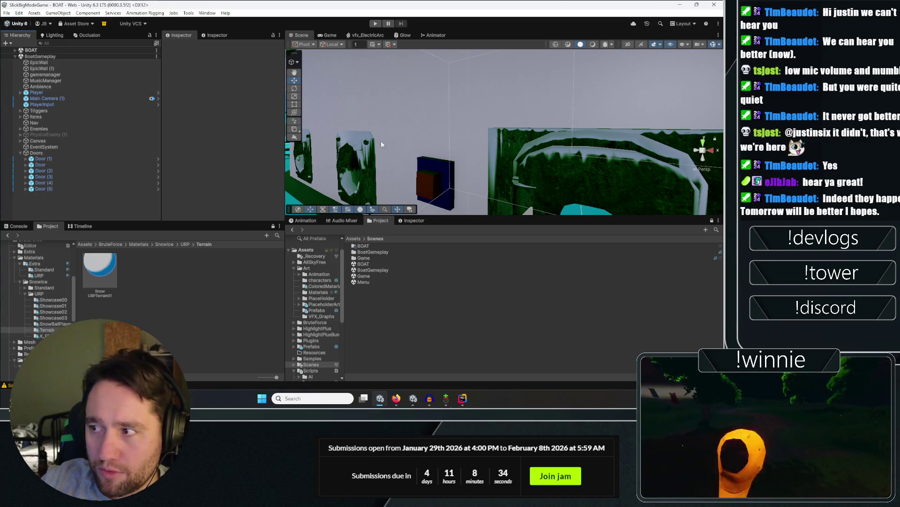
Create an empty child object named Tutorial under the Canvas.
left_click(20, 141)
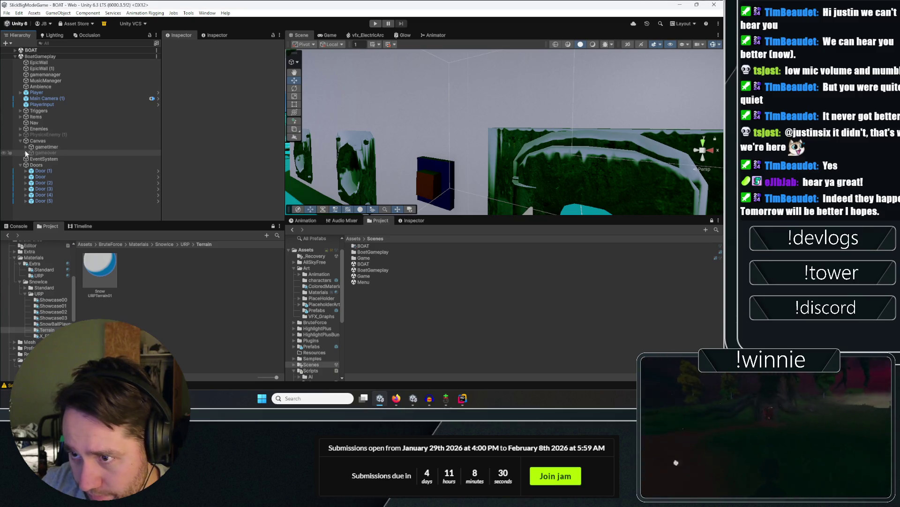
right_click(38, 141)
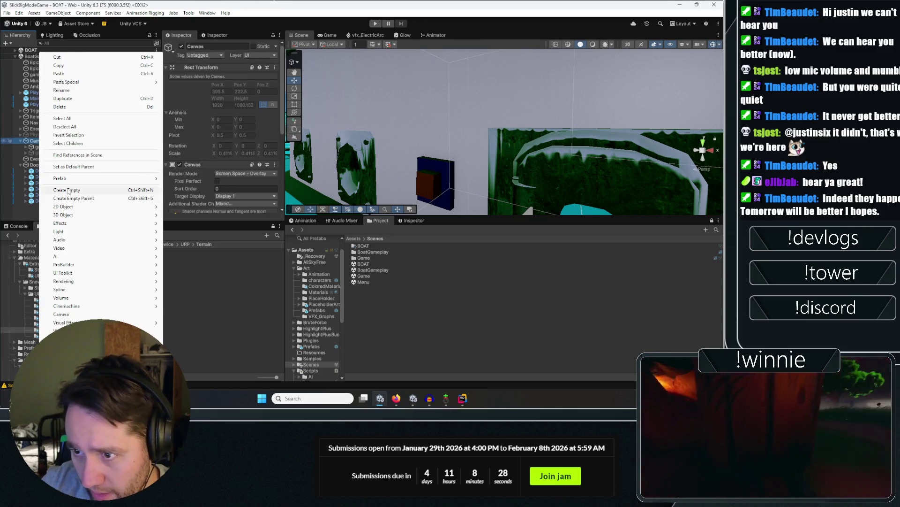
left_click(64, 190)
type("Tutorial")
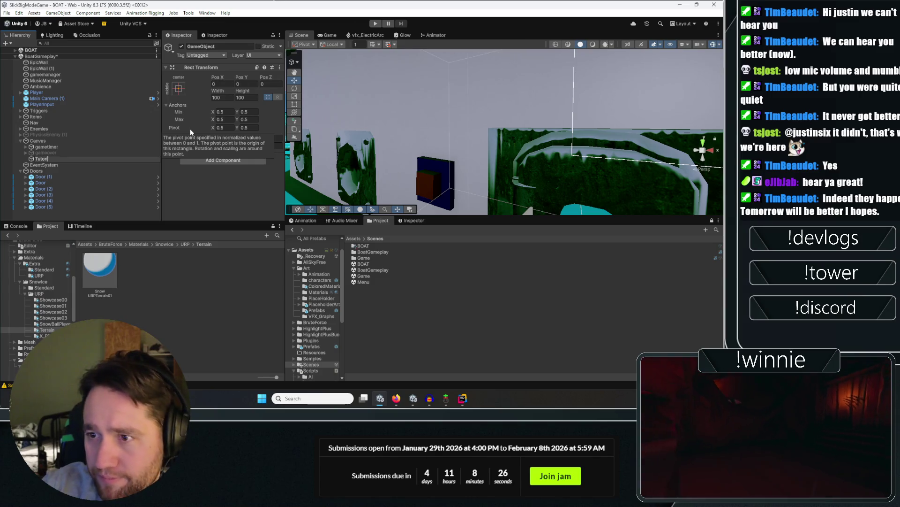
key("Return")
Add a UI Panel inside Tutorial and rename it Tut_Panel.
right_click(107, 163)
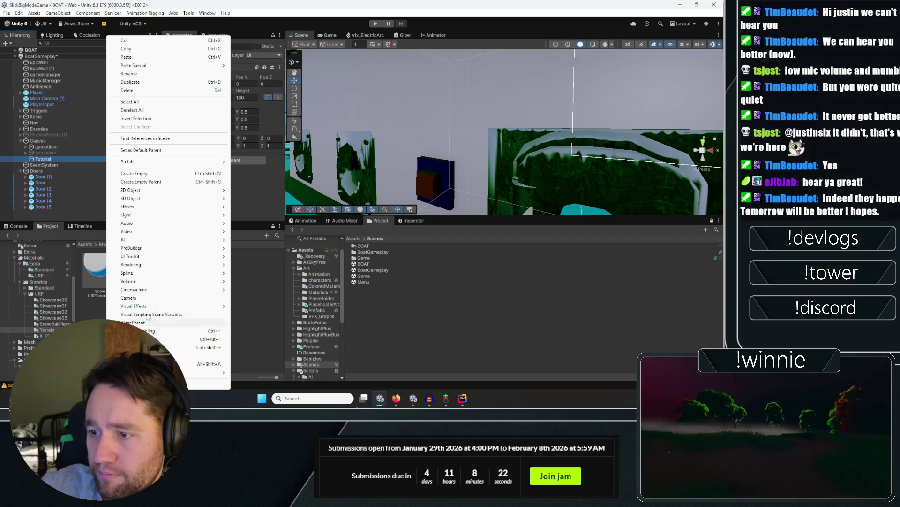
mouse_move(206, 372)
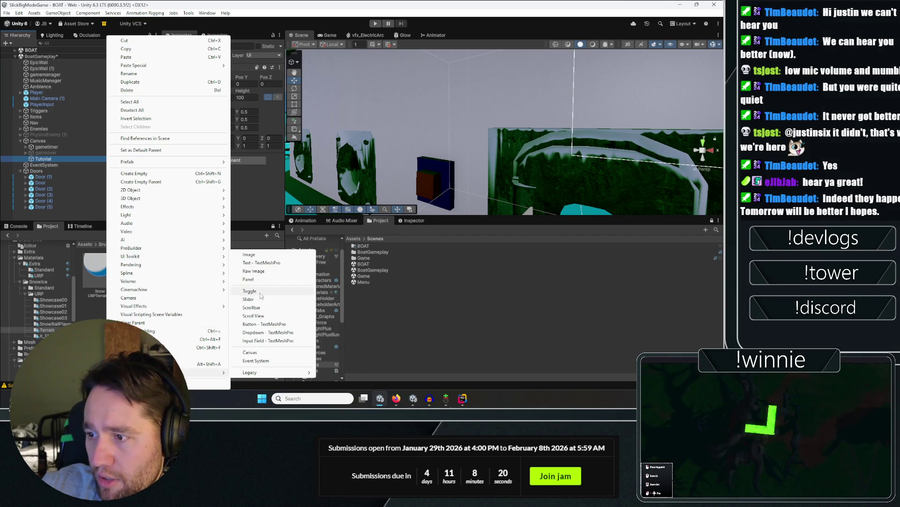
left_click(248, 279)
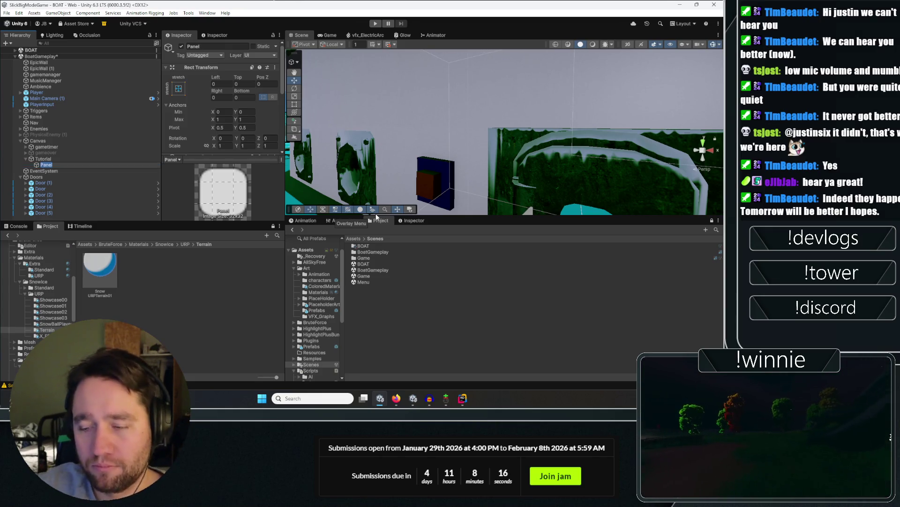
type("Tut_")
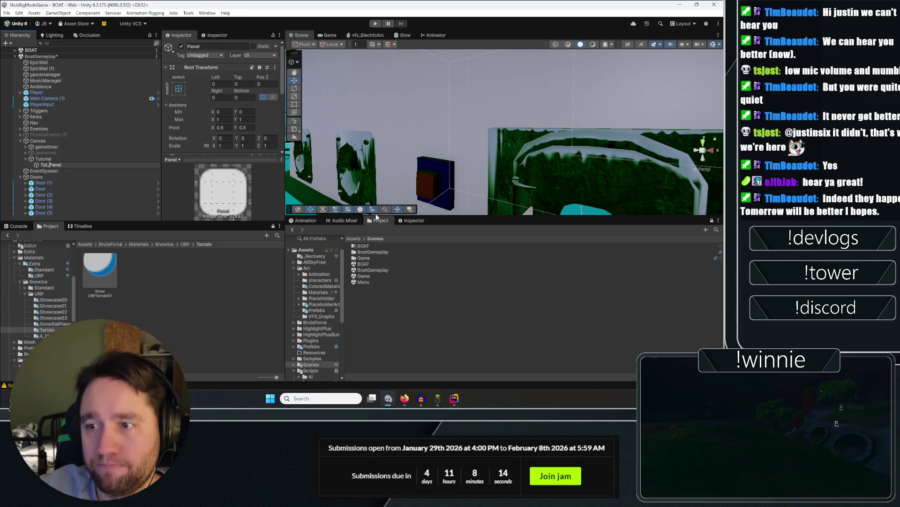
key("Return")
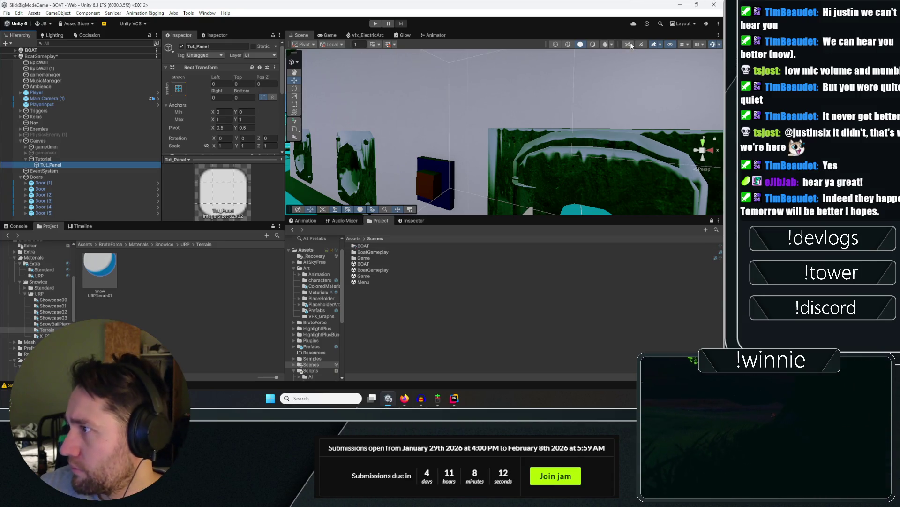
In 2D scene mode, frame Tut_Panel and resize it to left 439.093, top -191.116.
left_click(628, 45)
key("f")
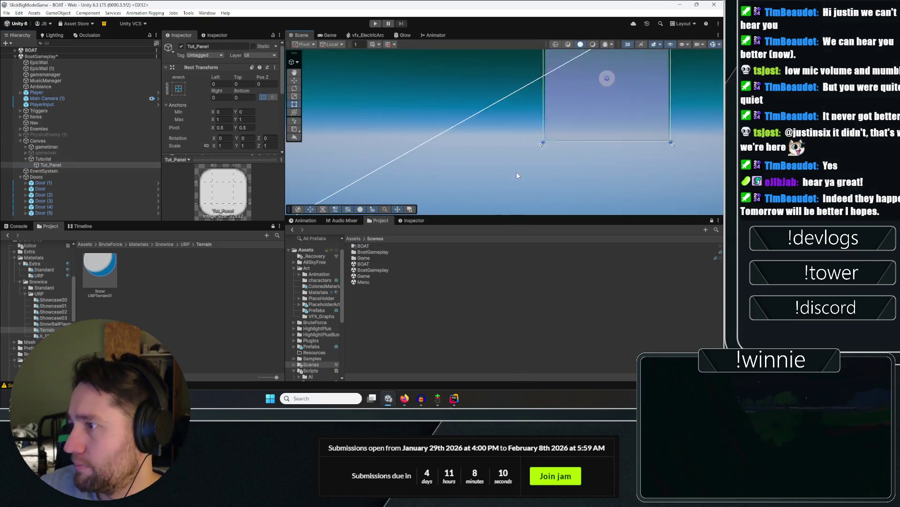
scroll(533, 172, "down", 10)
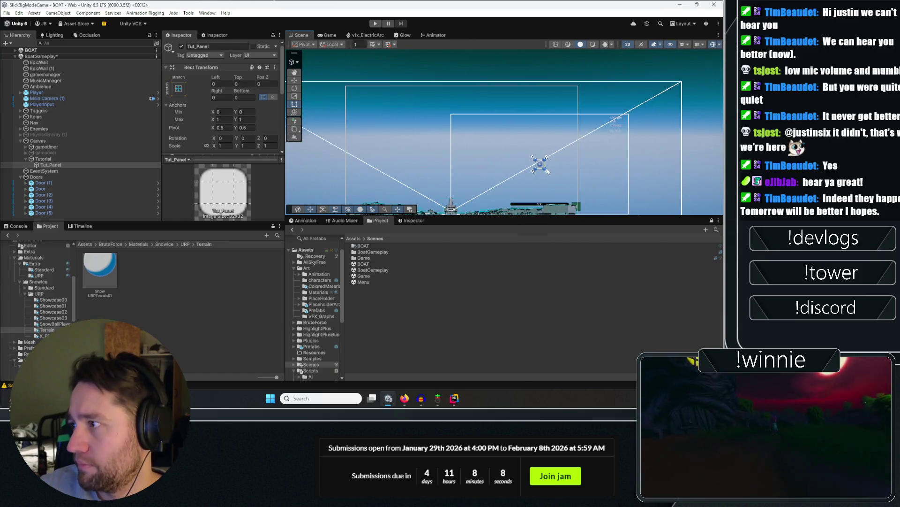
scroll(469, 122, "up", 5)
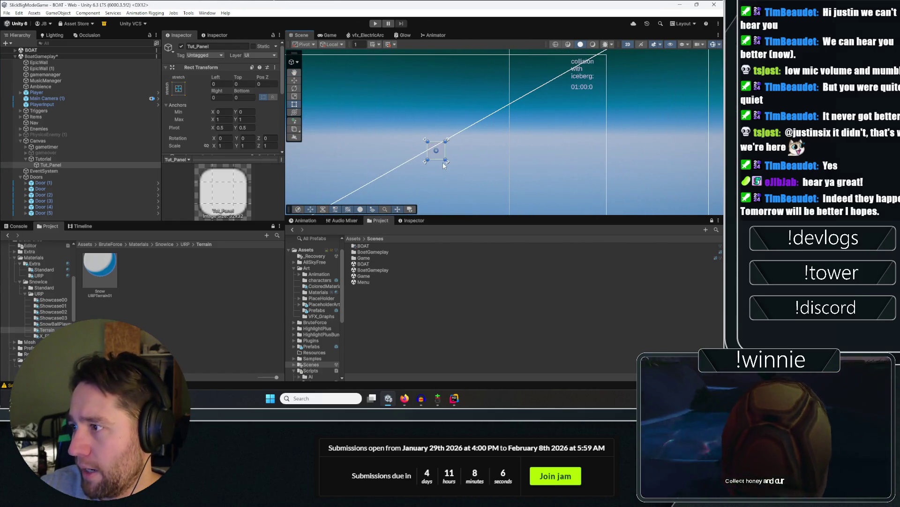
mouse_move(445, 152)
left_mouse_down()
mouse_move(561, 143)
mouse_move(493, 98)
mouse_move(514, 82)
left_mouse_up()
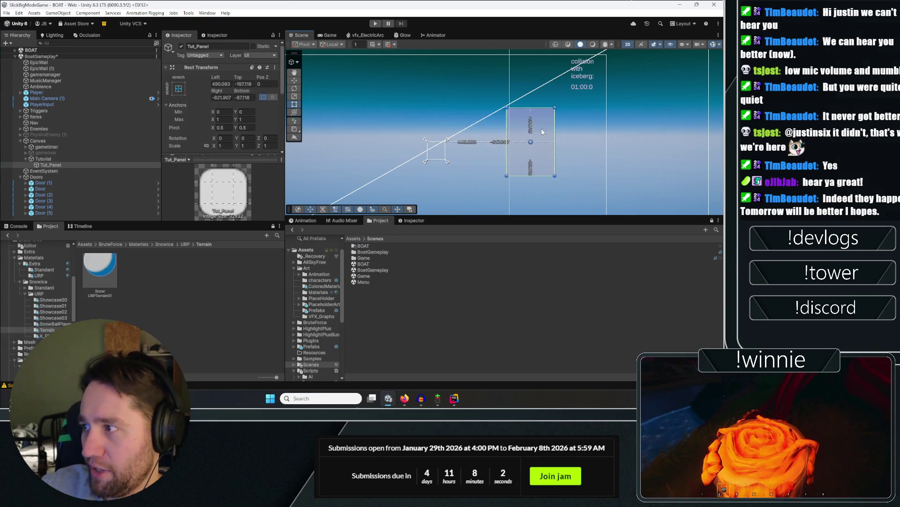
right_click(53, 160)
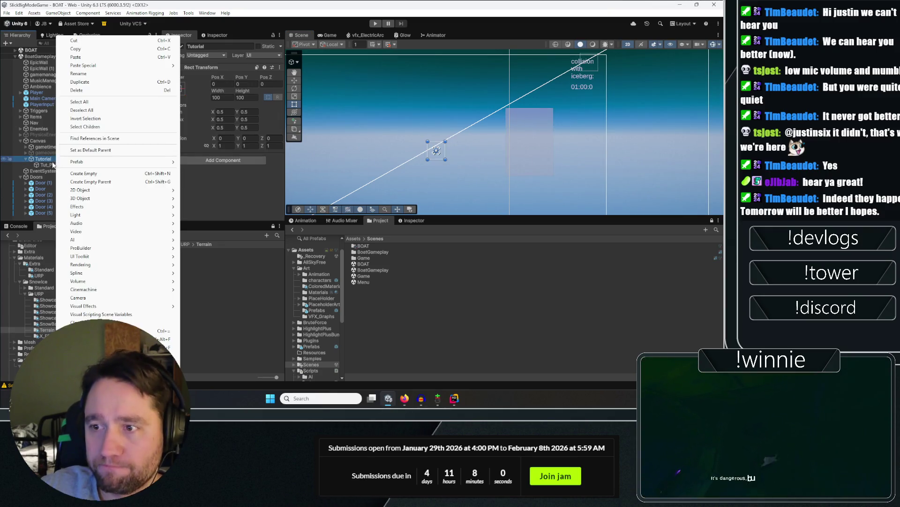
right_click(51, 164)
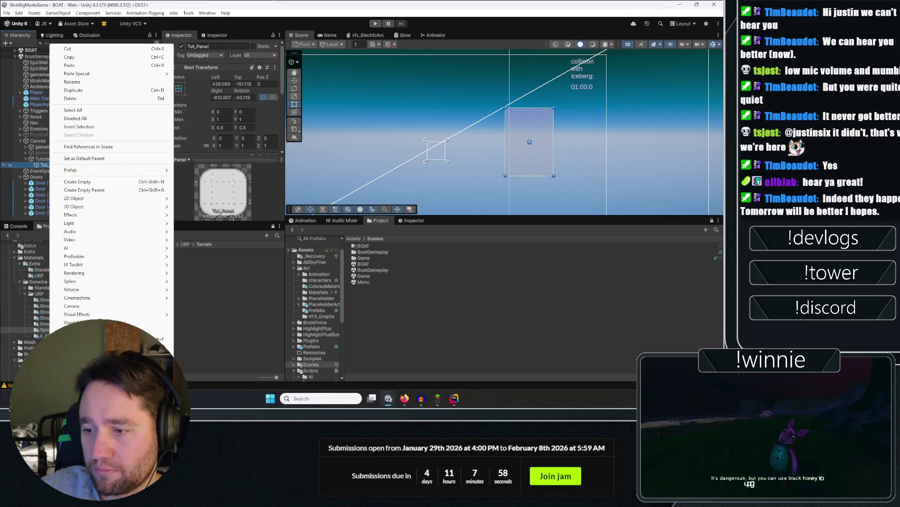
Add a Text (TMP) label inside Tut_Panel reading 'WASD keys to move'.
mouse_move(118, 248)
left_click(212, 258)
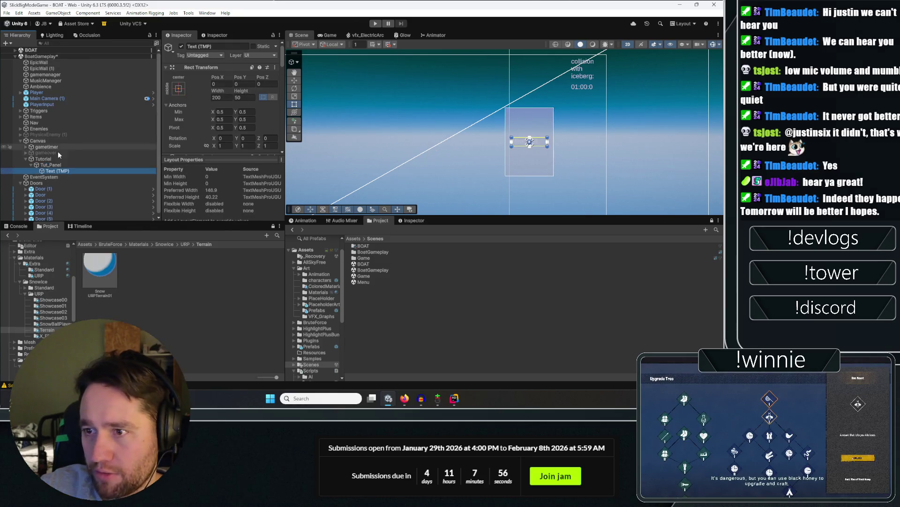
left_click(58, 165)
left_click(58, 171)
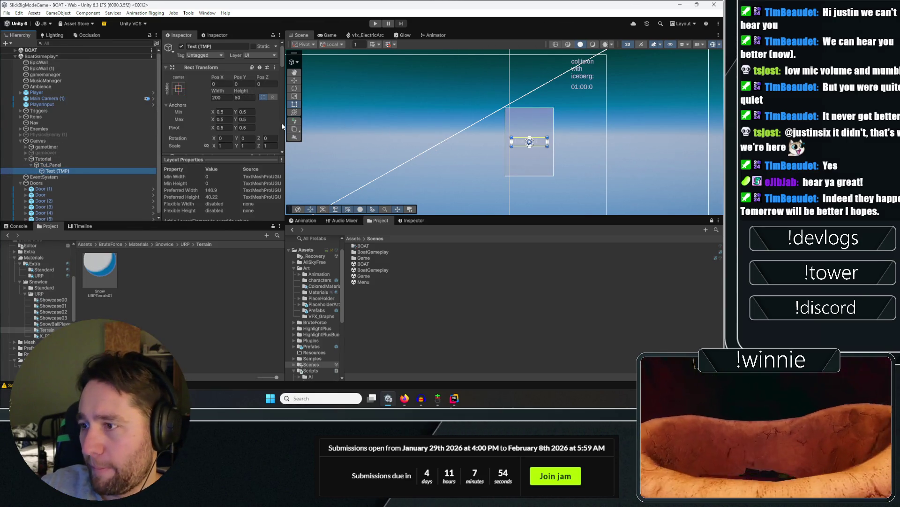
scroll(218, 148, "down", 5)
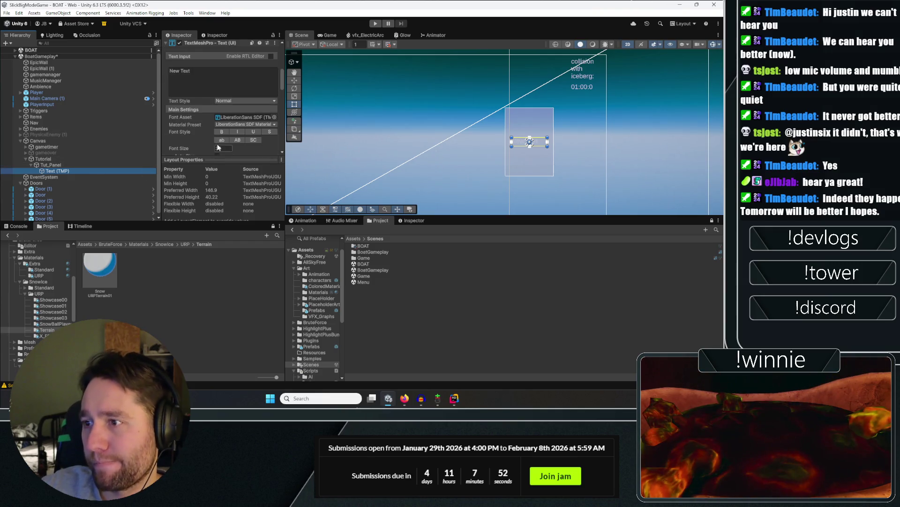
left_click(217, 68)
type("WASD")
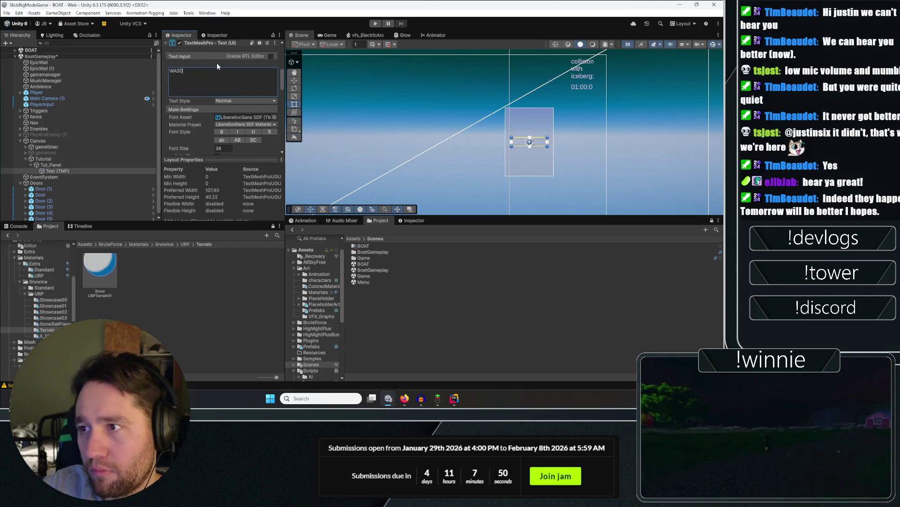
type(" keys to move")
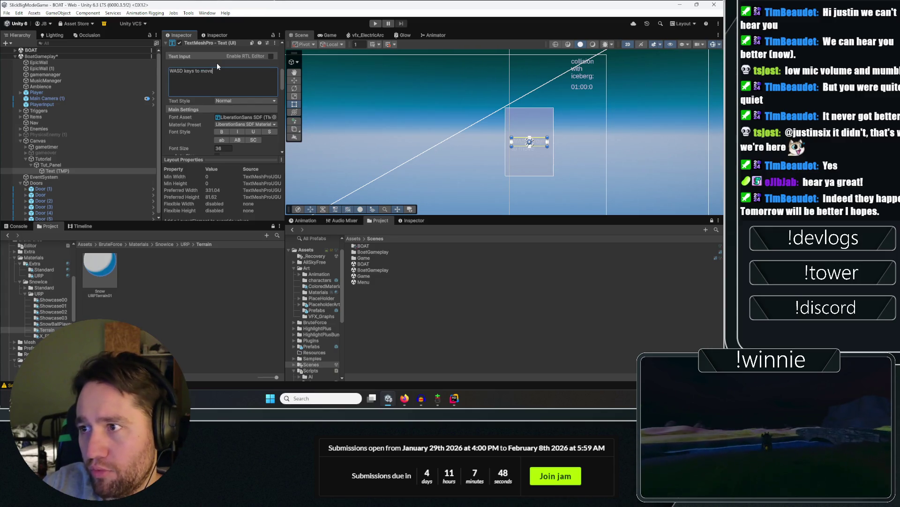
left_click(81, 165)
left_click(80, 170)
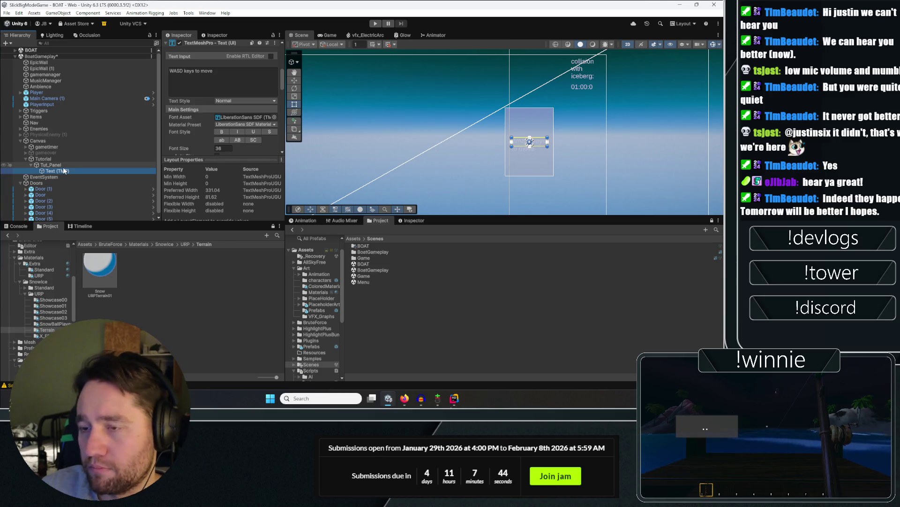
key("Up")
key("Down")
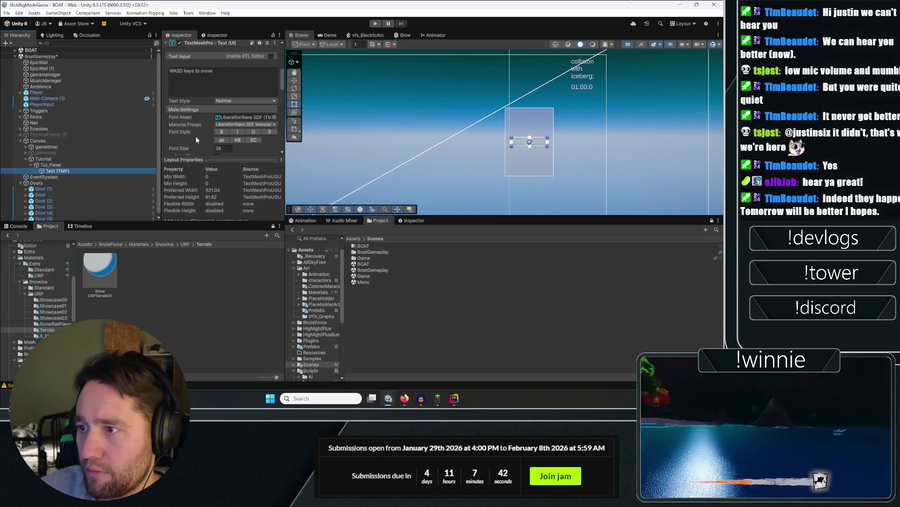
Dock the Scene view in the lower pane, leaving the Game view on top.
scroll(209, 120, "down", 5)
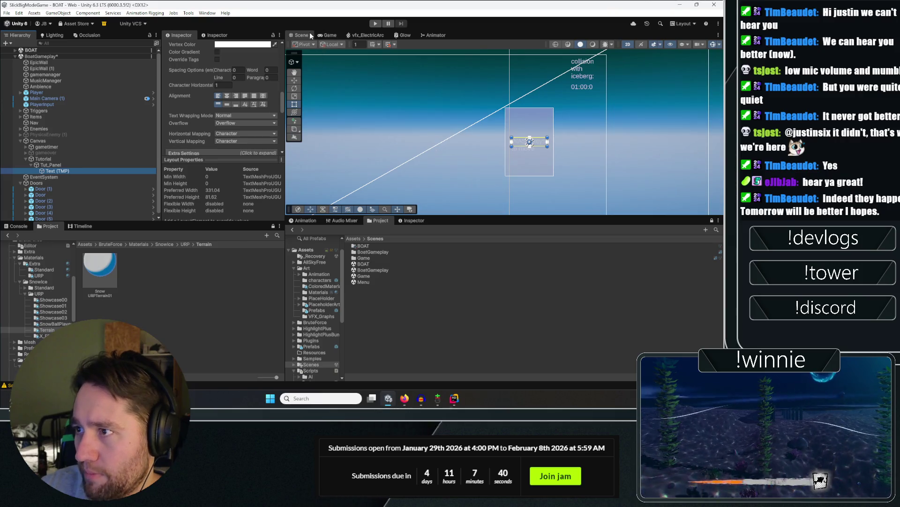
left_click_drag(317, 111, 296, 222)
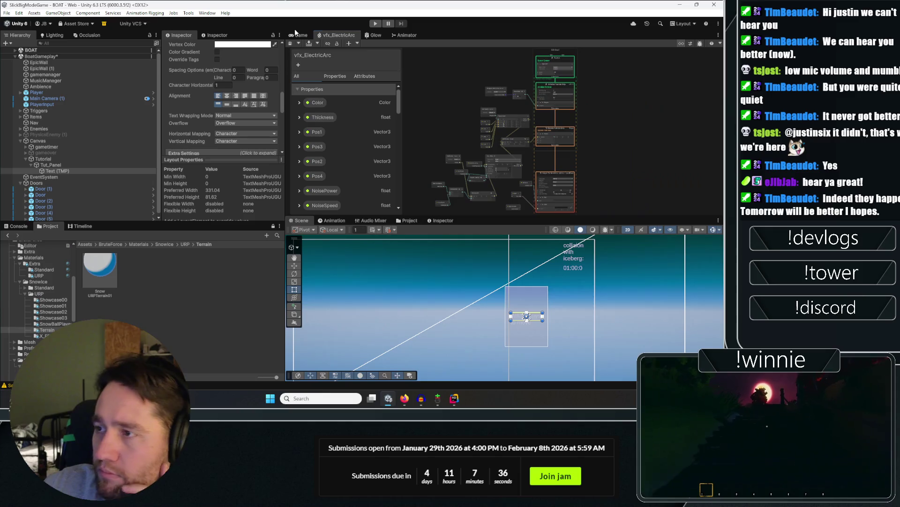
left_click(300, 36)
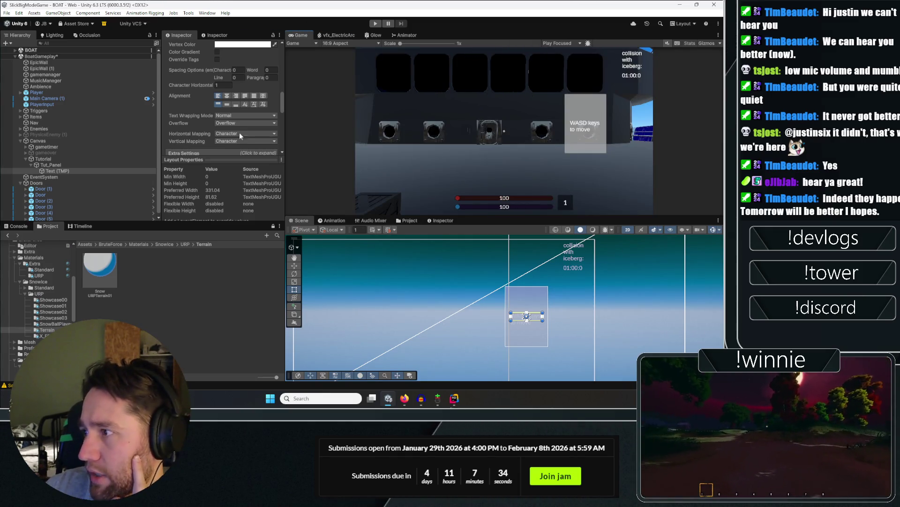
Try black for the hint text colour, then revert it to white.
scroll(228, 78, "up", 2)
left_click(243, 85)
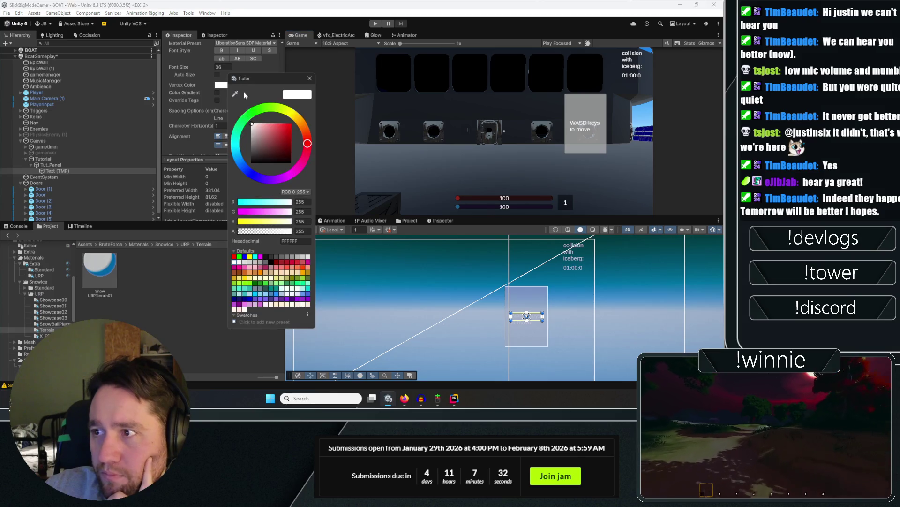
left_click(271, 262)
key("ctrl+z")
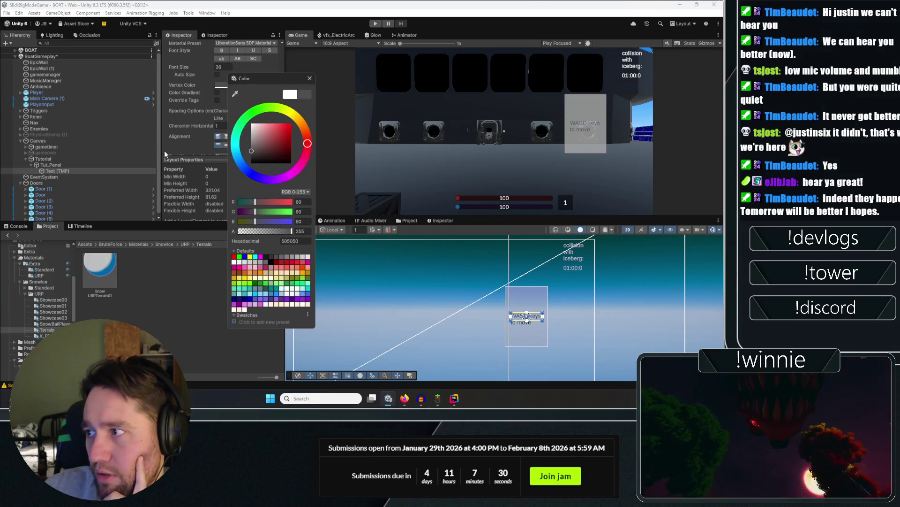
left_click(309, 78)
Set Tut_Panel's Image colour to black with alpha 245.
left_click(81, 166)
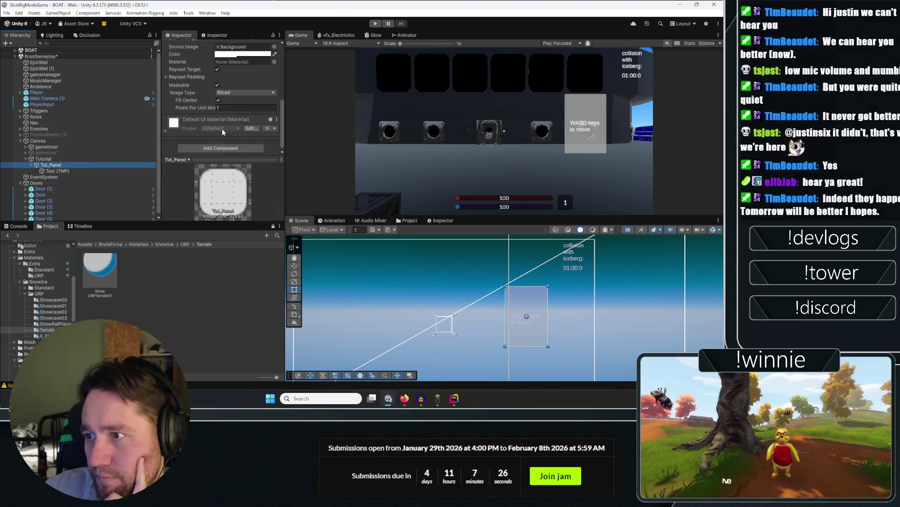
left_click(238, 55)
left_click_drag(270, 123, 246, 156)
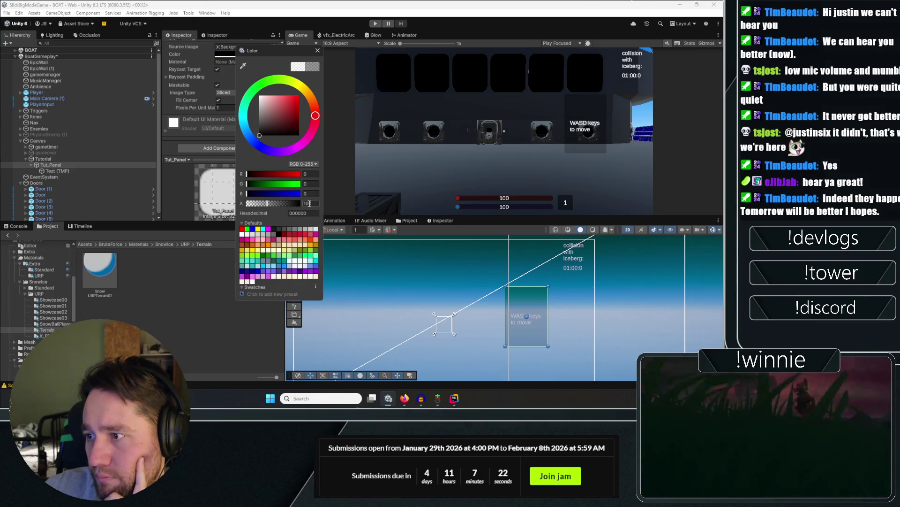
type("200")
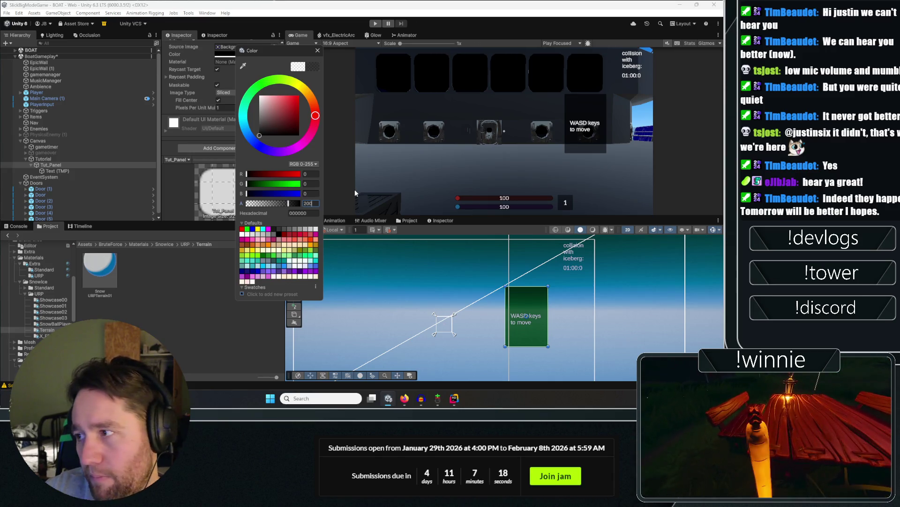
key("BackSpace")
key("BackSpace")
type("30")
key("BackSpace")
type("0")
key("BackSpace")
key("BackSpace")
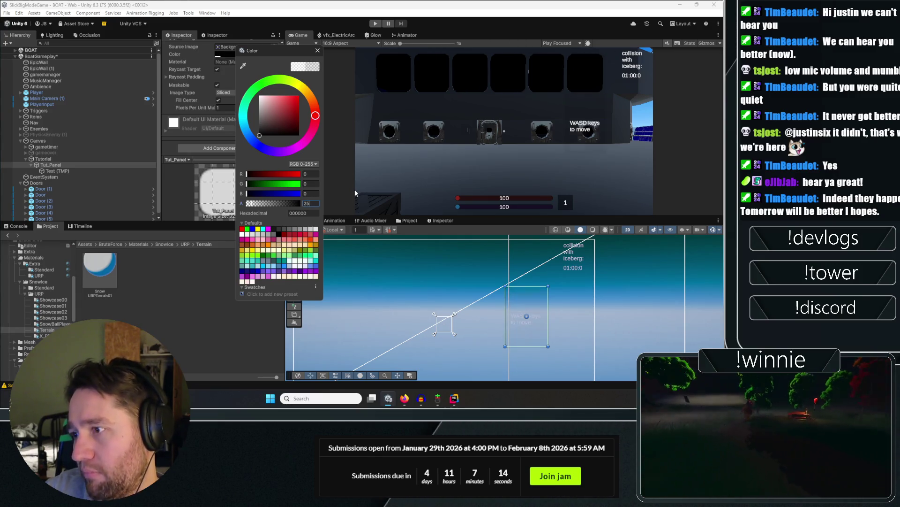
type("55")
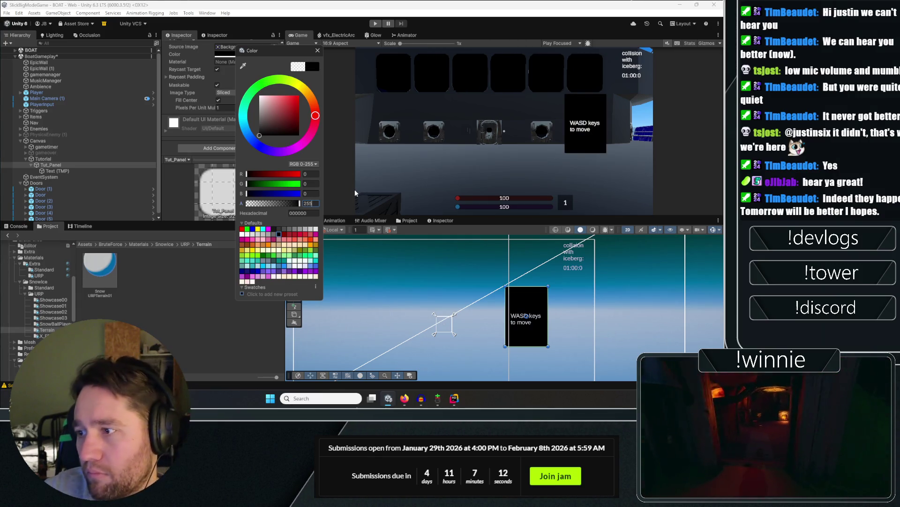
key("BackSpace")
type("0")
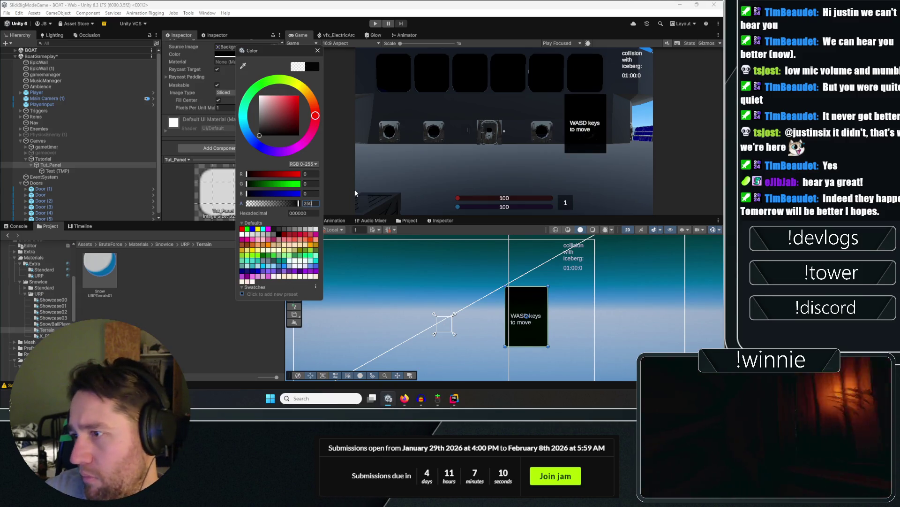
key("BackSpace")
key("BackSpace")
type("45")
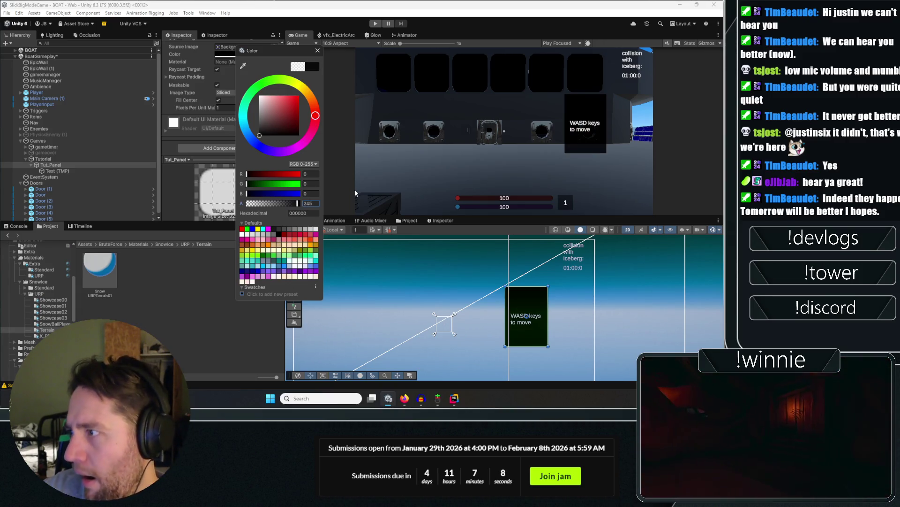
left_click(318, 51)
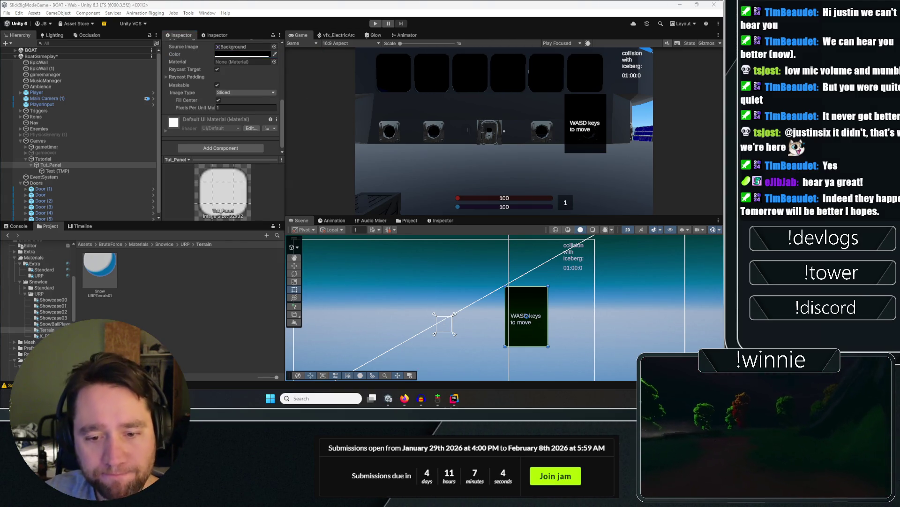
Duplicate Tut_Panel into Tut_Panel (1) and give it the mouse look-around hint.
left_click(68, 172)
left_click(73, 165)
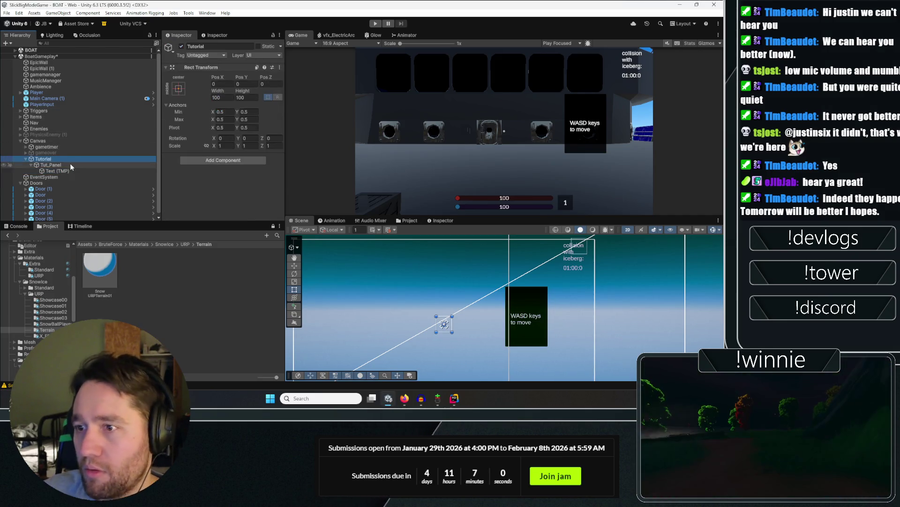
key("ctrl+d")
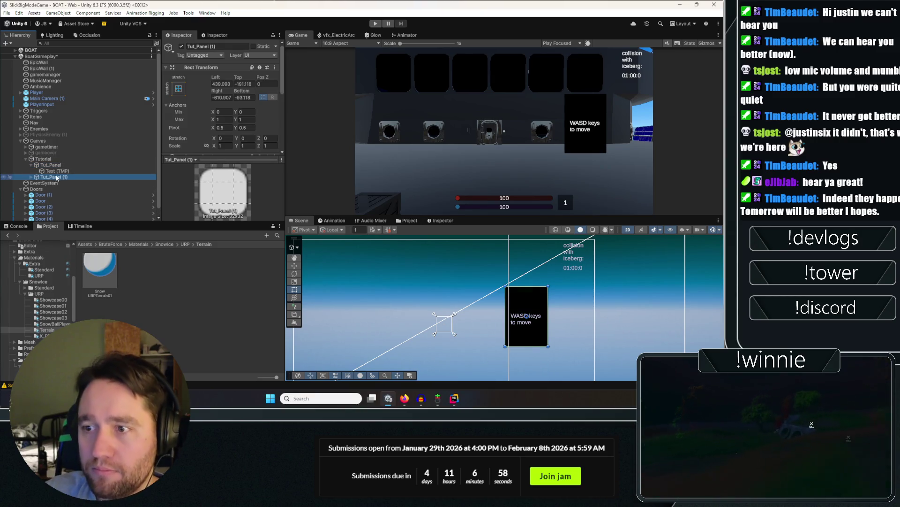
left_click(46, 183)
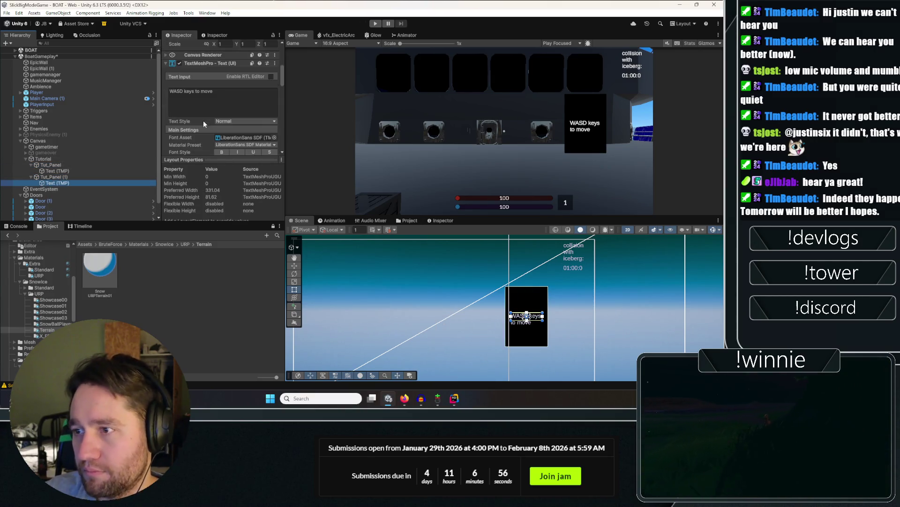
type("mo")
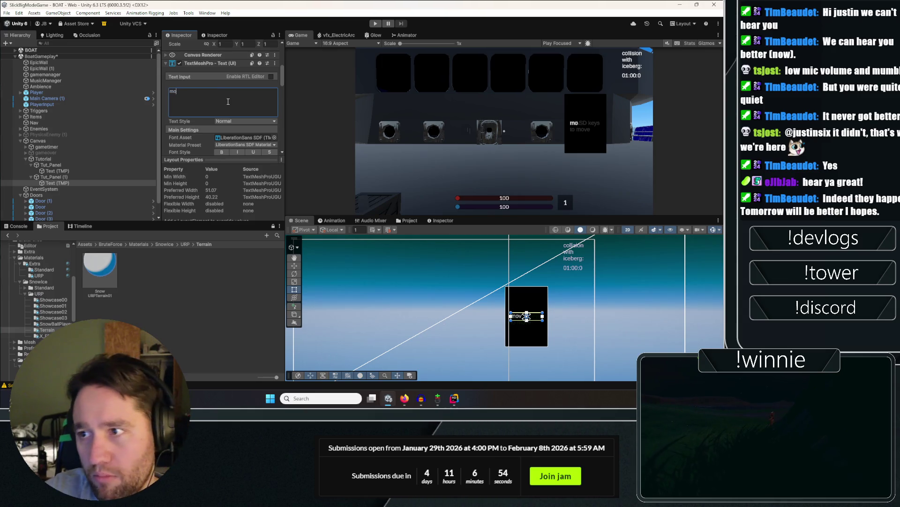
type("ve mouse to lo")
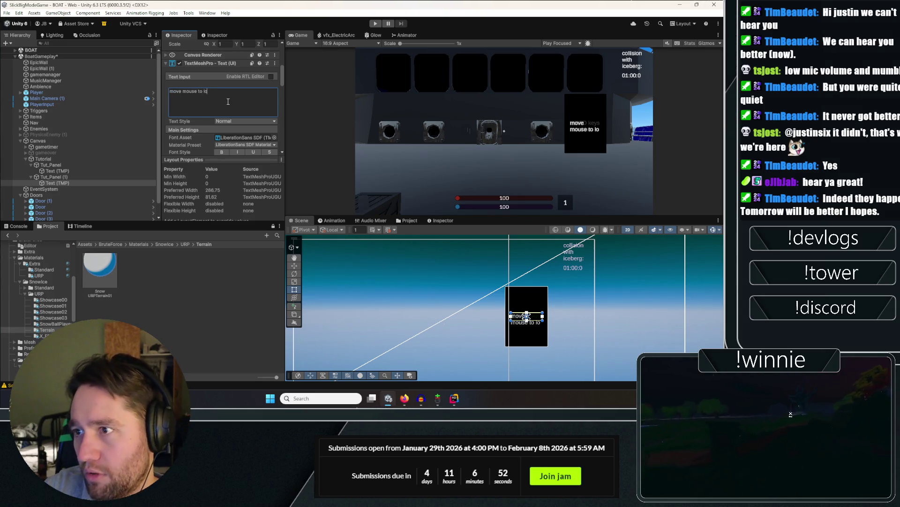
type("k around")
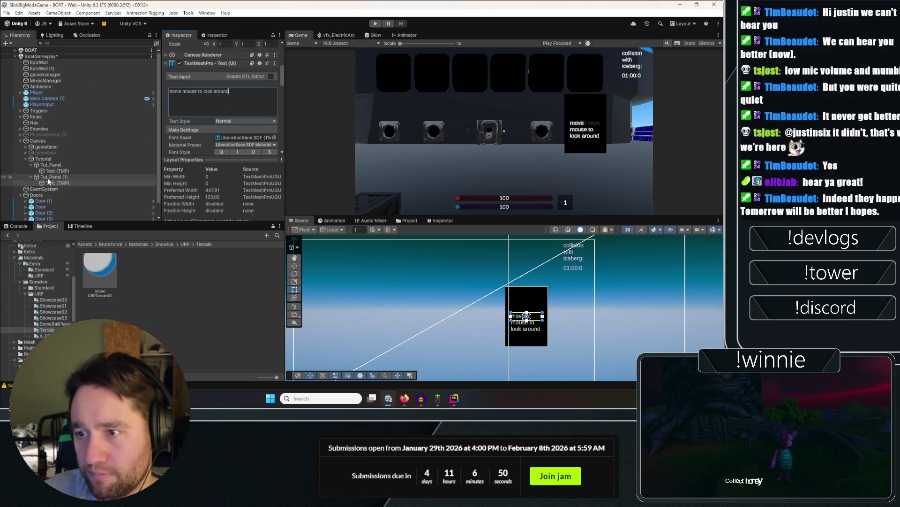
left_click(60, 165)
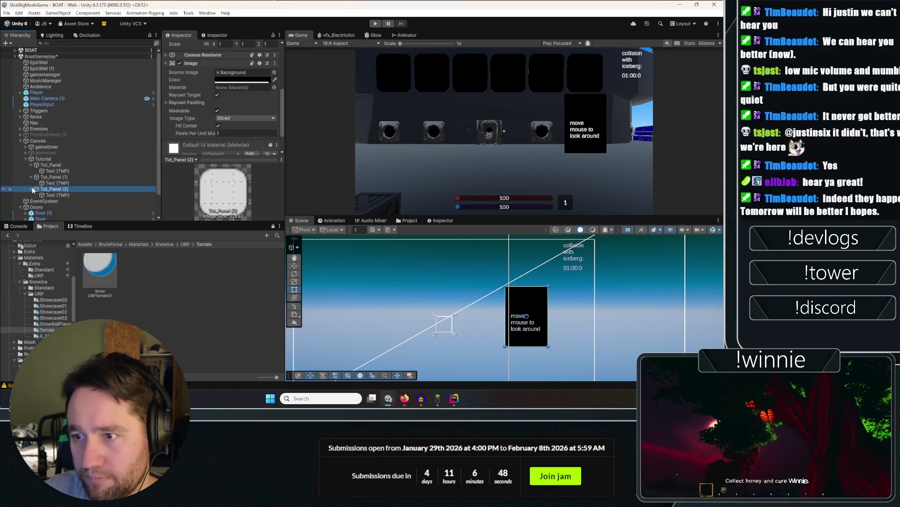
Change Tut_Panel (2)'s text to the pick-up hint.
left_click(57, 195)
left_click(222, 99)
key("ctrl+a")
type("lef")
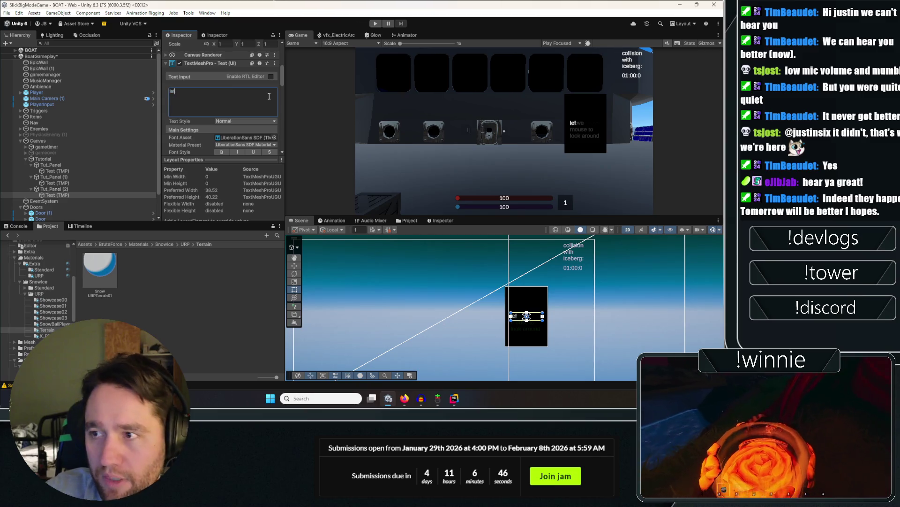
type("pick up")
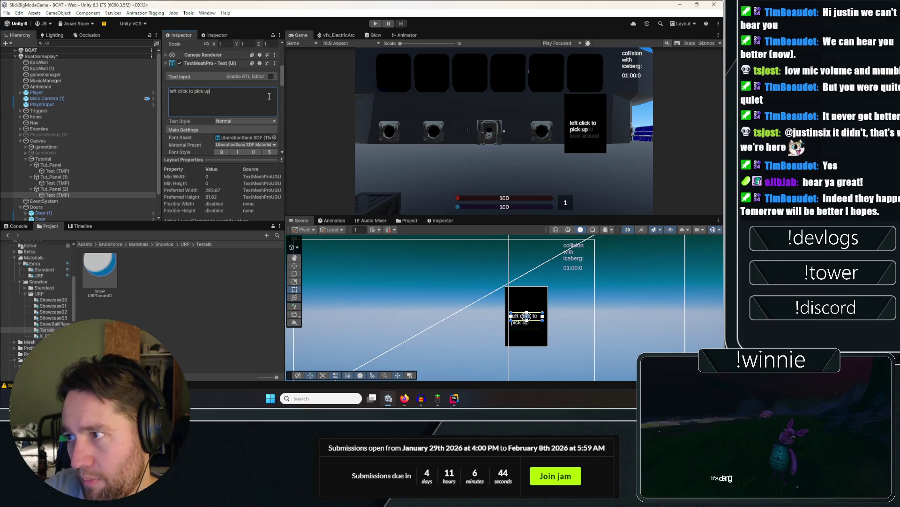
left_click(78, 194)
left_click(74, 189)
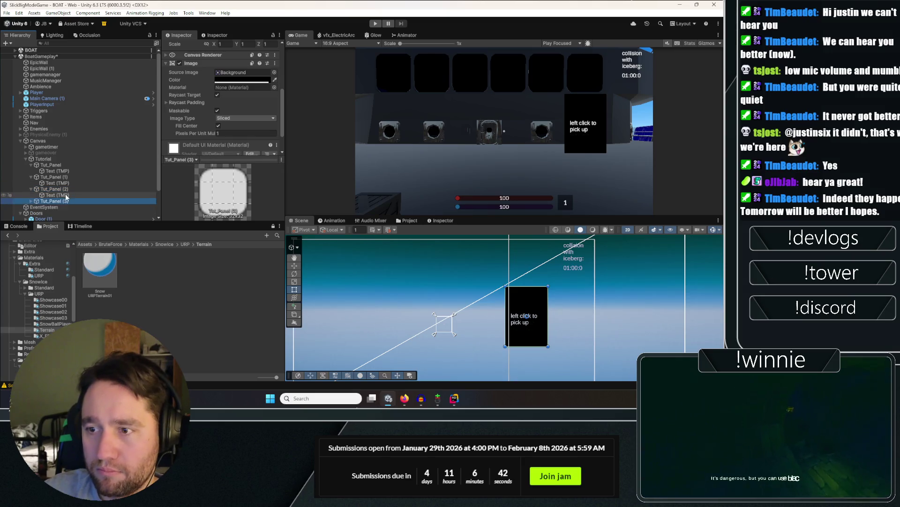
Duplicate into Tut_Panel (3) reading 'left click again to throw or right click to drop'.
key("ctrl+d")
left_click(48, 207)
left_click(223, 106)
key("ctrl+a")
type("left c")
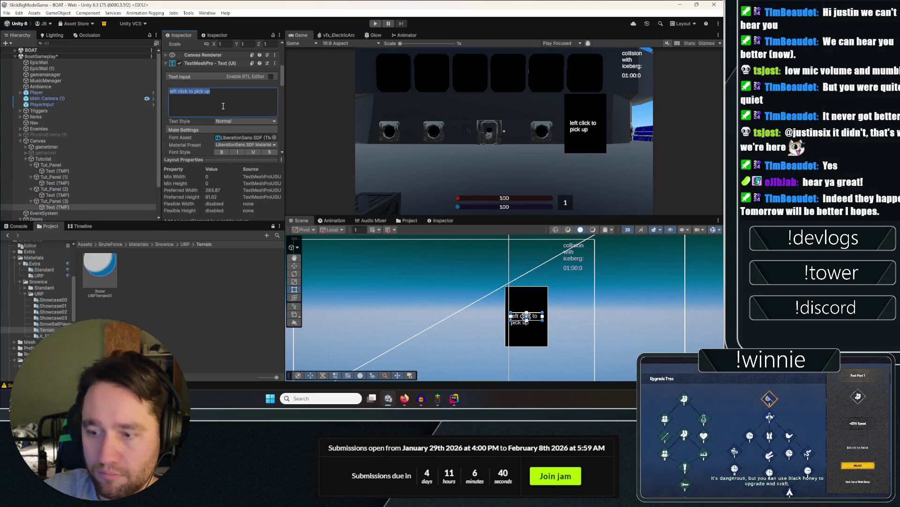
type("lick again to")
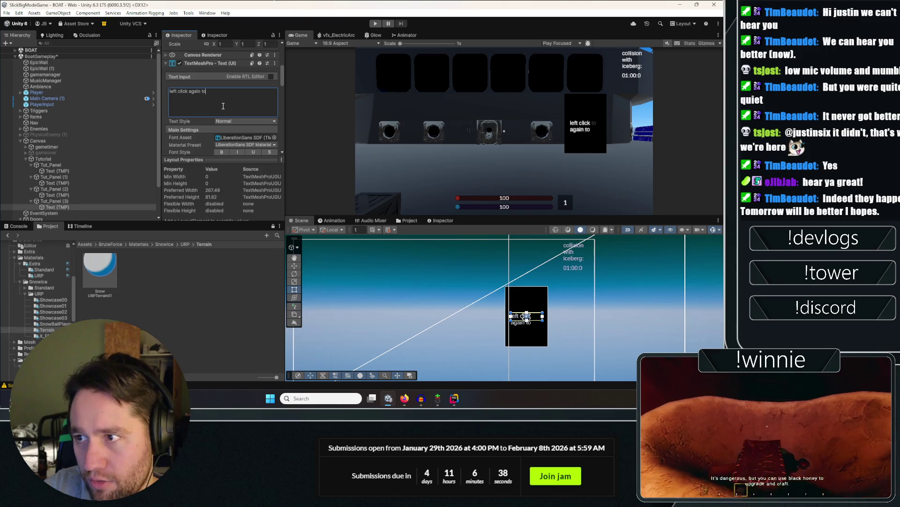
type(" throw opr")
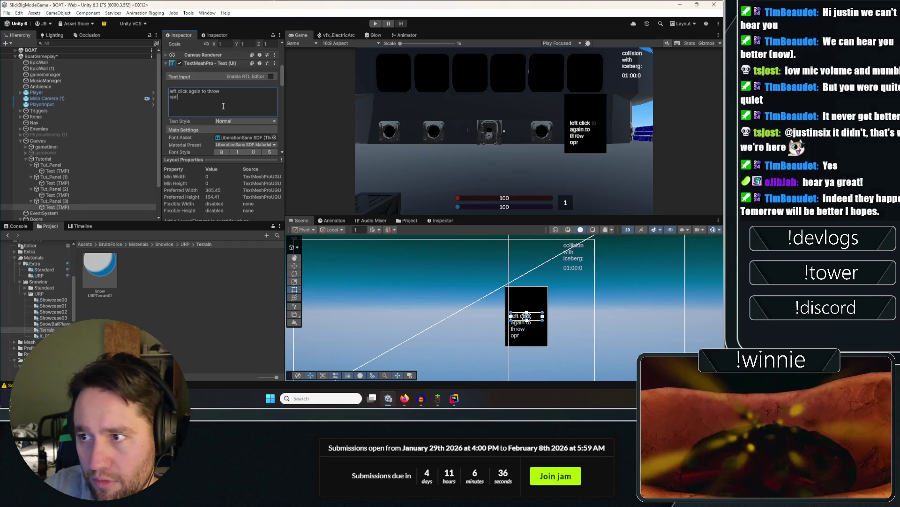
key("BackSpace")
key("BackSpace")
type("right click to drop")
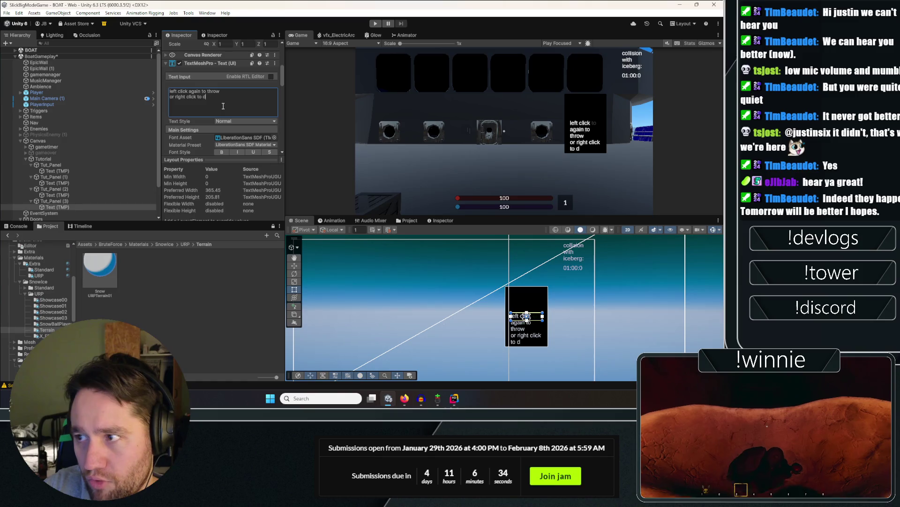
left_click(73, 165)
left_click(54, 201)
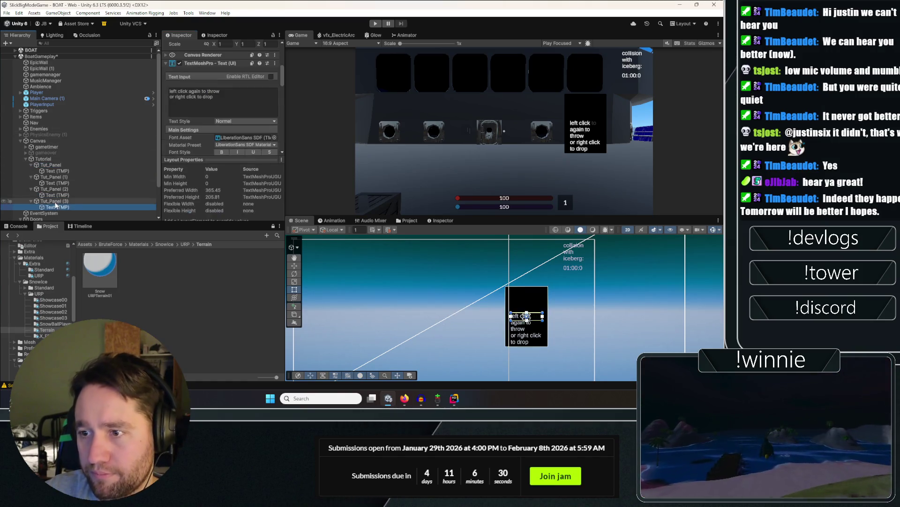
left_click(29, 200)
Collapse the four tutorial panels and deactivate them all together.
left_click(30, 190)
left_click(30, 177)
left_click(30, 171)
left_click(31, 166)
left_click(51, 165)
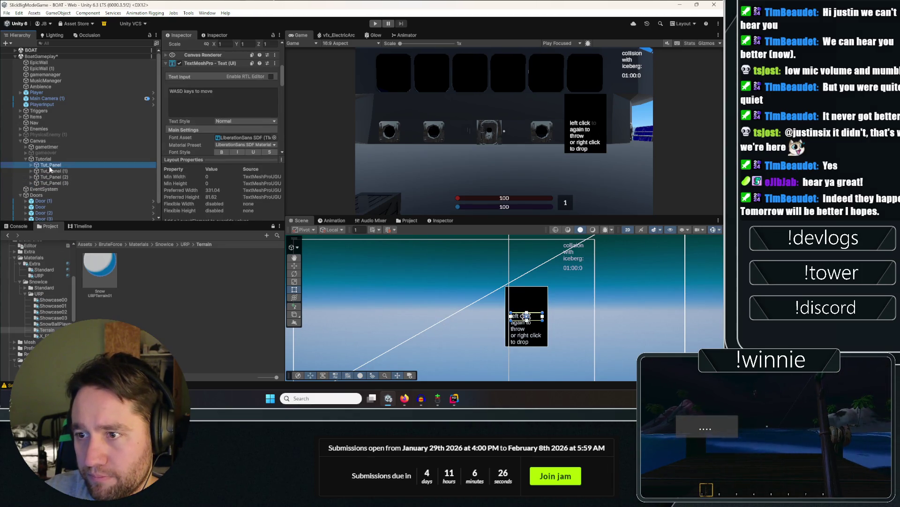
left_click(54, 183, "shift")
left_click(181, 46)
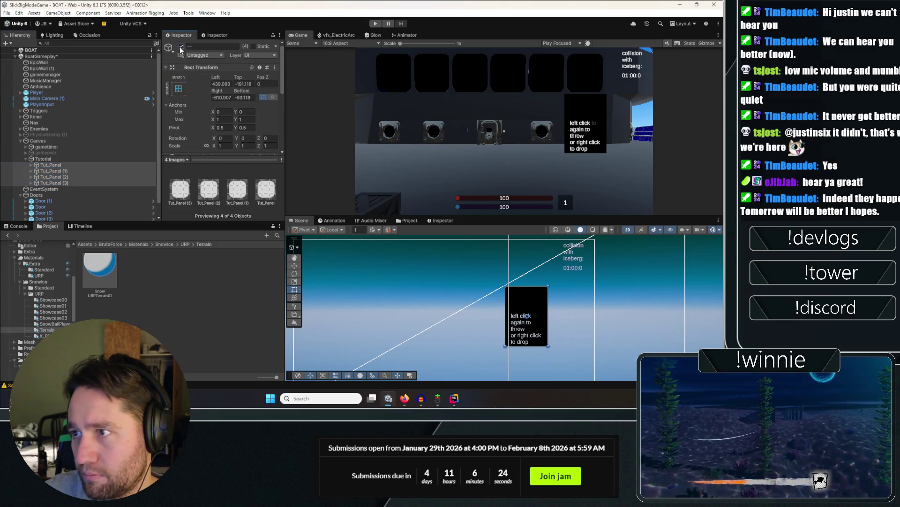
Preview each Tut_Panel hint in turn by toggling it on and back off.
left_click(59, 160)
left_click(61, 165)
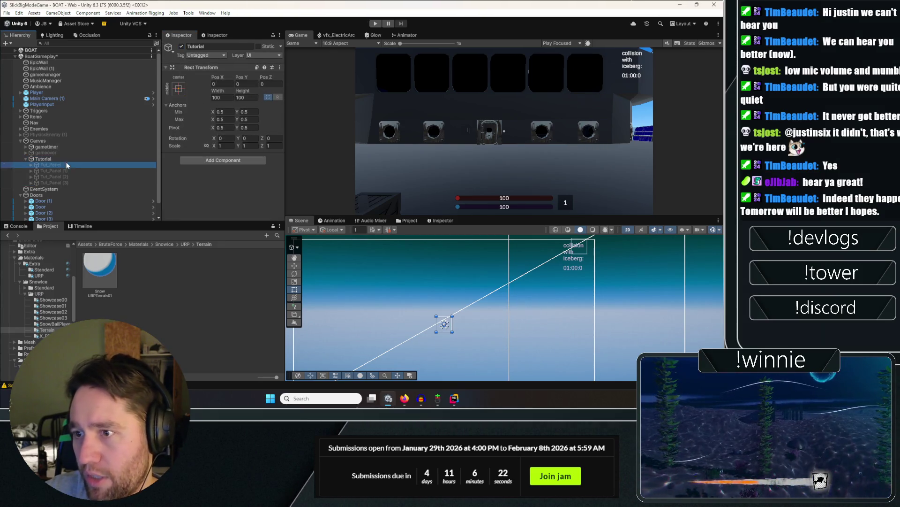
left_click(181, 46)
left_click(181, 46)
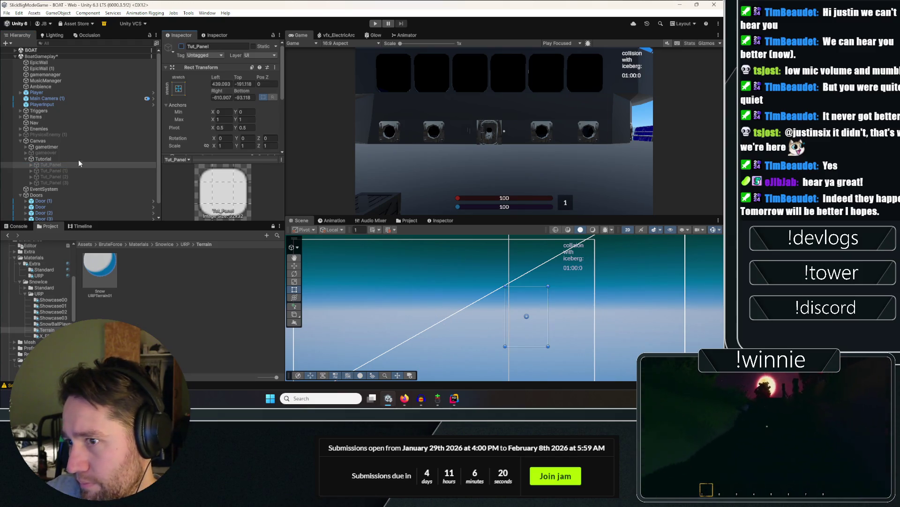
left_click(52, 170)
left_click(181, 46)
left_click(181, 46)
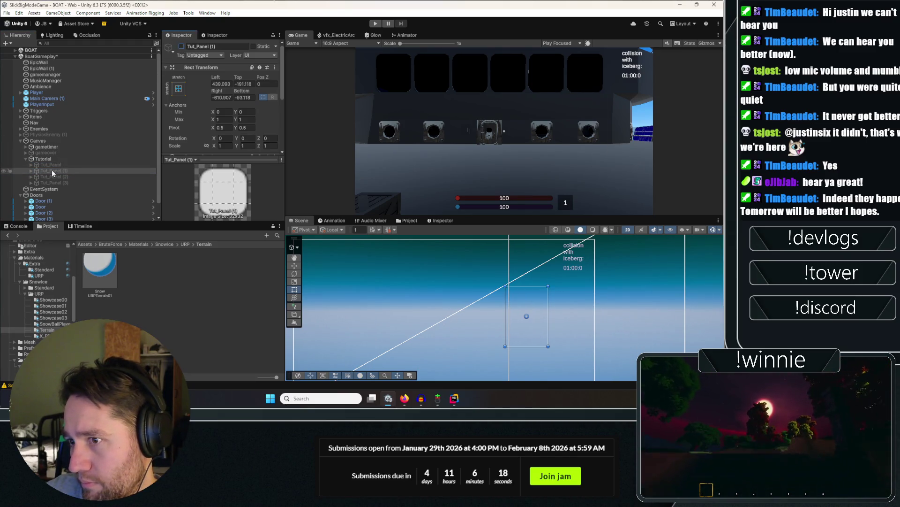
left_click(54, 177)
left_click(181, 46)
left_click(181, 46)
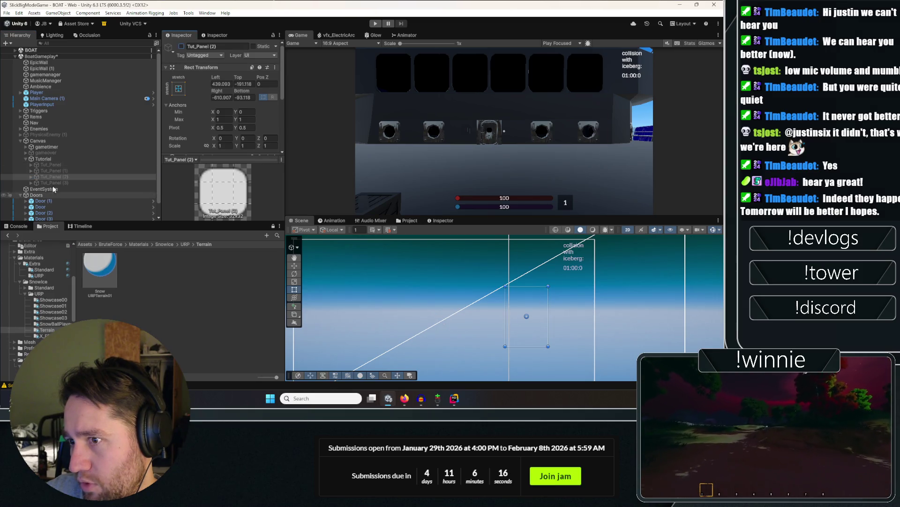
left_click(53, 183)
left_click(181, 46)
left_click(181, 46)
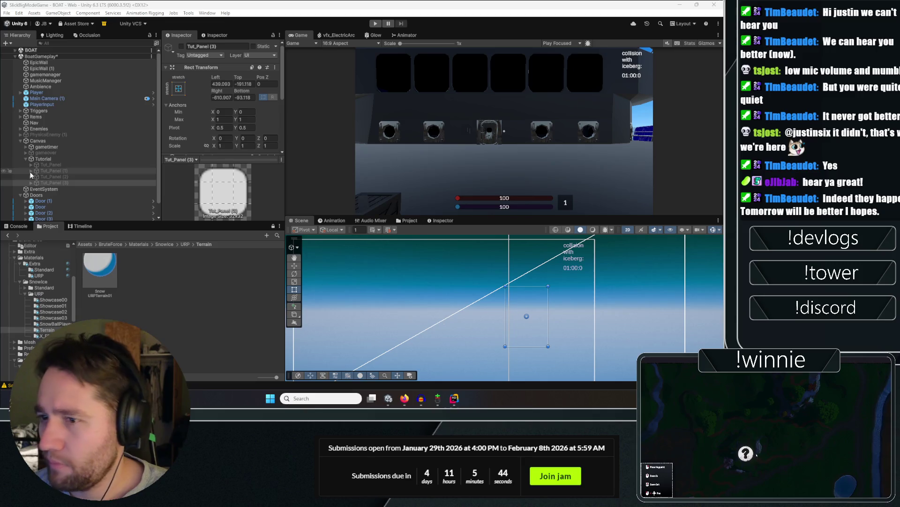
Select the first Tut_Panel and turn to the Project assets.
scroll(30, 171, "down", 1)
left_click(52, 151)
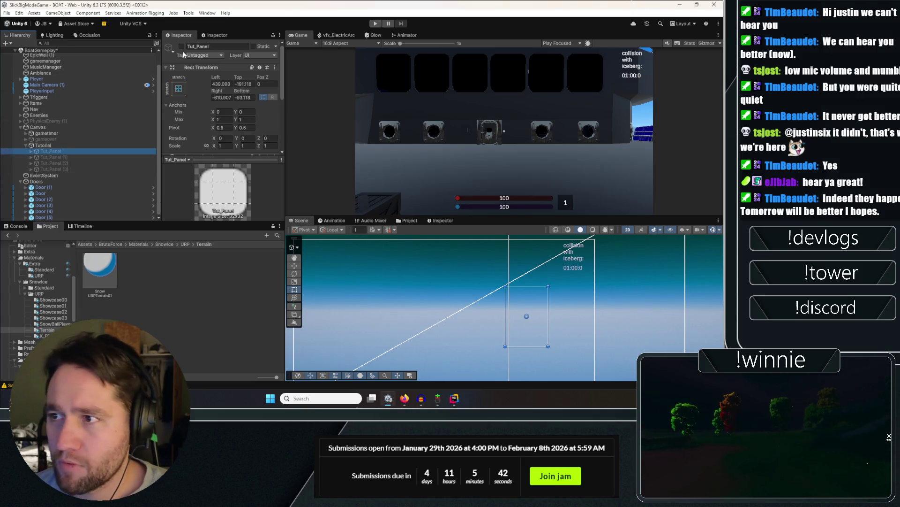
left_click(81, 244)
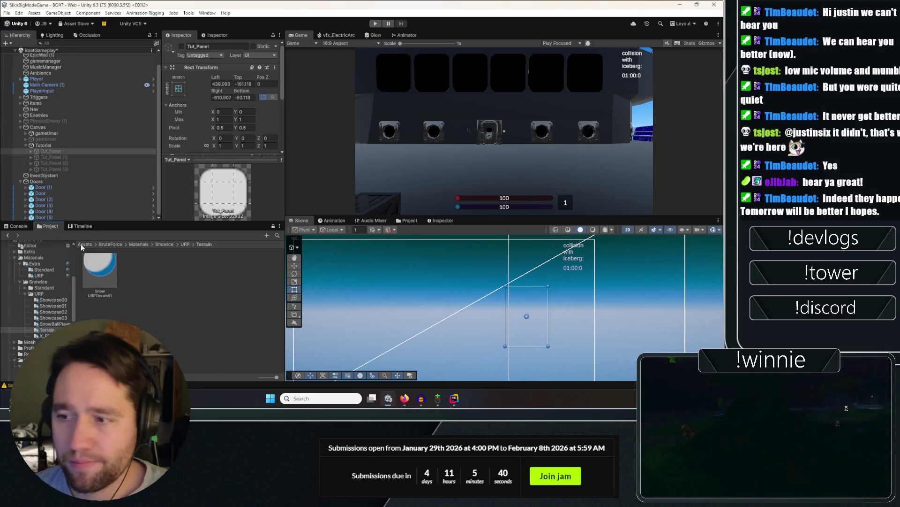
Open the Assets > Prefabs > UI folder in the Project window.
left_click(81, 244)
double_click(172, 301)
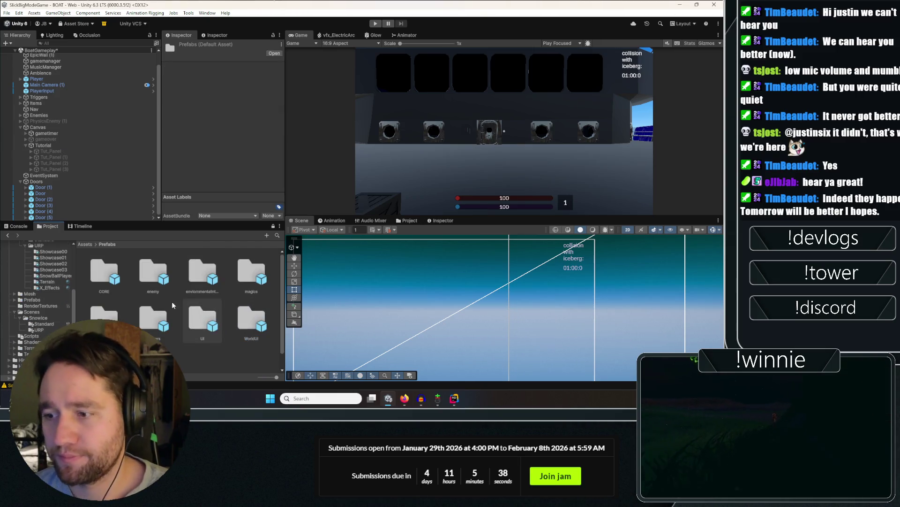
double_click(202, 319)
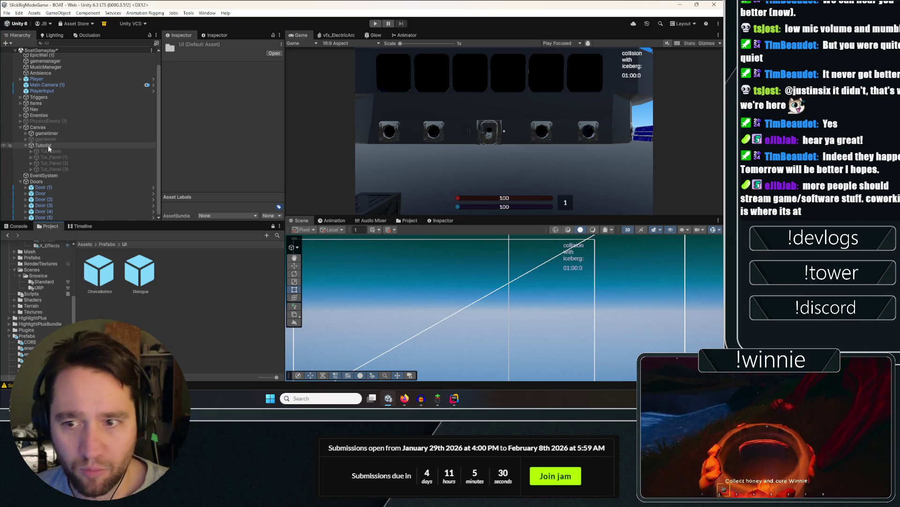
Toggle the WASD keys to move panel on and off to check it.
left_click(86, 152)
left_click(182, 46)
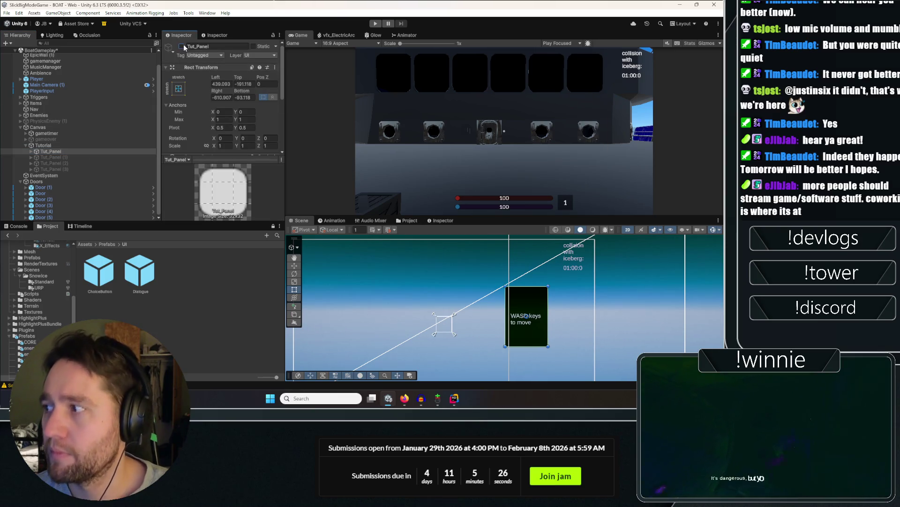
left_click(183, 45)
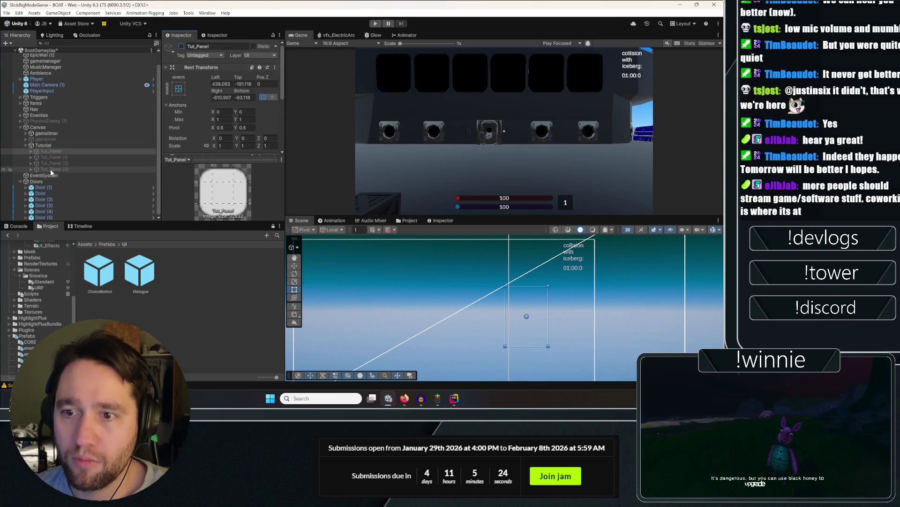
left_click(50, 151)
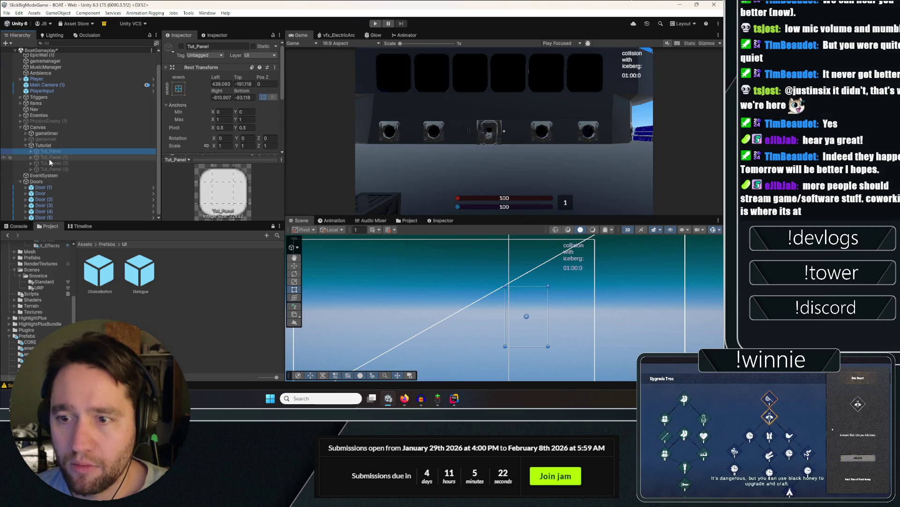
left_click(183, 47)
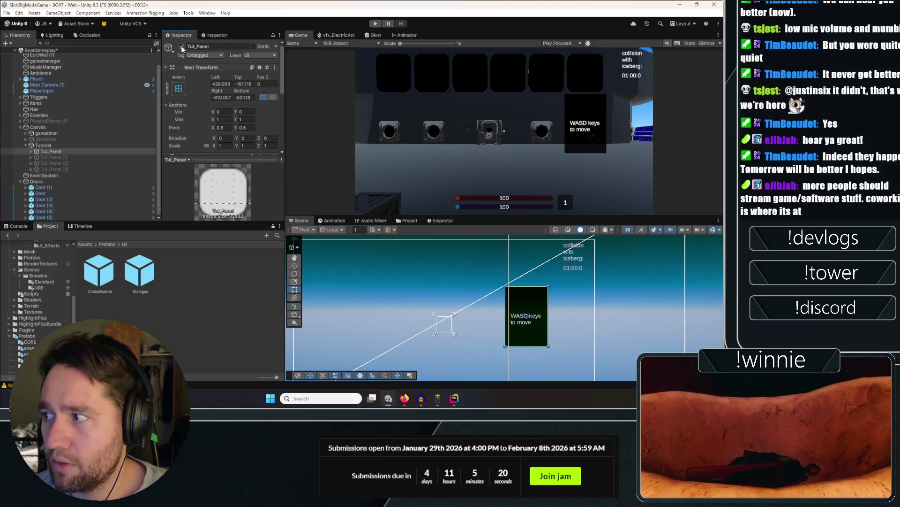
left_click(182, 46)
left_click(182, 47)
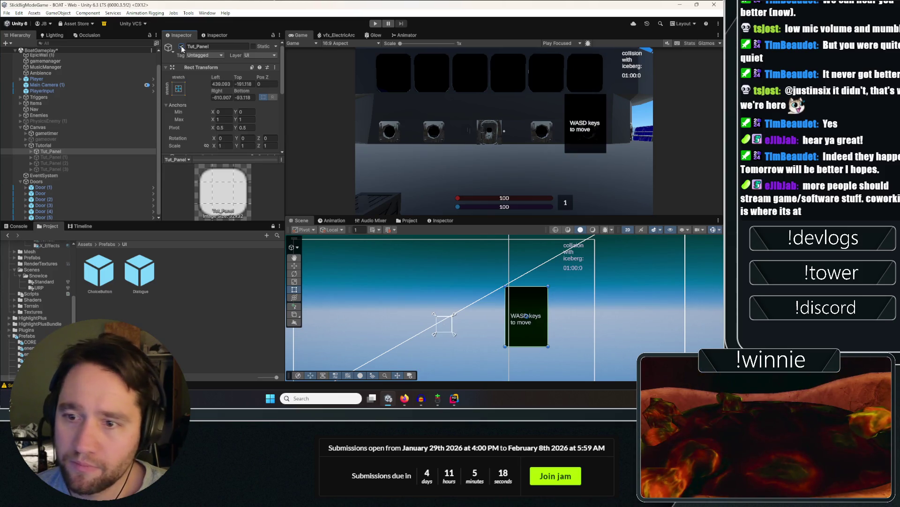
left_click(182, 47)
Preview the other hint panels, then drag Tut_Panel into the UI folder as a prefab.
left_click(47, 158)
left_click(182, 46)
left_click(182, 47)
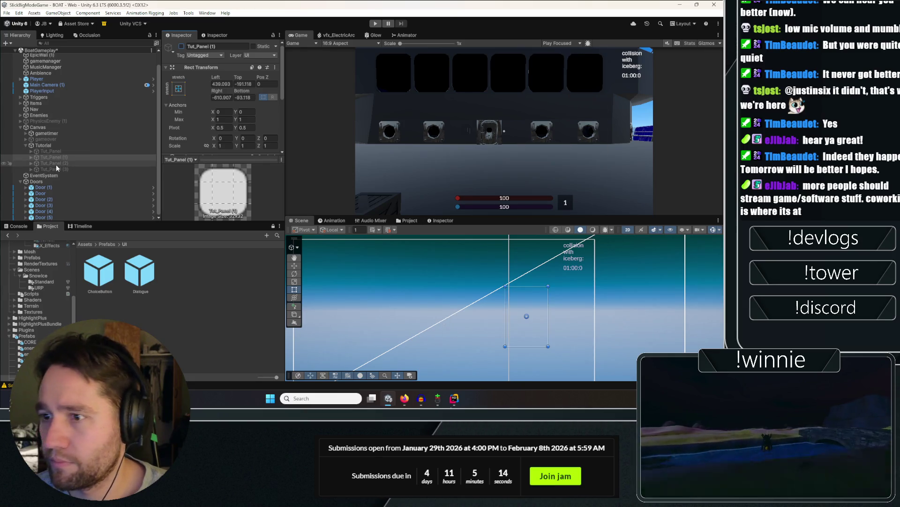
left_click(57, 163)
left_click(182, 47)
left_click(182, 47)
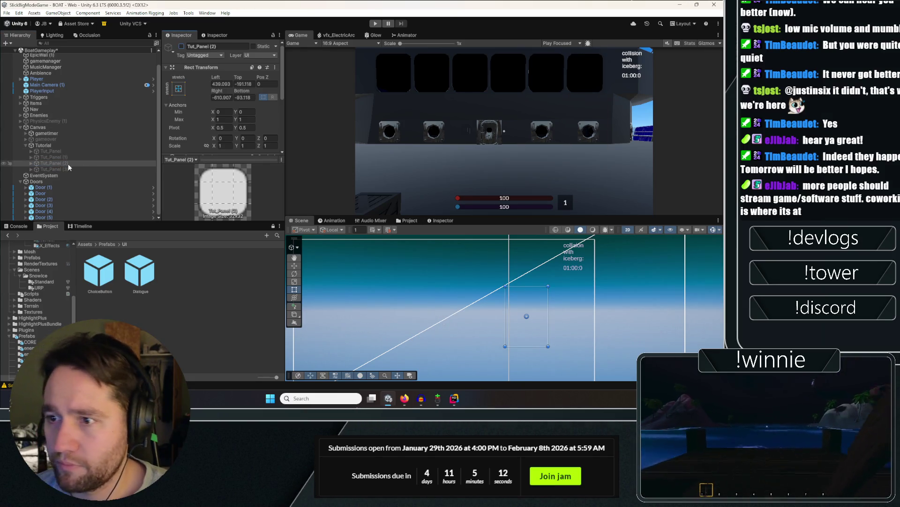
left_click(182, 47)
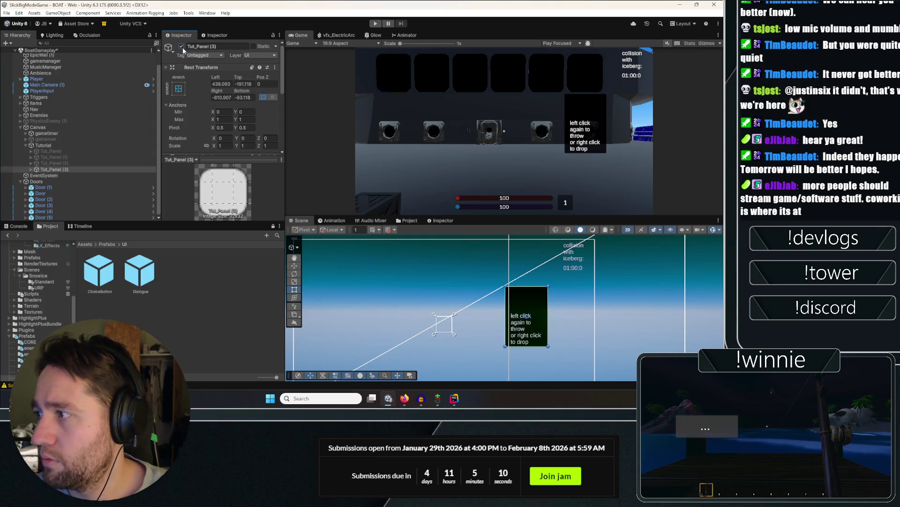
left_click(182, 47)
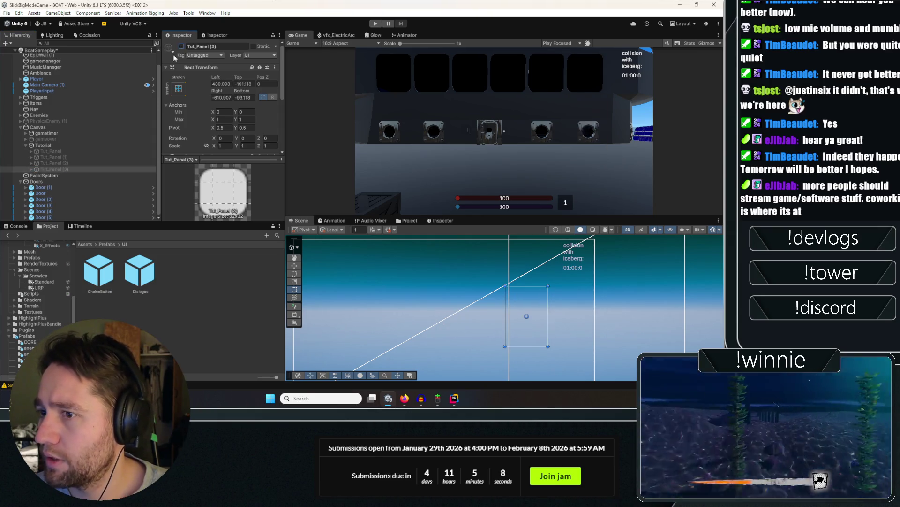
left_click(56, 151)
left_click_drag(174, 276, 170, 278)
Delete the extra panel copies Tut_Panel (1)–(3).
left_click(47, 169)
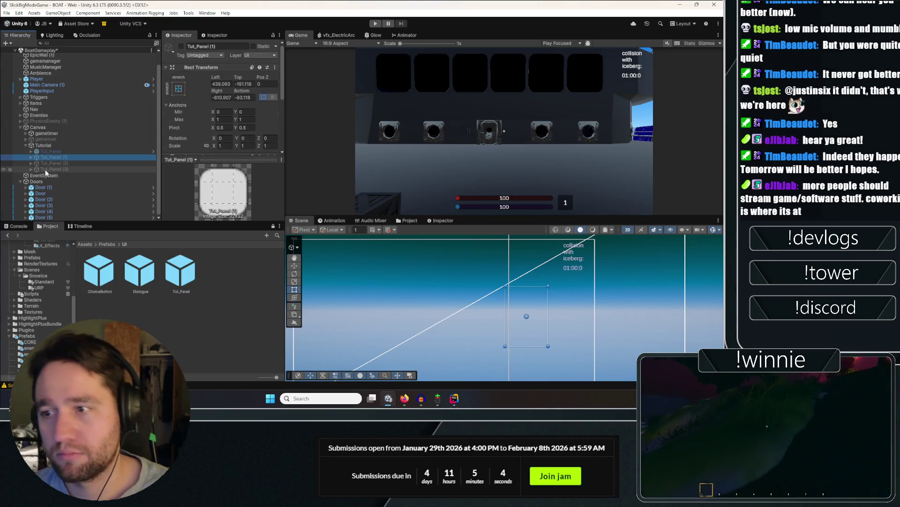
left_click(53, 157, "shift")
key("Delete")
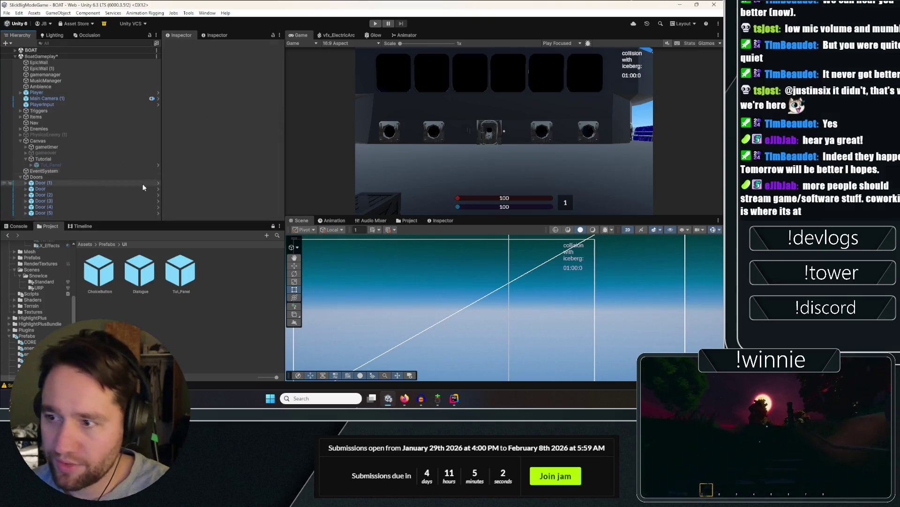
Open the Tut_Panel prefab, inspect its Text (TMP), then exit and save.
left_click(180, 271)
left_click(271, 53)
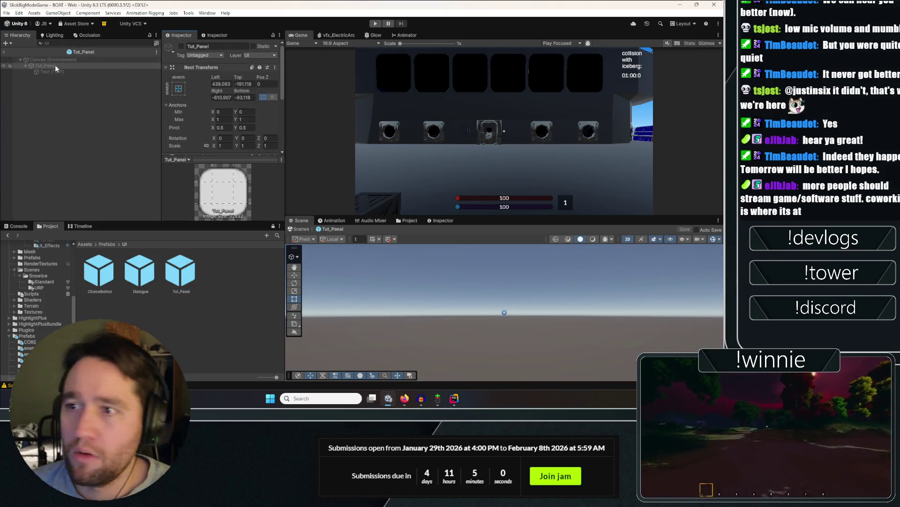
left_click(91, 71)
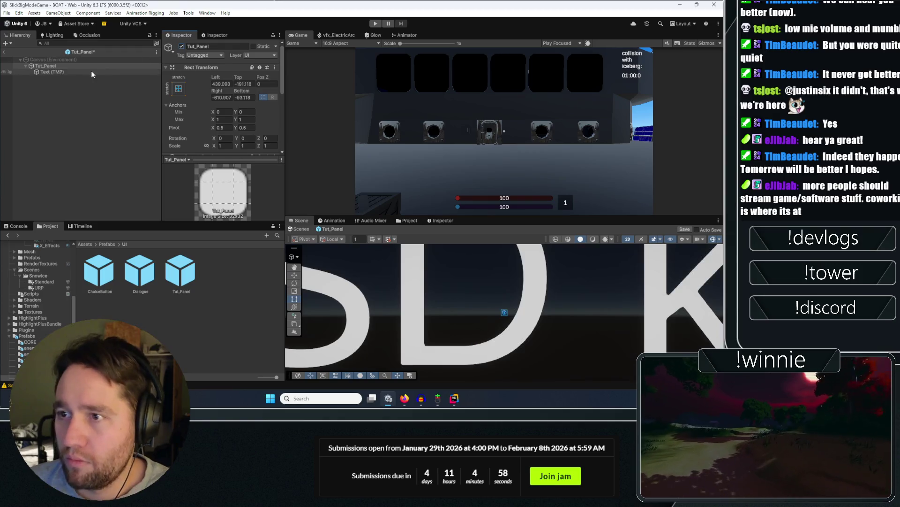
key("f")
scroll(501, 304, "down", 5)
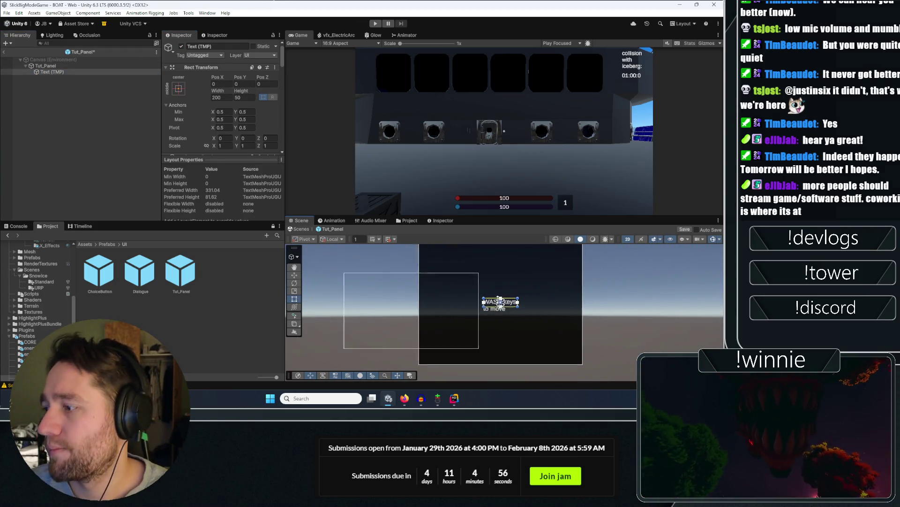
scroll(193, 133, "down", 10)
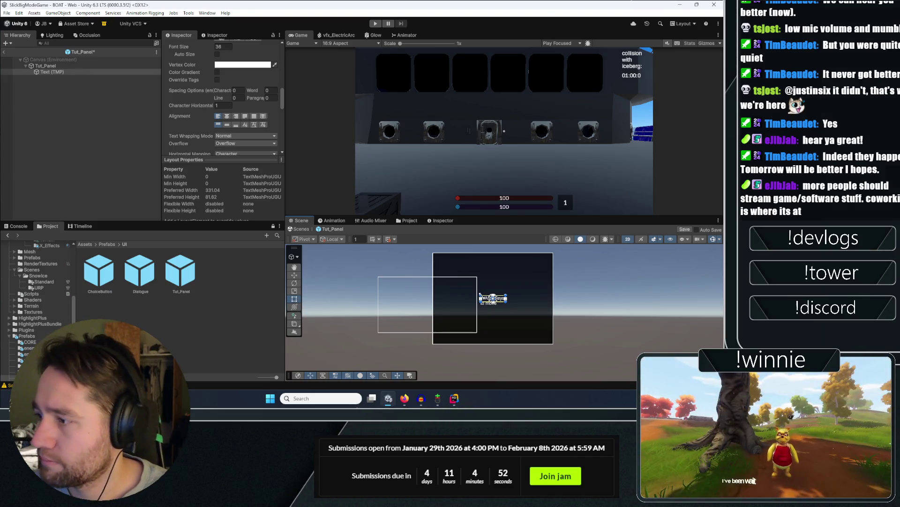
scroll(490, 305, "down", 3)
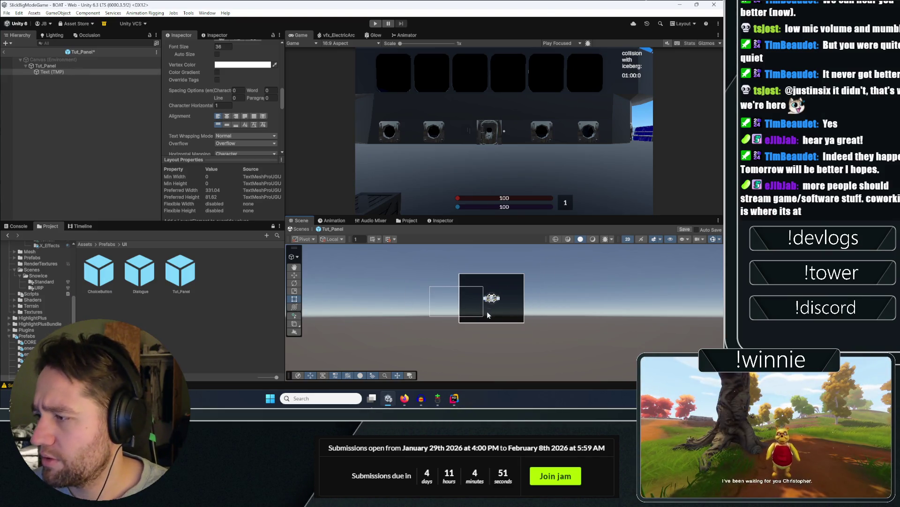
left_click(8, 52)
key("Return")
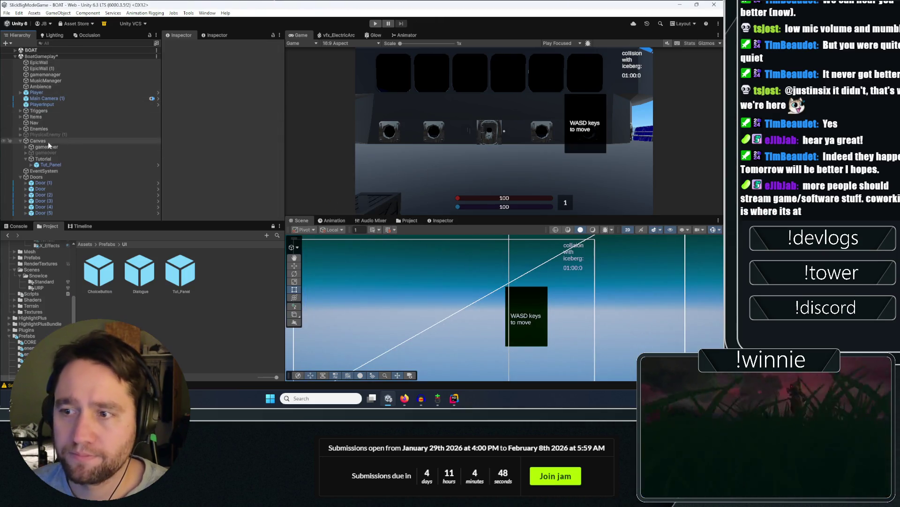
Duplicate Tut_Panel and change the copy's hint text to 'move mouse to look around'.
key("ctrl+d")
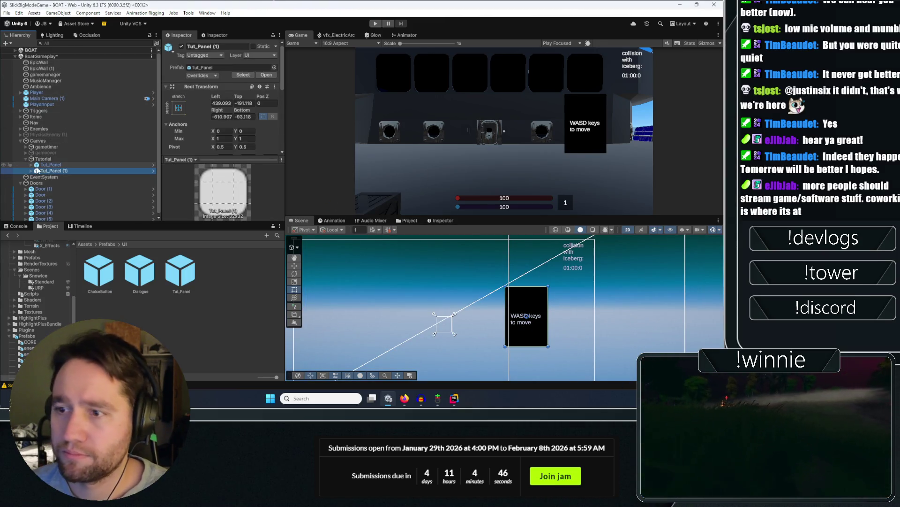
left_click(31, 171)
left_click(52, 177)
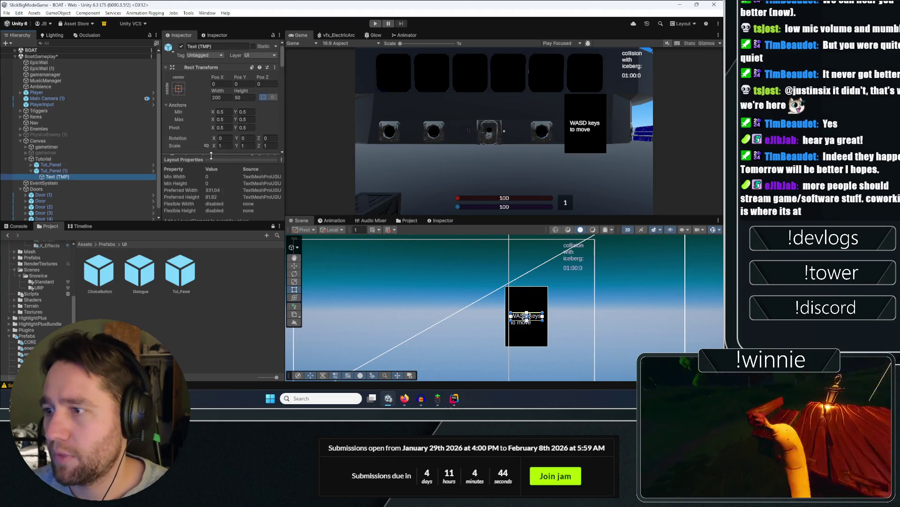
left_click(231, 75)
type("move mouse to look")
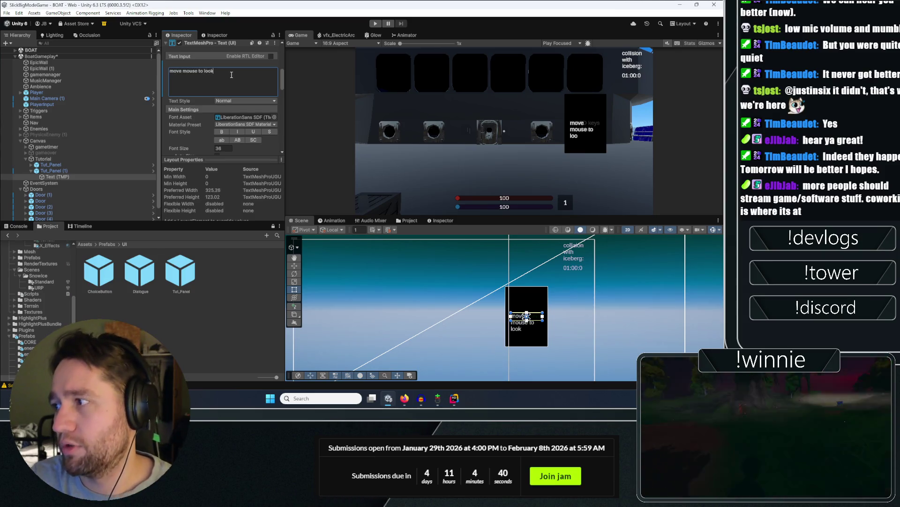
type(" around")
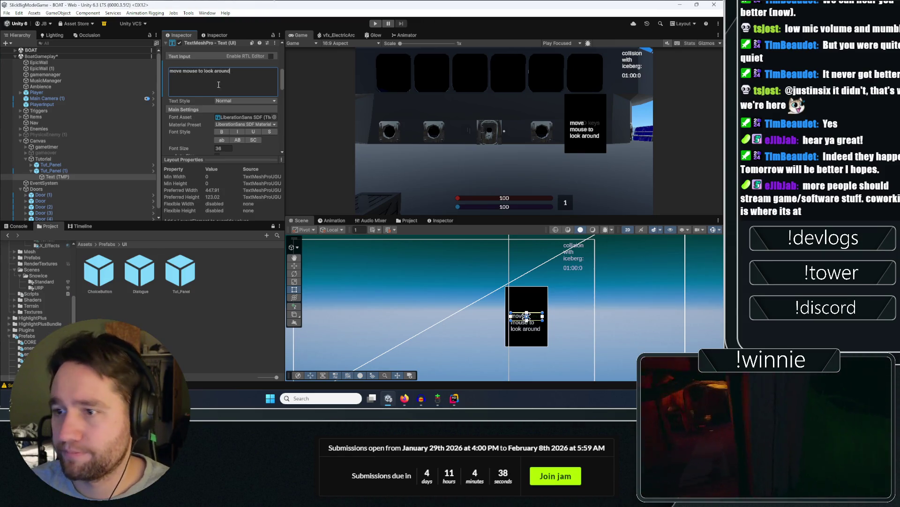
left_click(134, 164)
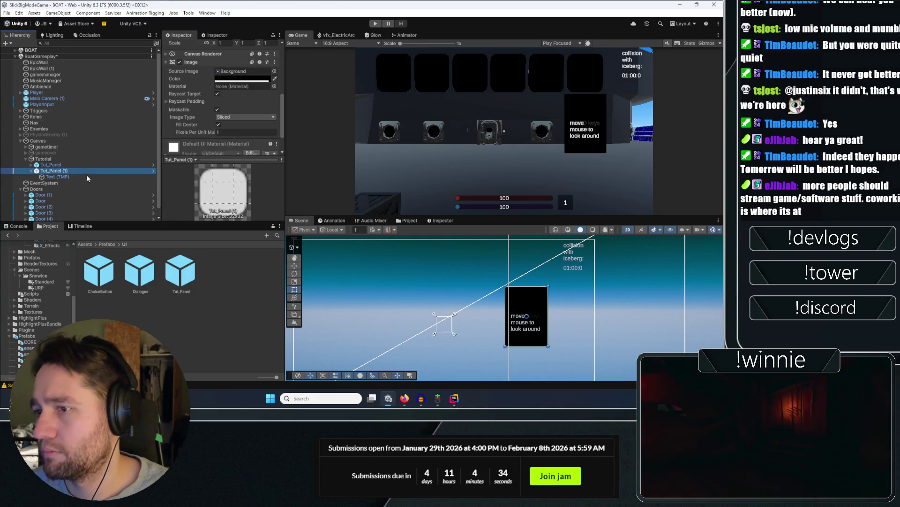
Open the Tut_Panel prefab and center its hint text horizontally.
left_click(83, 166)
scroll(264, 75, "up", 5)
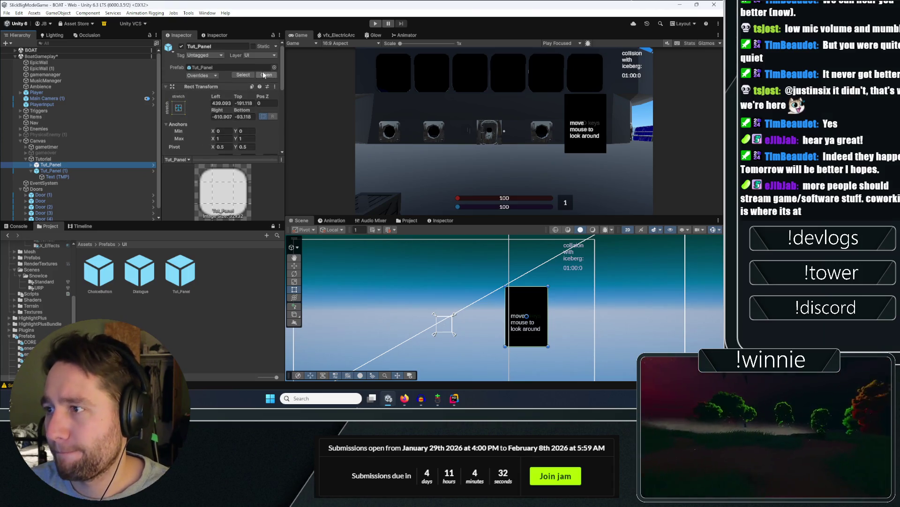
left_click(267, 76)
left_click(78, 71)
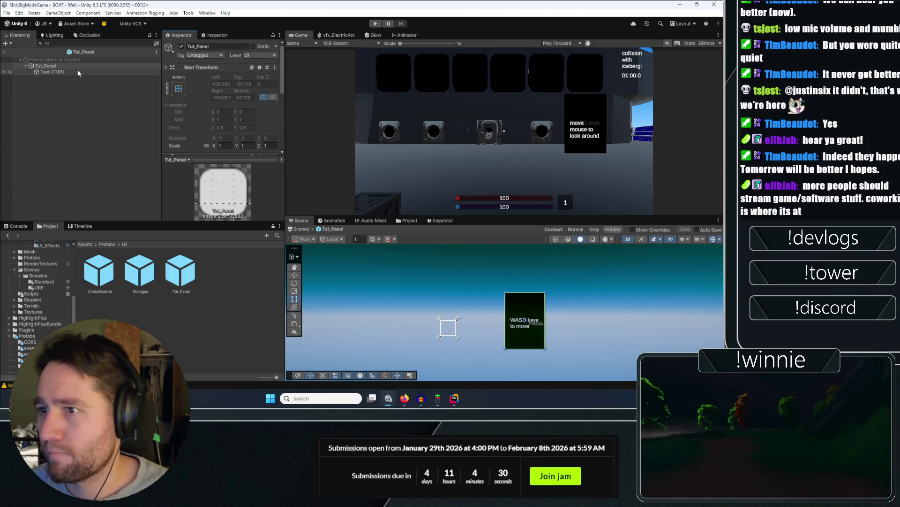
scroll(258, 121, "down", 5)
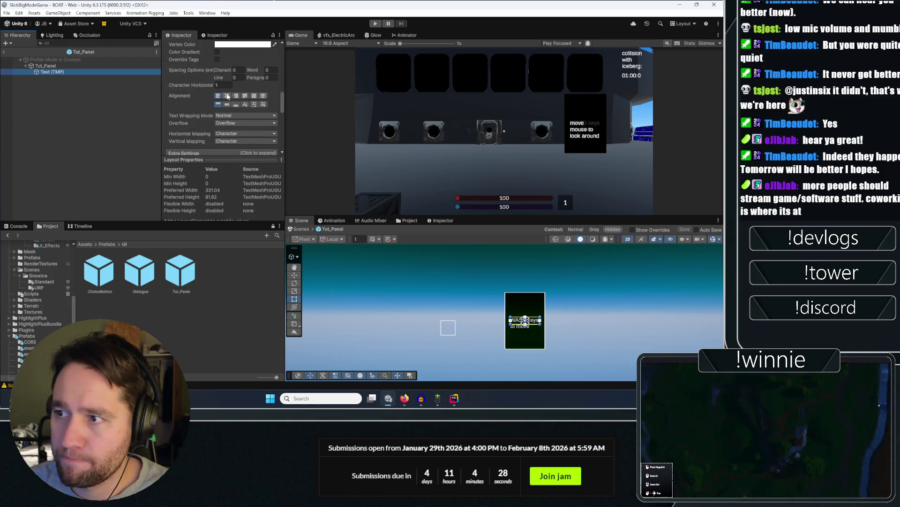
left_click(226, 96)
Enlarge the prefab's text box so the WASD line fits, then save the prefab.
scroll(196, 94, "down", 5)
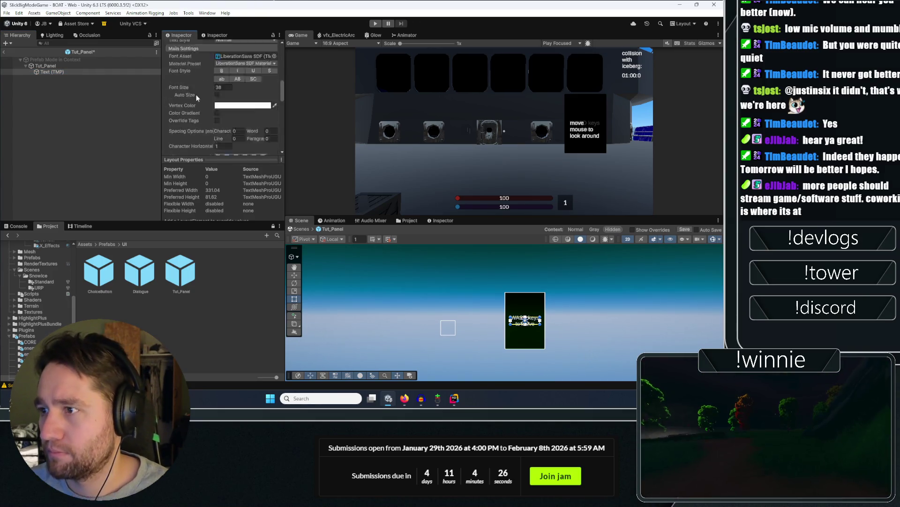
left_click_drag(518, 316, 519, 297)
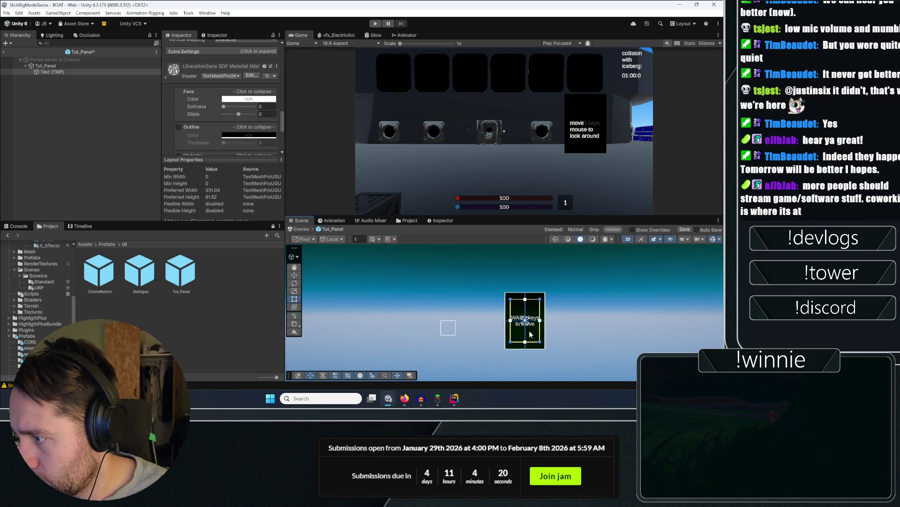
left_click(47, 72)
left_click(4, 53)
left_click(329, 217)
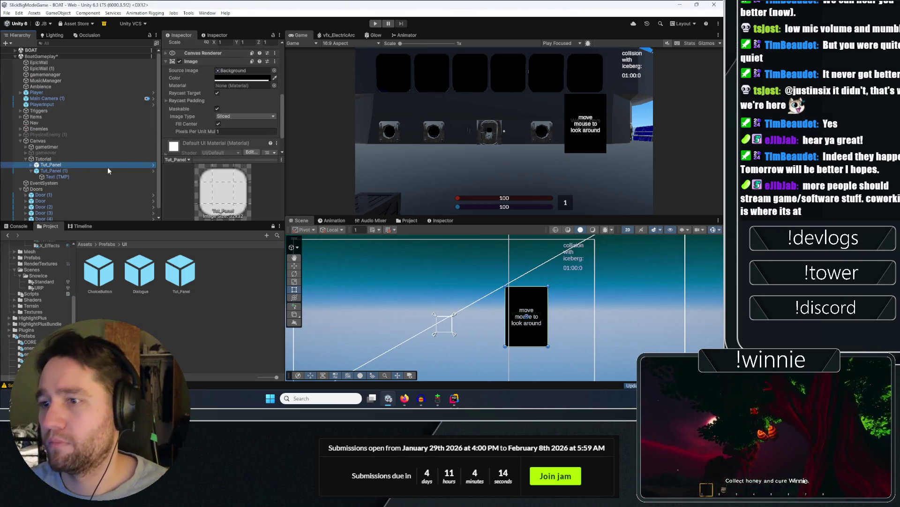
Duplicate Tut_Panel (1) into a third panel and rename Tut_Panel (1) to MoveMouse_Tut_Panel (1).
left_click(88, 171)
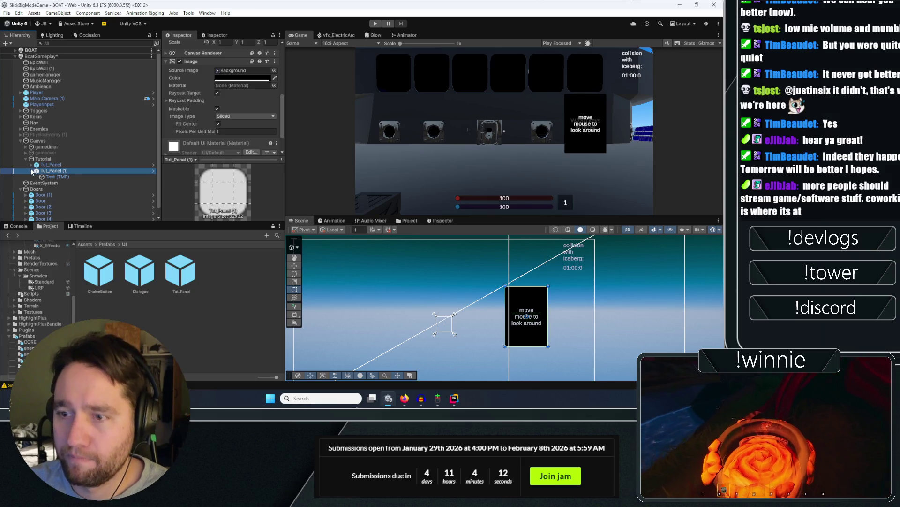
key("ctrl+d")
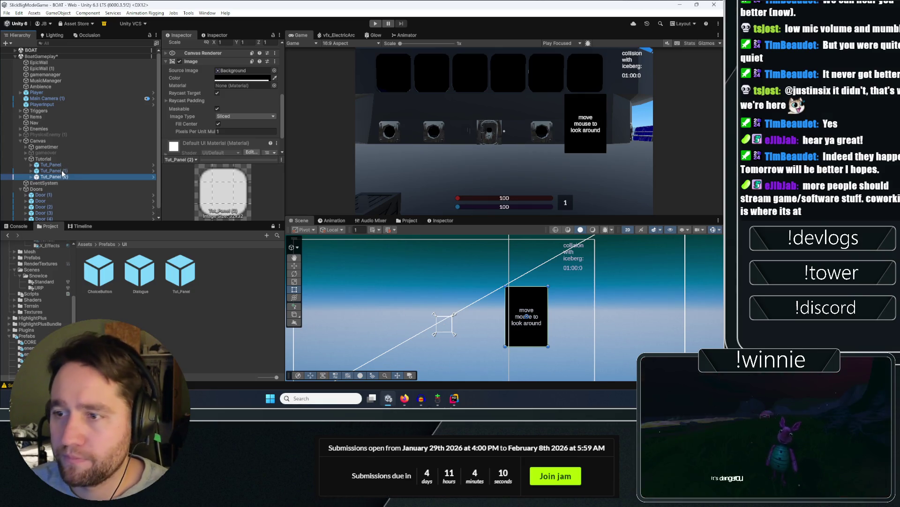
left_click(63, 170)
scroll(203, 57, "up", 5)
left_click(209, 46)
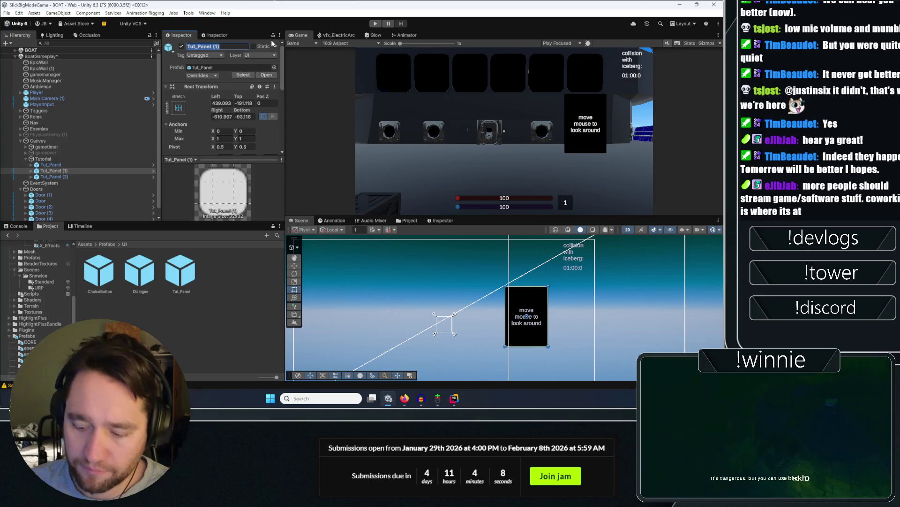
type("MoveMouse_")
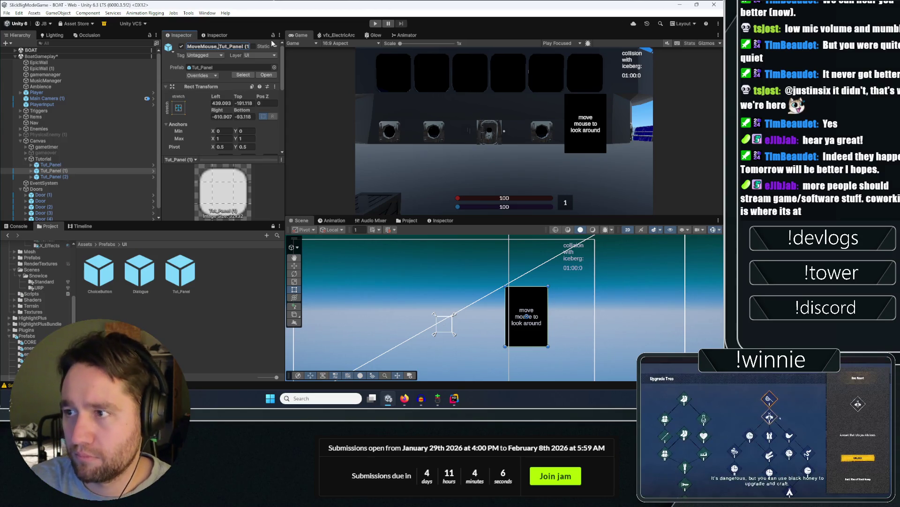
Rename Tut_Panel (2) to PickUP_Tut_Panel (2) and select its text object.
left_click(65, 177)
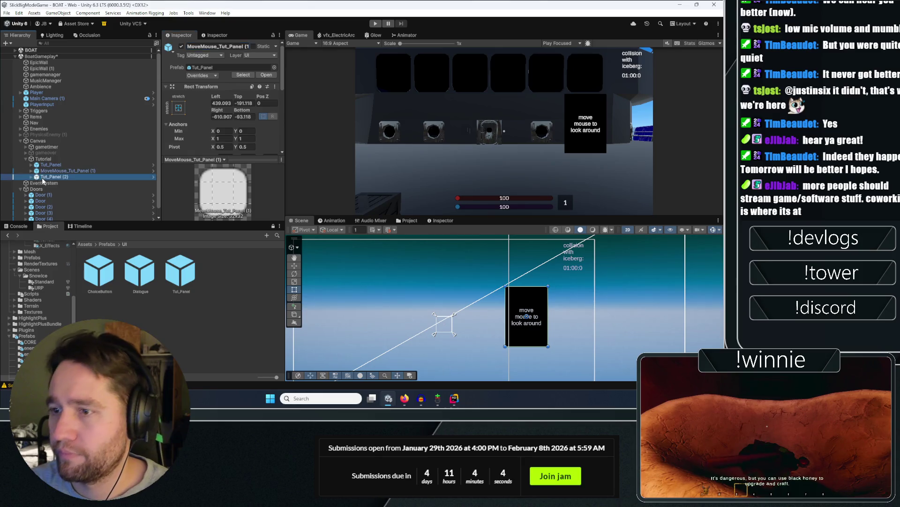
left_click(207, 46)
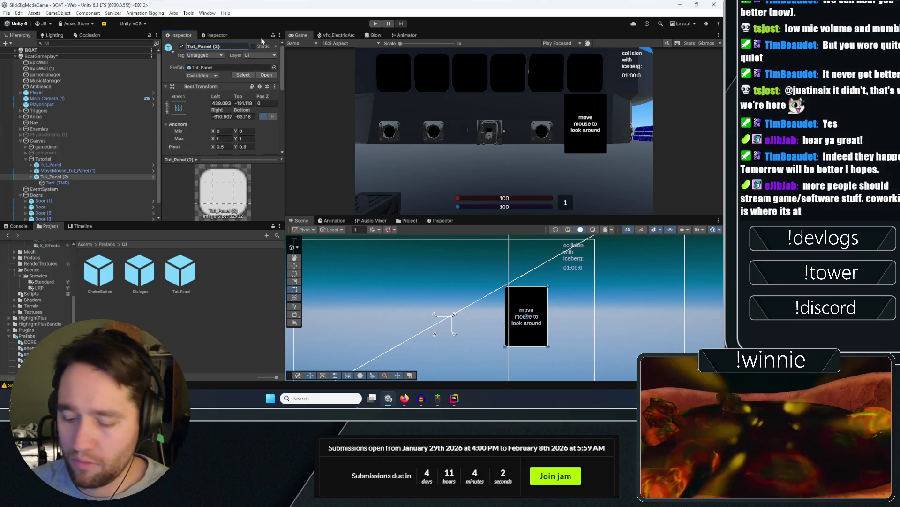
key("BackSpace")
key("BackSpace")
key("BackSpace")
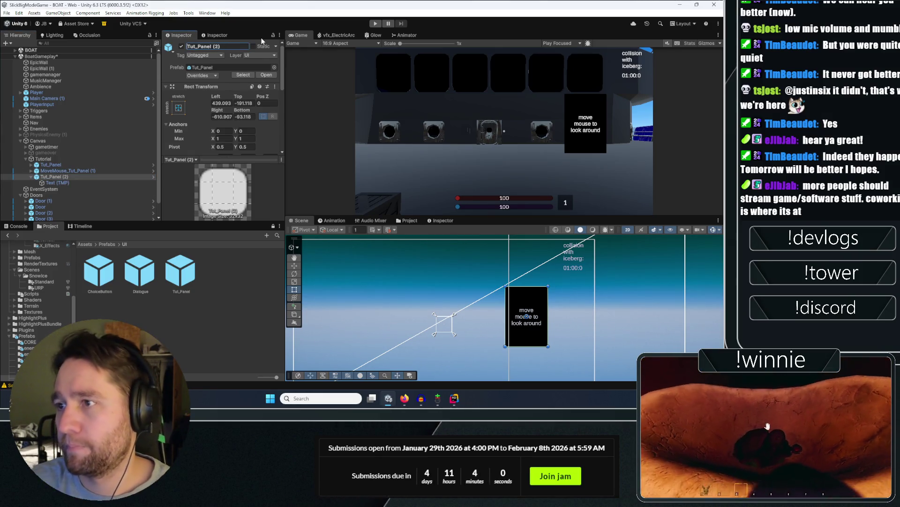
type("PickUP_")
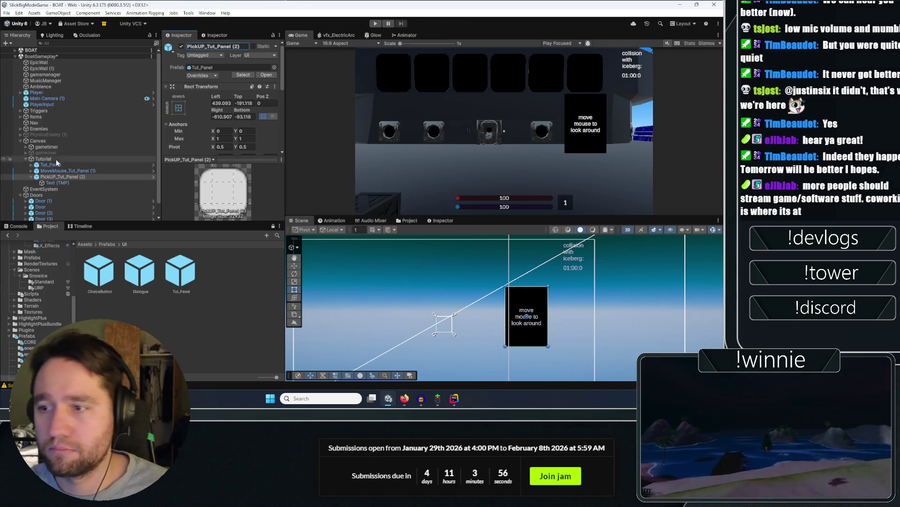
left_click(57, 182)
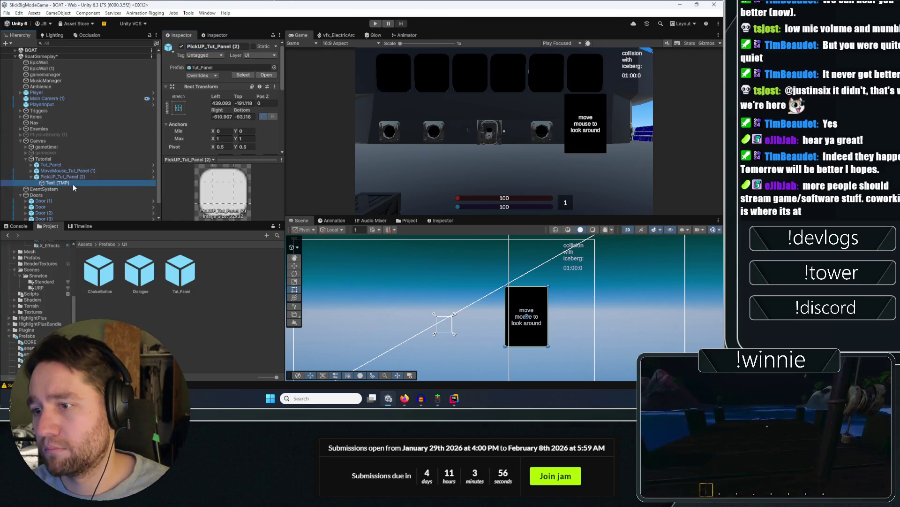
scroll(224, 123, "down", 3)
Replace the pick-up panel's hint with 'Left click to pick things up', split over two lines.
left_click(224, 123)
key("ctrl+a")
type("Le")
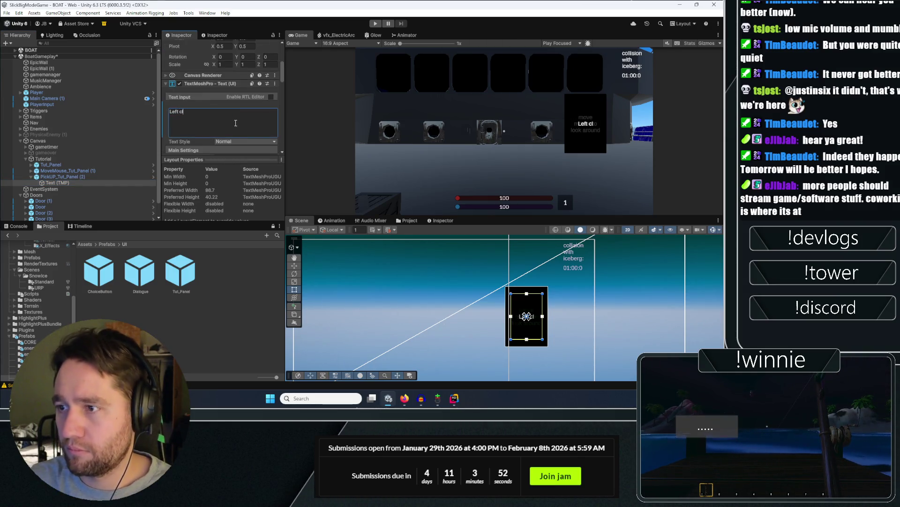
type("to picc")
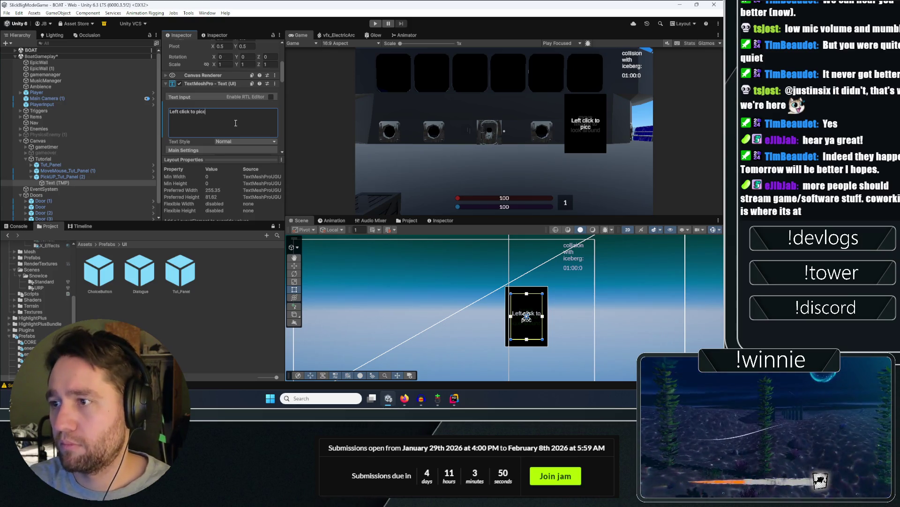
key("BackSpace")
type("k to pick things ")
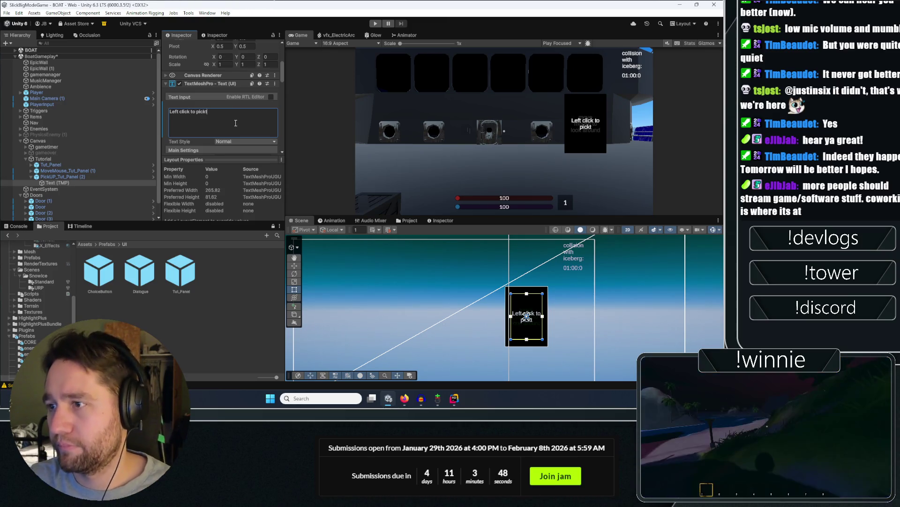
type("up")
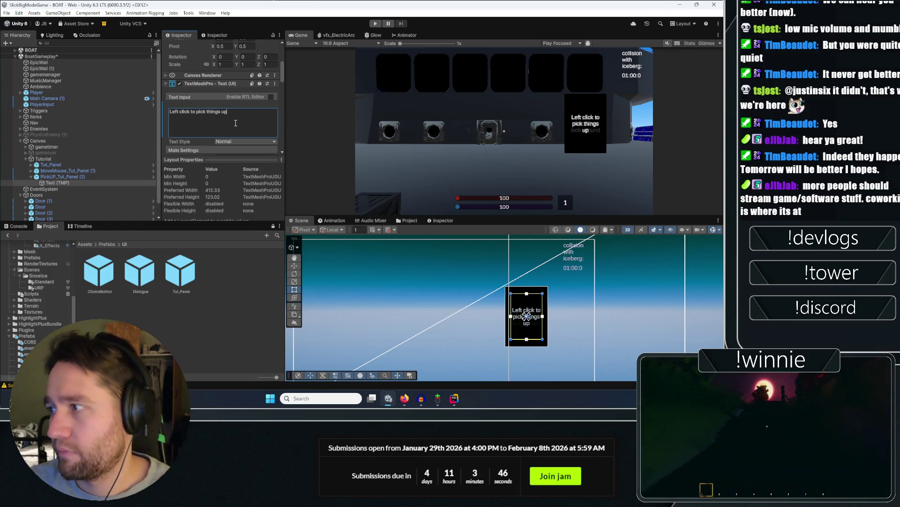
left_click(215, 111)
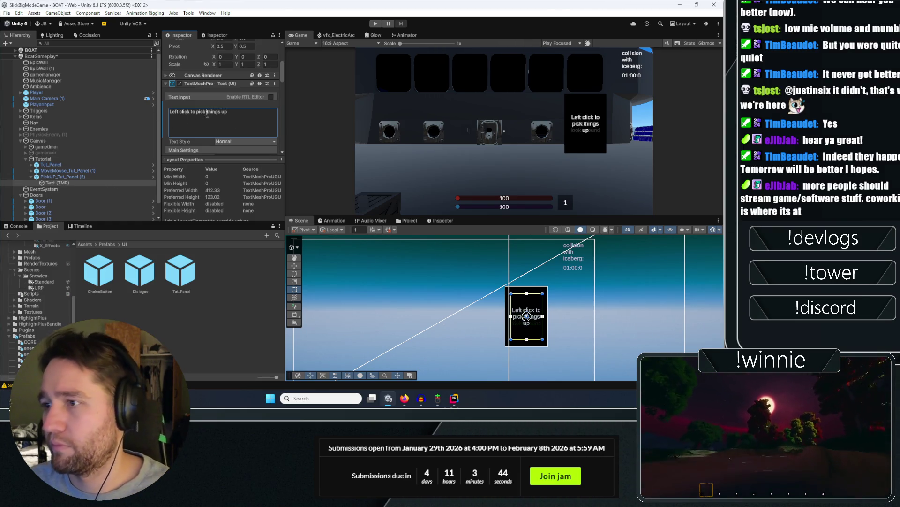
key("Return")
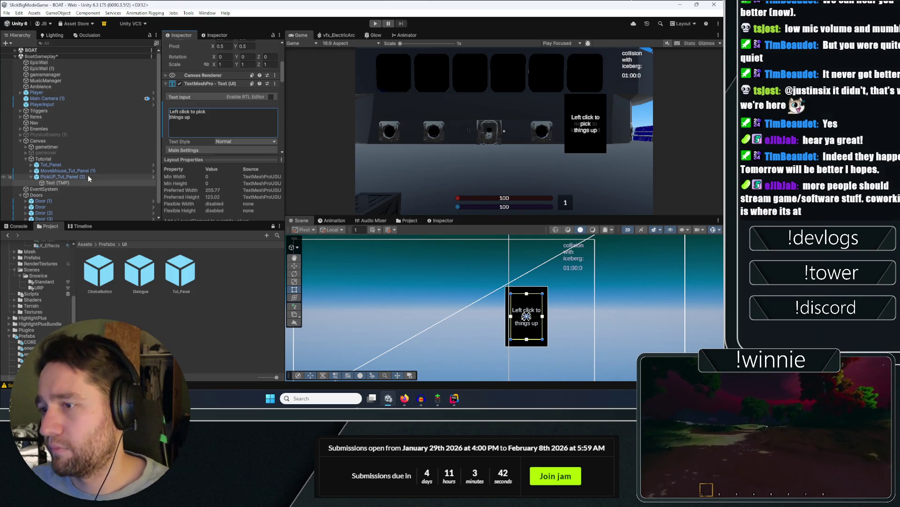
Reword the pick-up hint to read 'Left click to pick up things'.
left_click(45, 177)
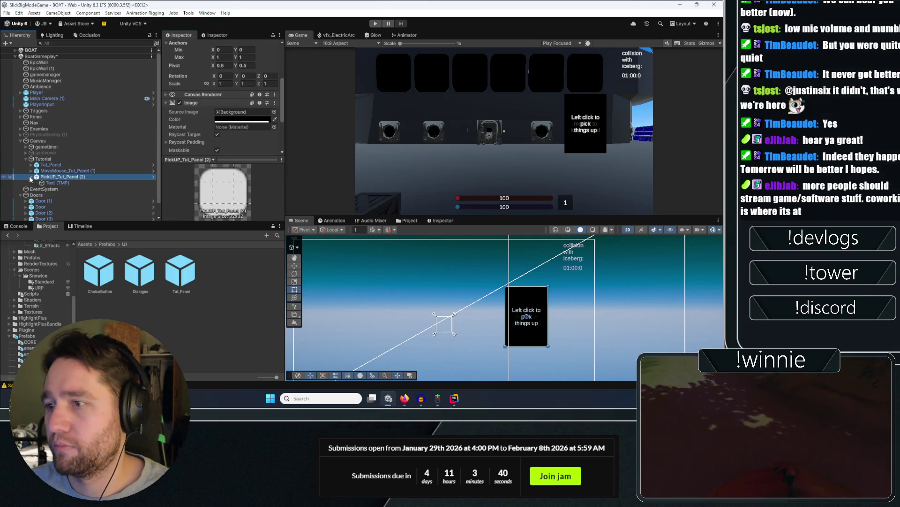
left_click(69, 181)
left_click(191, 120)
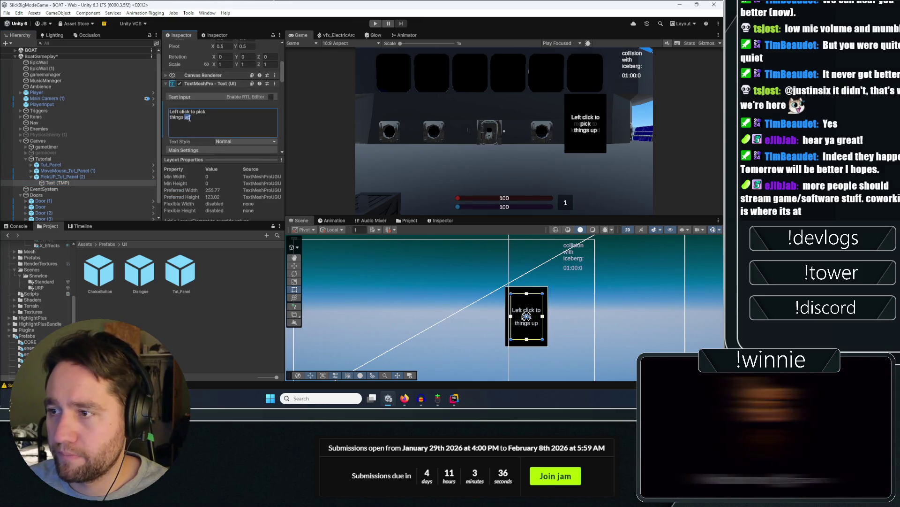
key("BackSpace")
left_click(206, 112)
type("up")
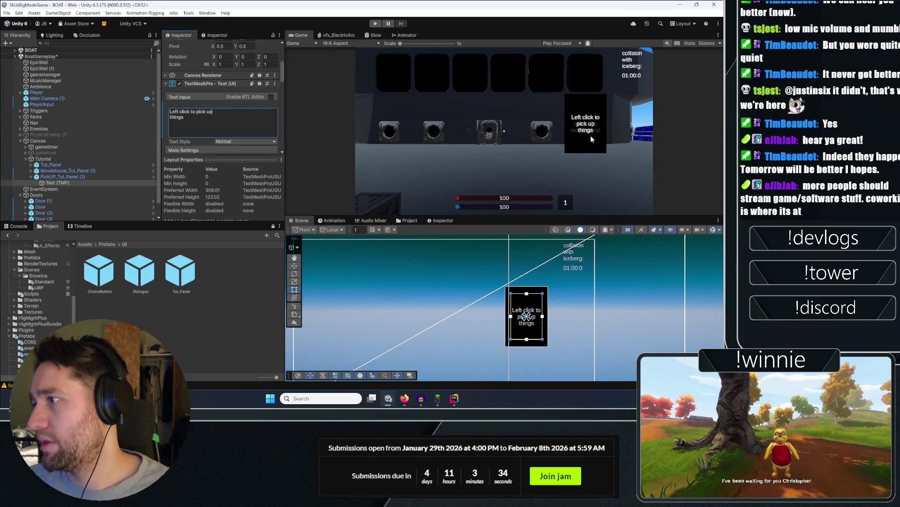
Rename the first panel, Tut_Panel, to MOVE_Tut_Panel.
left_click(61, 170)
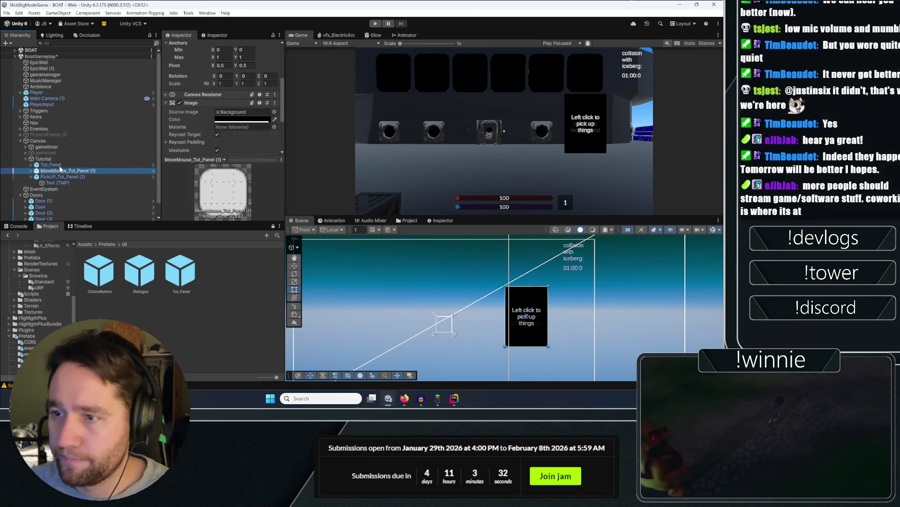
left_click(58, 165)
left_click(188, 46)
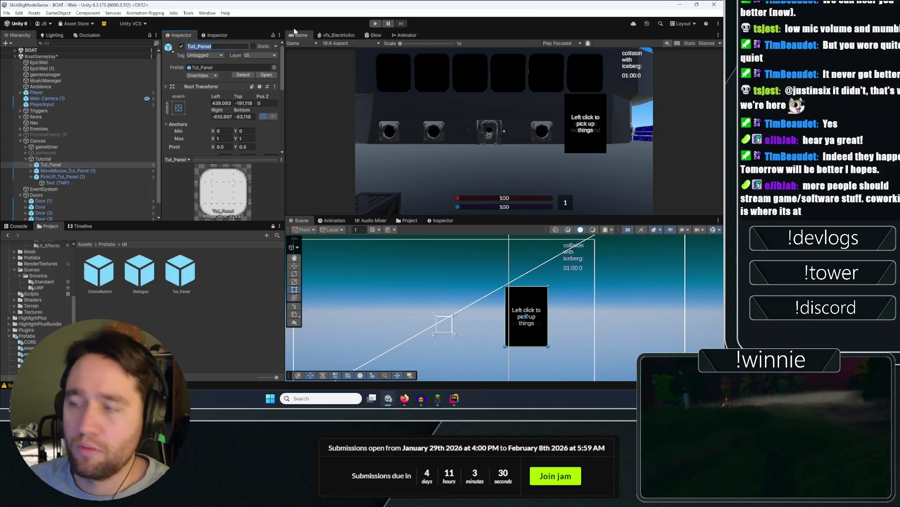
type("MOVE_")
key("Return")
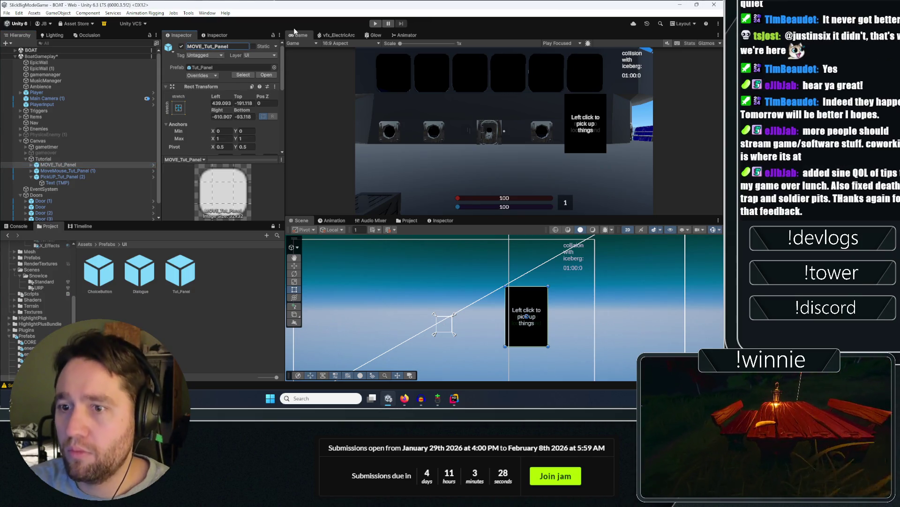
Save the BoatGameplay scene with Ctrl+S and select PickUP_Tut_Panel (2).
key("ctrl+s")
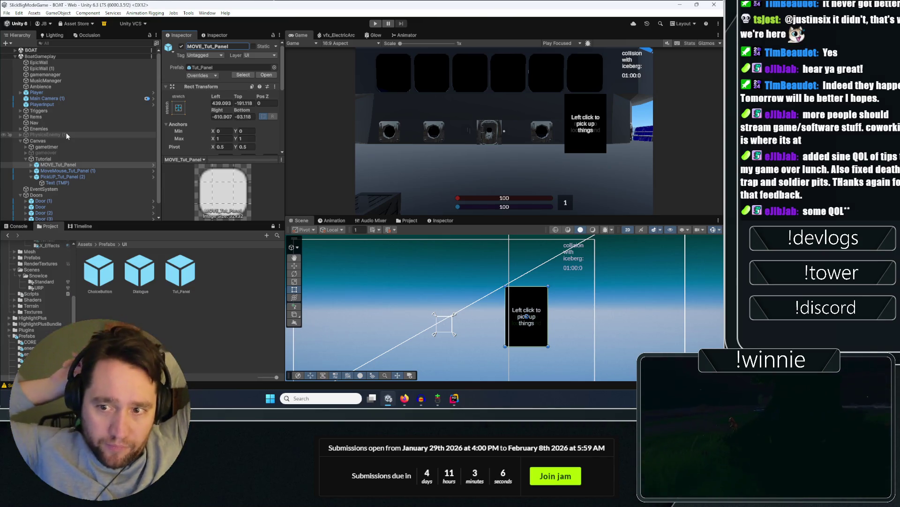
scroll(70, 136, "down", 1)
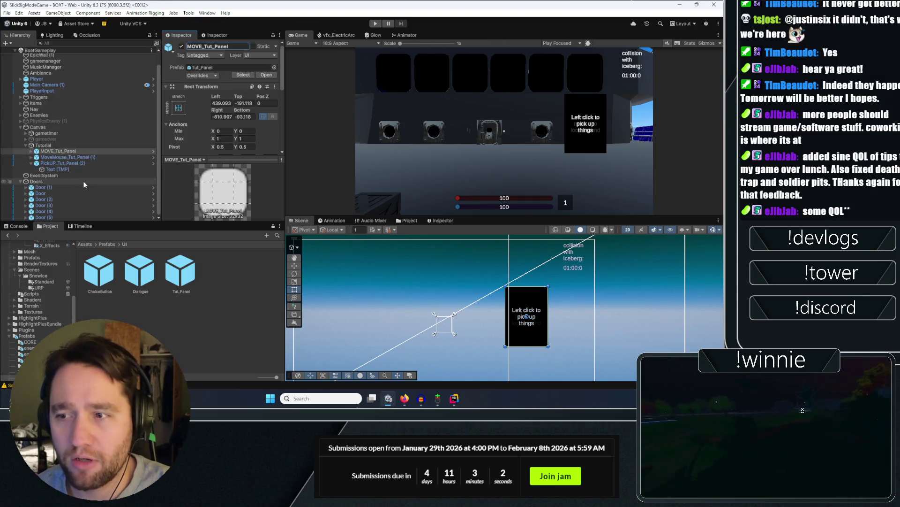
left_click(79, 163)
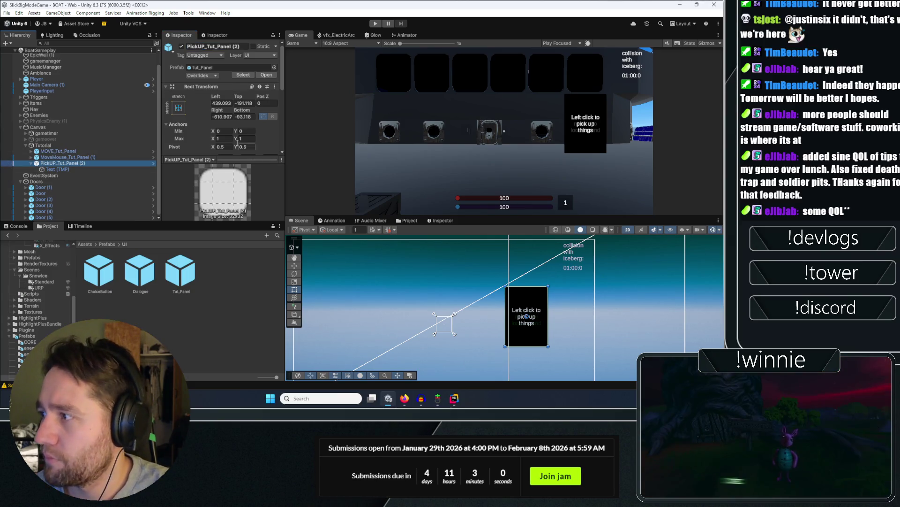
Hide the PickUP, MoveMouse and MOVE hint panels.
left_click(181, 47)
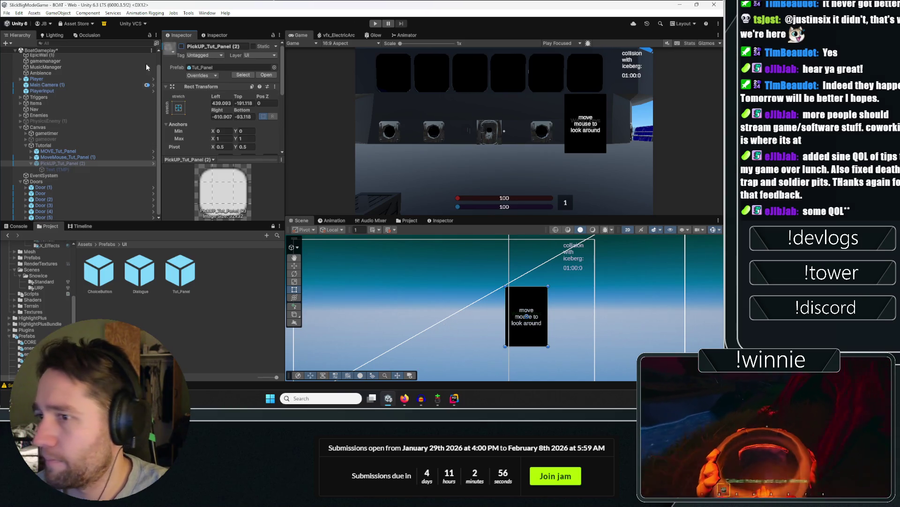
left_click(80, 157)
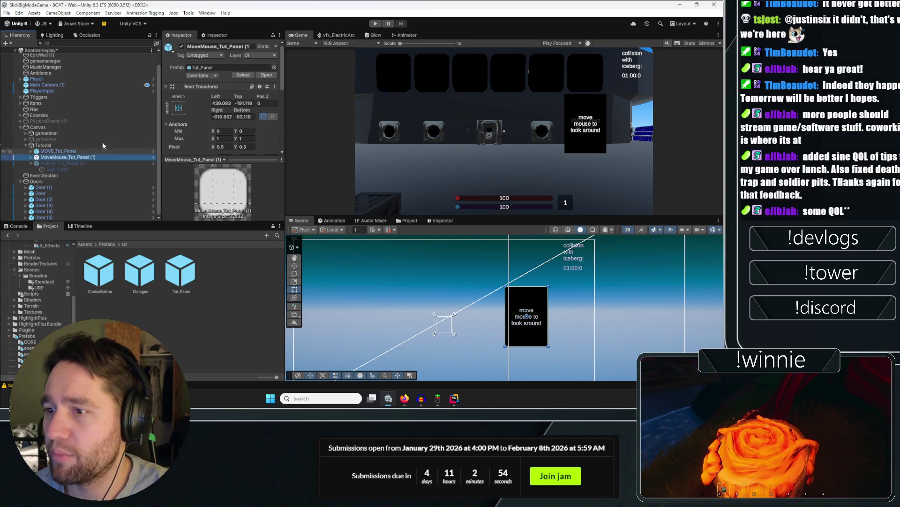
left_click(181, 46)
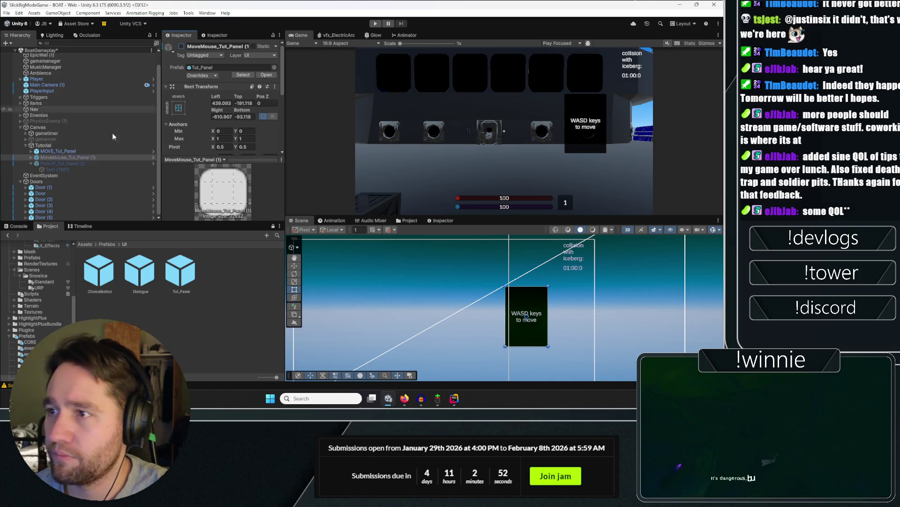
left_click(94, 152)
left_click(181, 46)
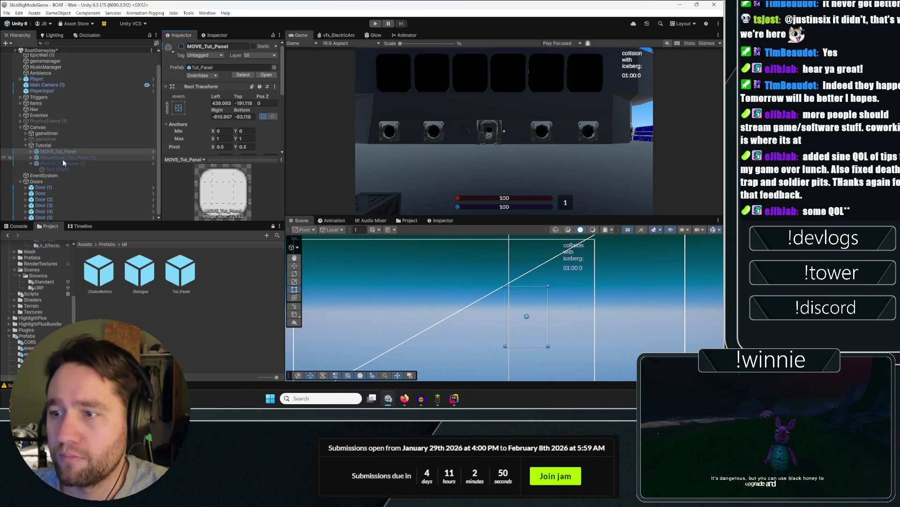
Duplicate PickUP_Tut_Panel (2), rename the copy ThrowDrop_Tut_Panel, and make it active.
left_click(62, 163)
key("ctrl+d")
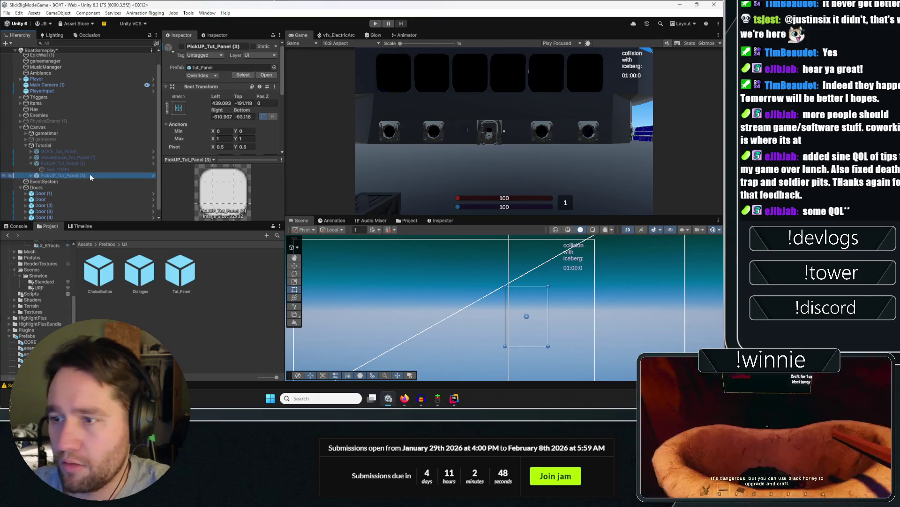
key("BackSpace")
key("BackSpace")
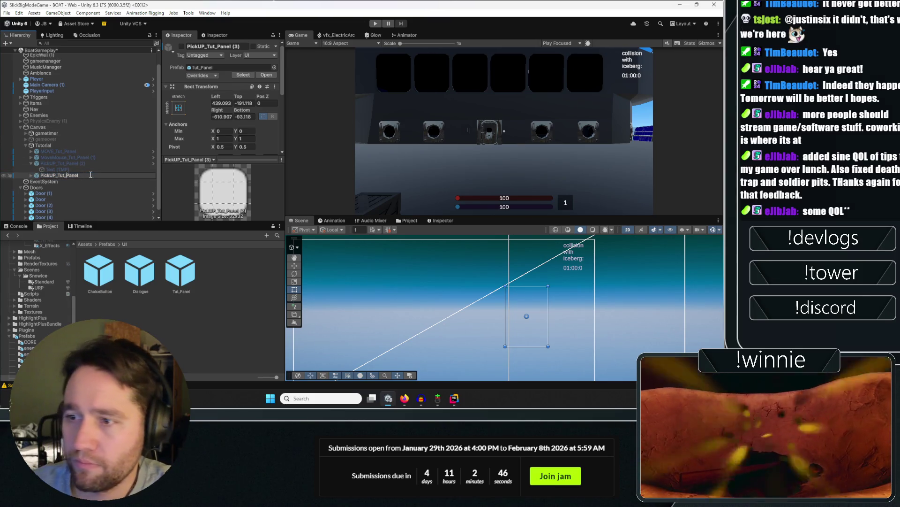
key("BackSpace")
key("BackSpace")
key("BackSpace")
type("ThrowDro")
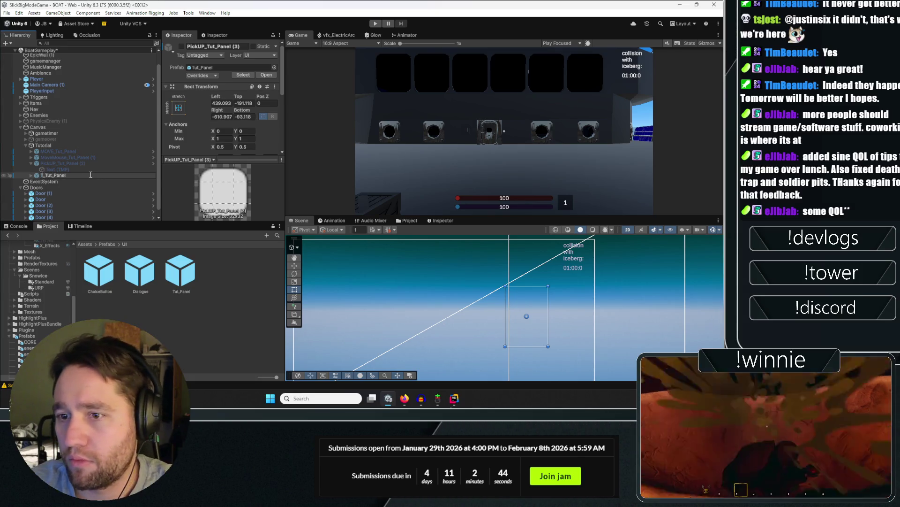
type("p")
key("Return")
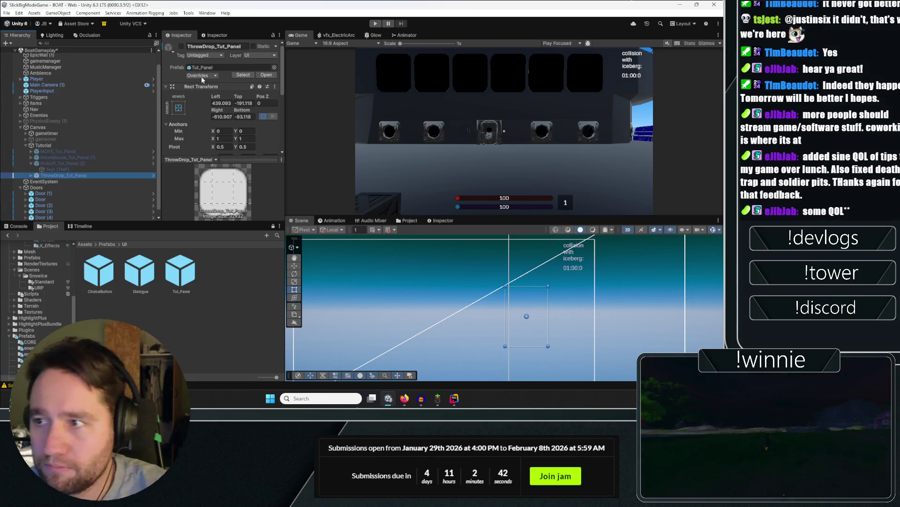
left_click(181, 46)
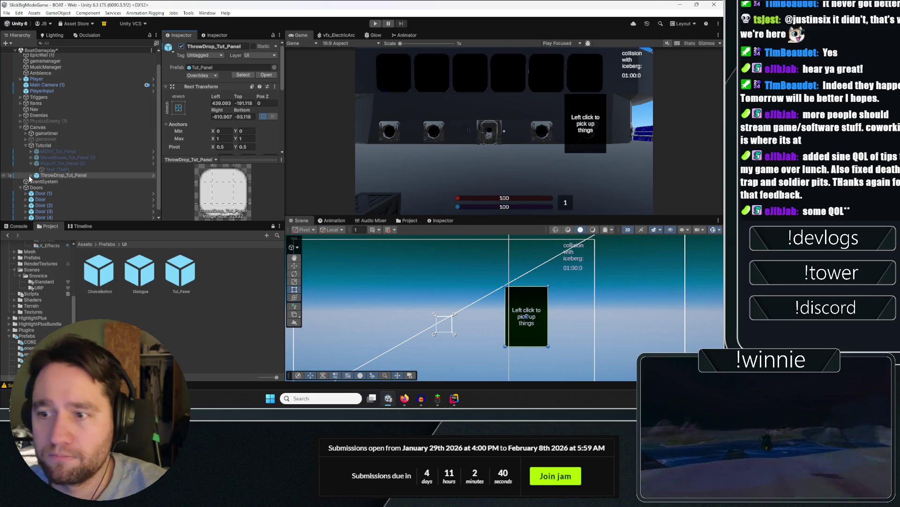
Check ThrowDrop's Text (TMP) child, then open the Tut_Panel prefab for editing.
left_click(31, 175)
left_click(44, 181)
scroll(208, 134, "down", 5)
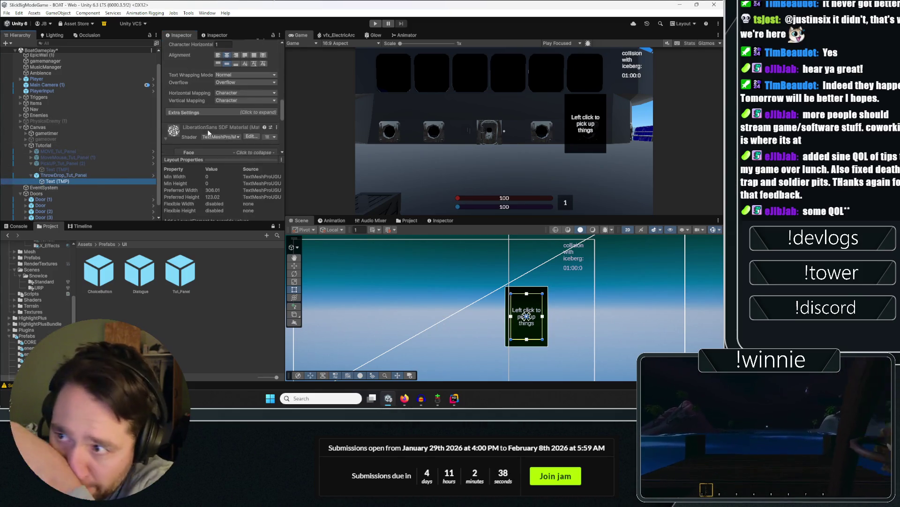
left_click(97, 175)
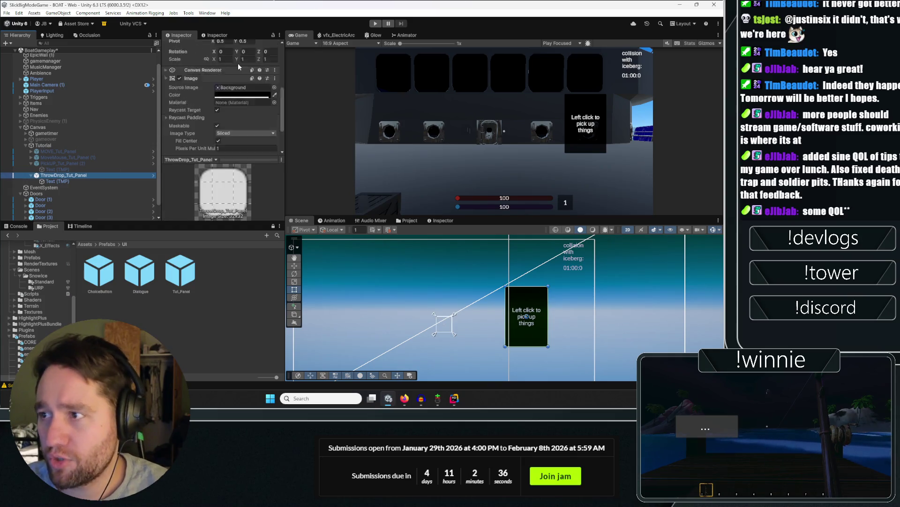
left_click(257, 74)
scroll(243, 136, "down", 5)
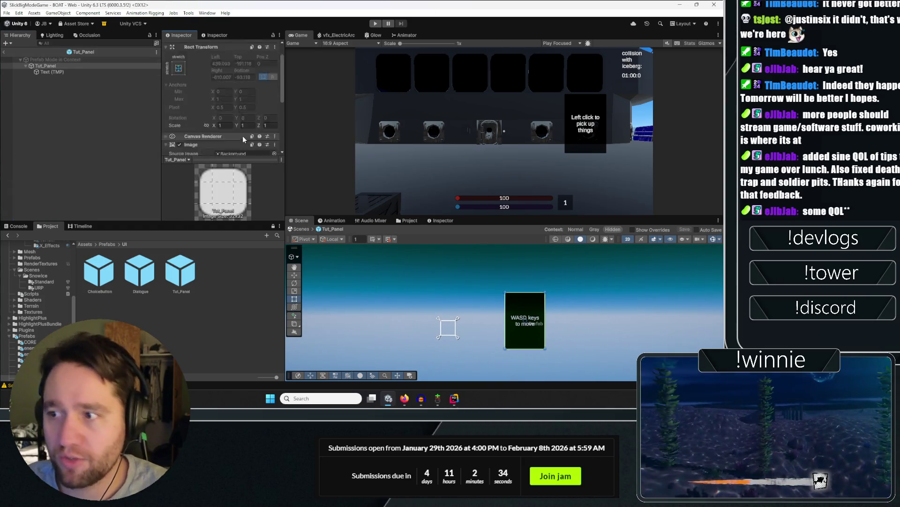
Add a Canvas Group with Interactable and Blocks Raycasts off to Tut_Panel, and save the prefab.
left_click(232, 147)
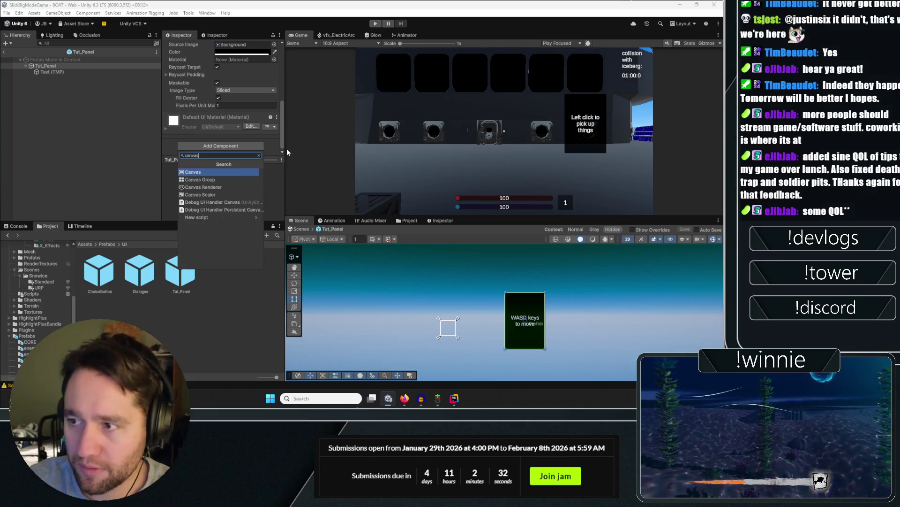
key("Down")
key("Return")
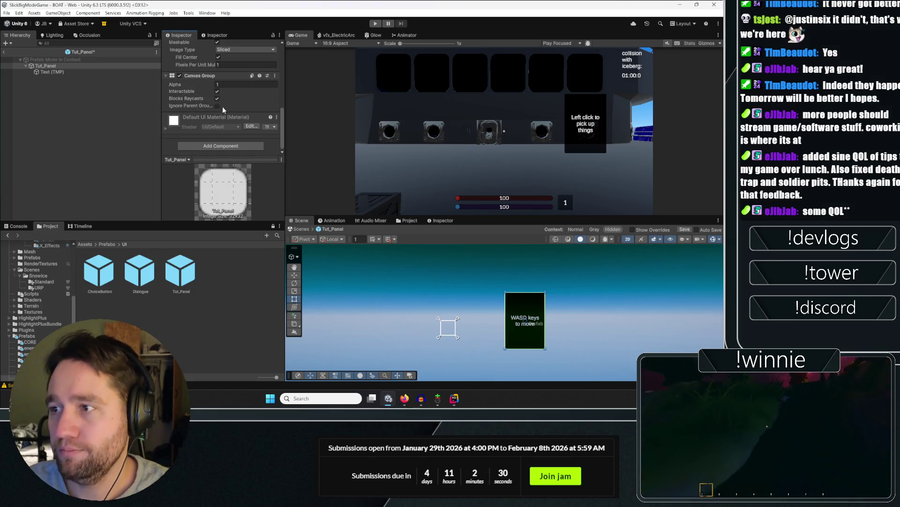
left_click(218, 99)
left_click(217, 92)
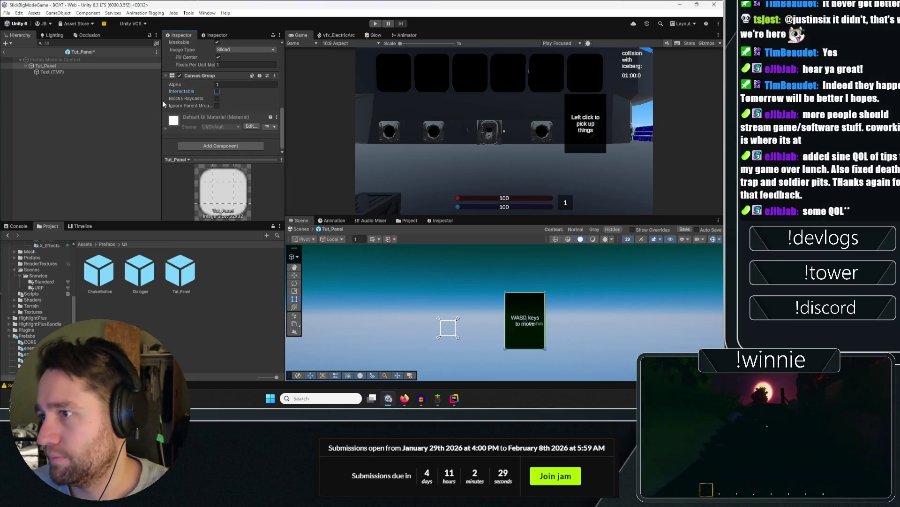
left_click(8, 54)
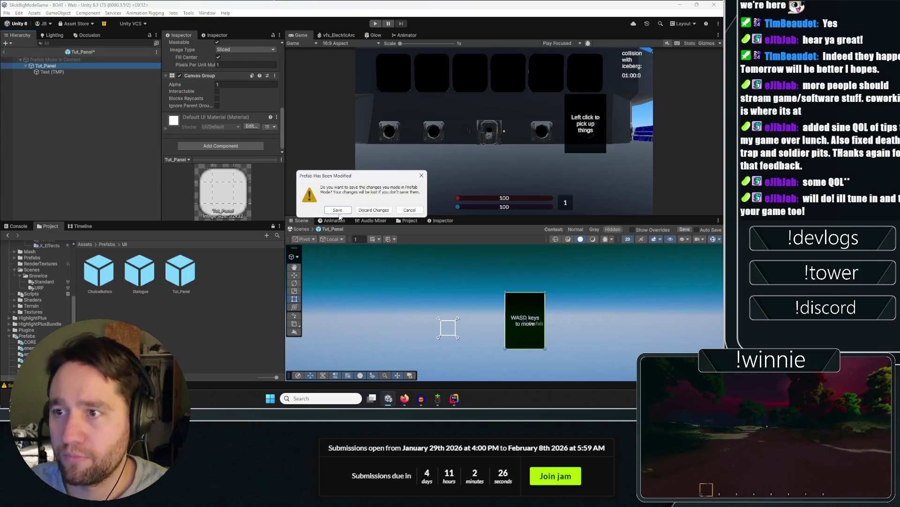
left_click(342, 211)
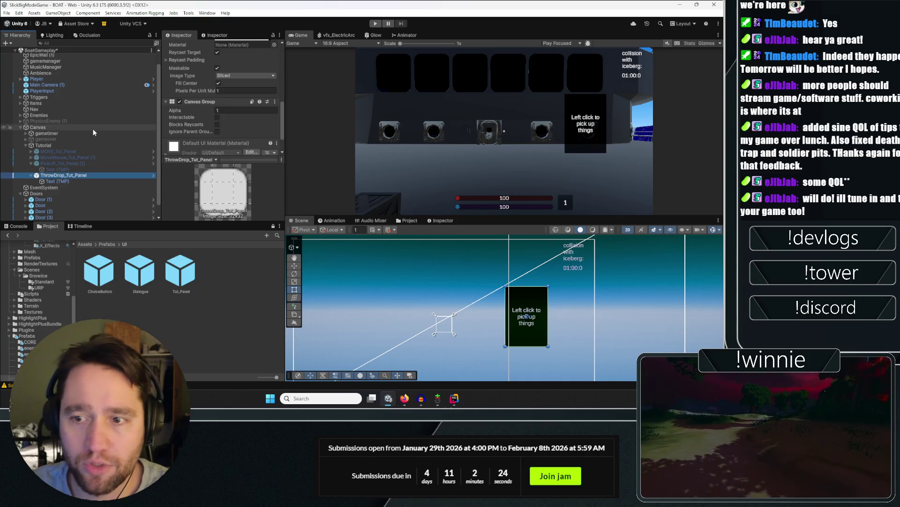
Inspect the ThrowDrop panel and its Text (TMP) object, collapsing the font material settings.
scroll(78, 131, "down", 1)
left_click(62, 170)
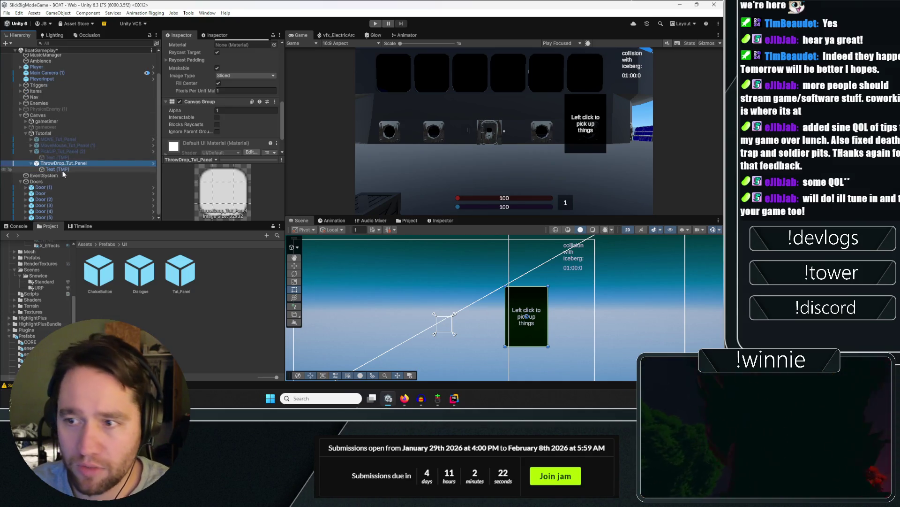
scroll(195, 131, "down", 10)
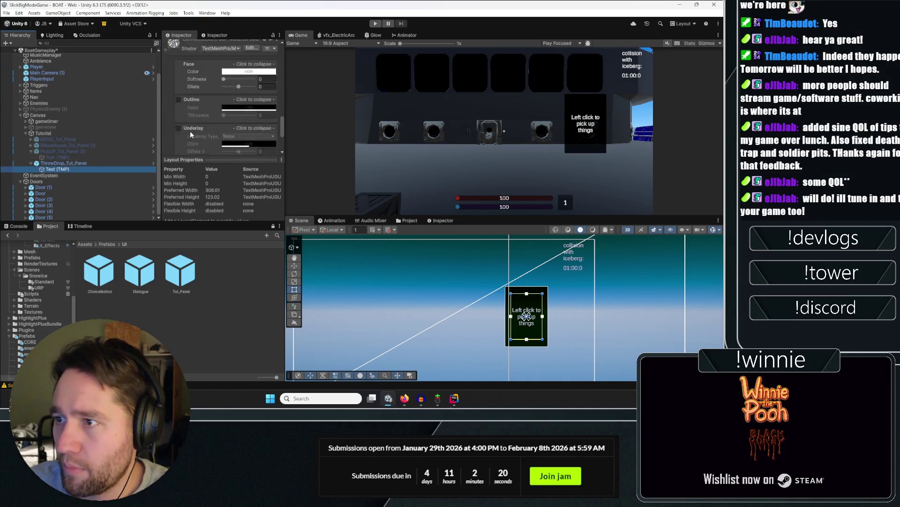
left_click(190, 71)
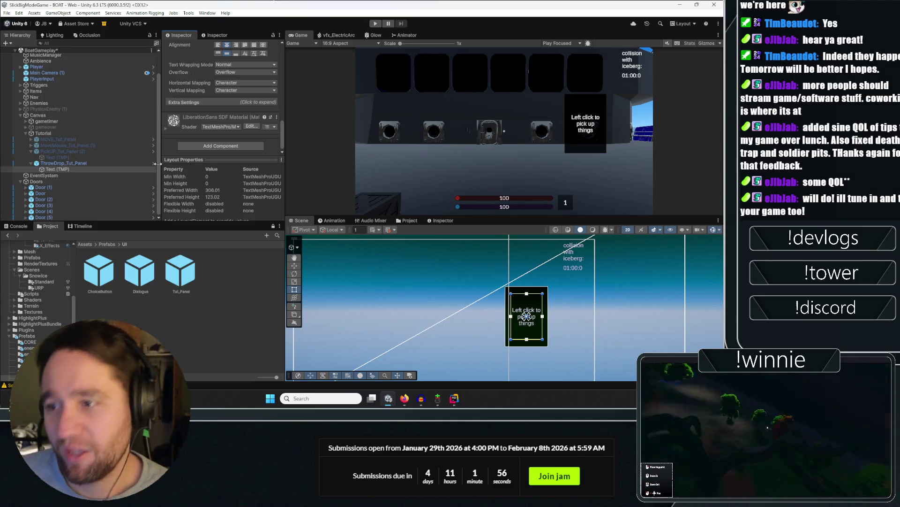
left_click(125, 163)
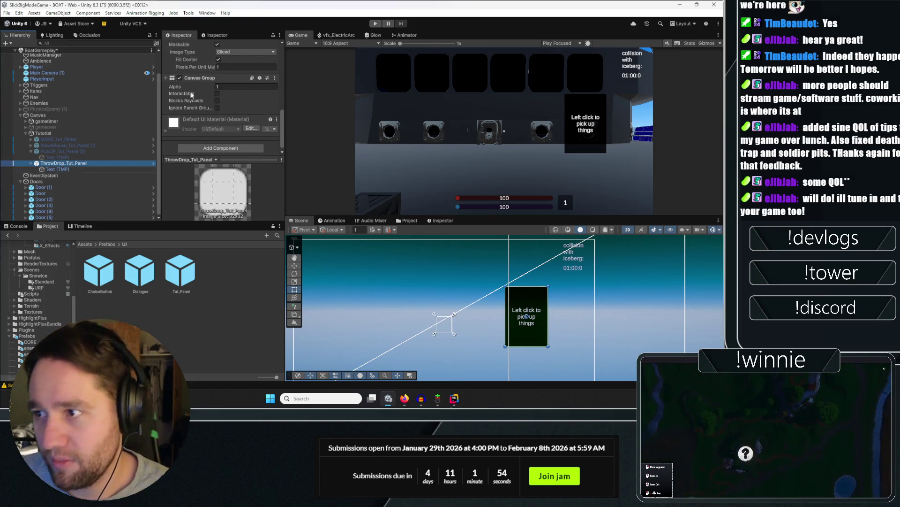
left_click(60, 170)
left_click(72, 163)
scroll(192, 131, "down", 8)
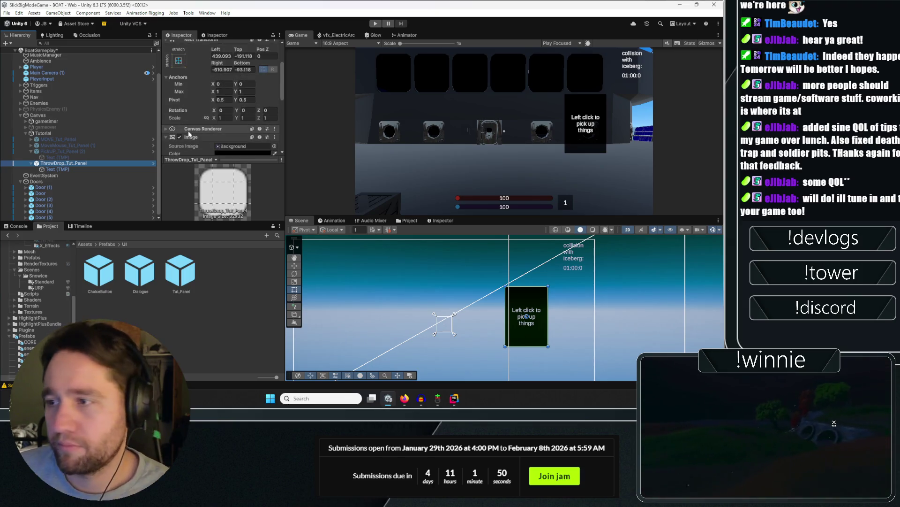
Rewrite the ThrowDrop Text (TMP) from the pick-up hint to 'Left click to throw' / 'Right click to drop'.
left_click(77, 167)
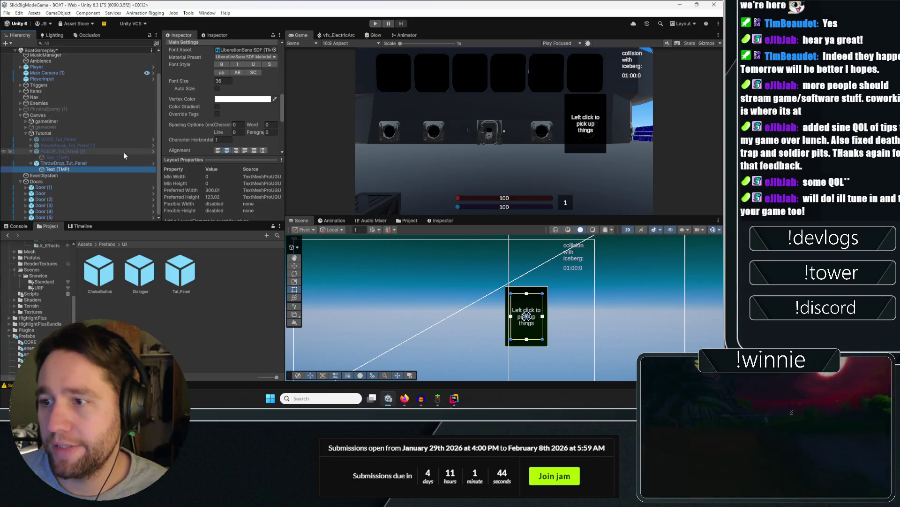
scroll(197, 127, "up", 3)
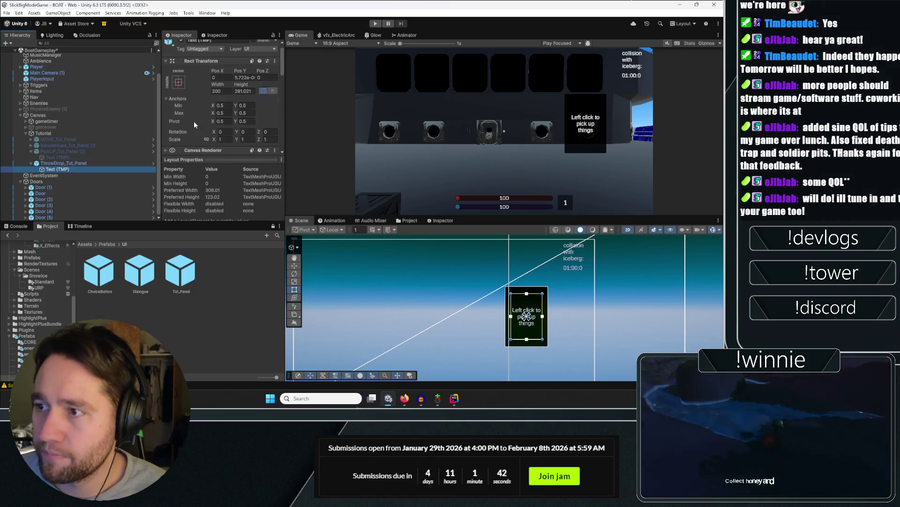
left_click(219, 63)
left_click_drag(218, 64, 197, 63)
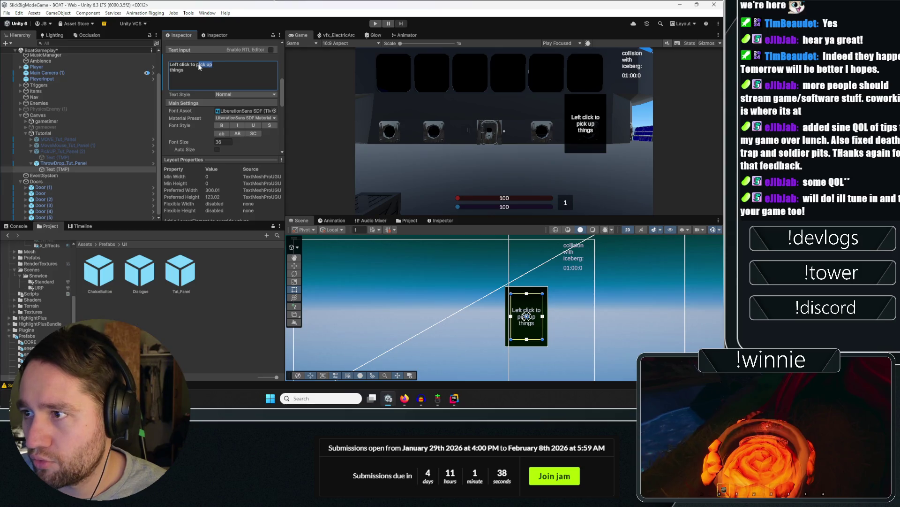
type("hrow")
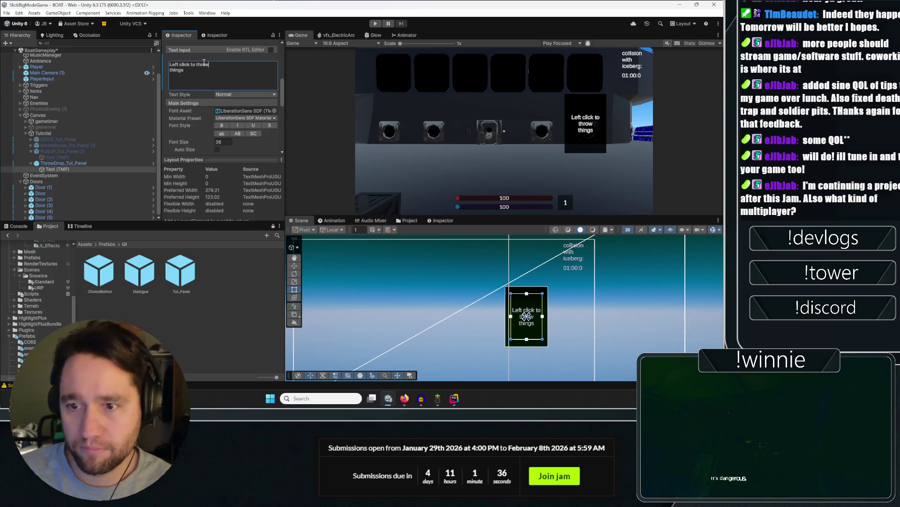
key("BackSpace")
key("BackSpace")
key("BackSpace")
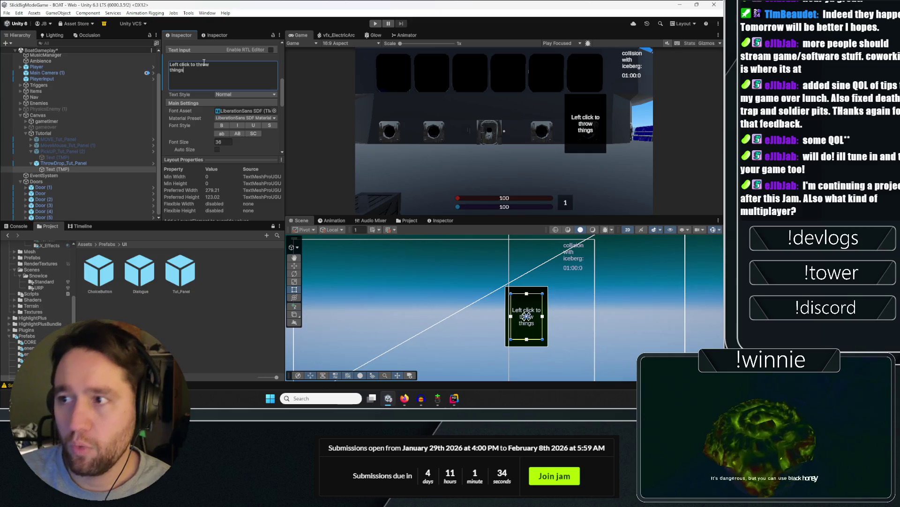
key("BackSpace")
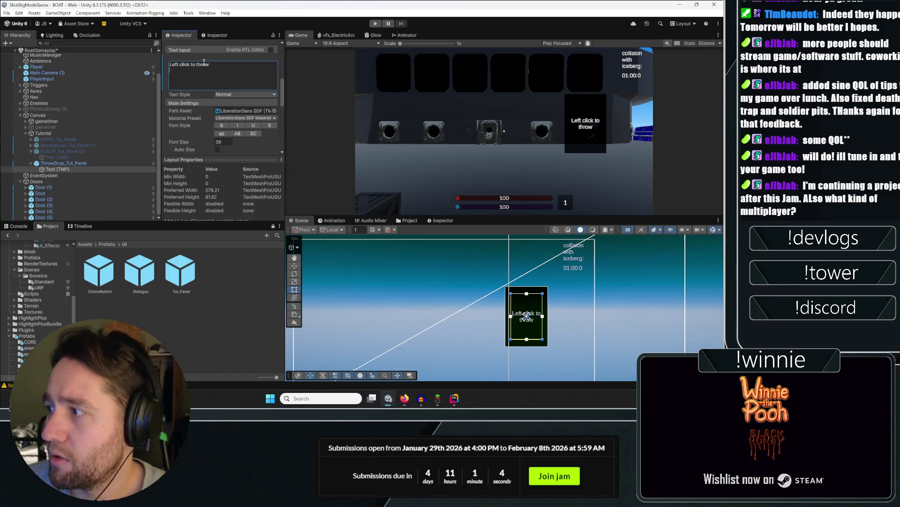
type("Right")
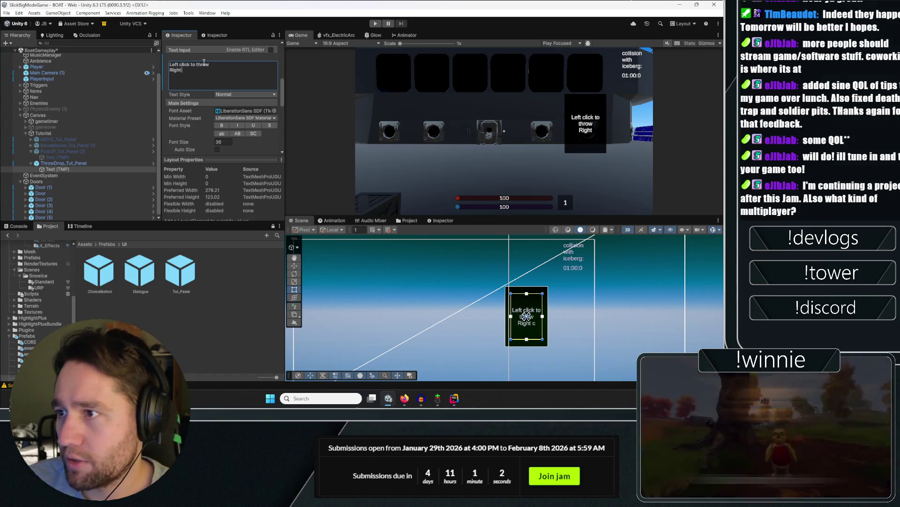
type(" click to drop")
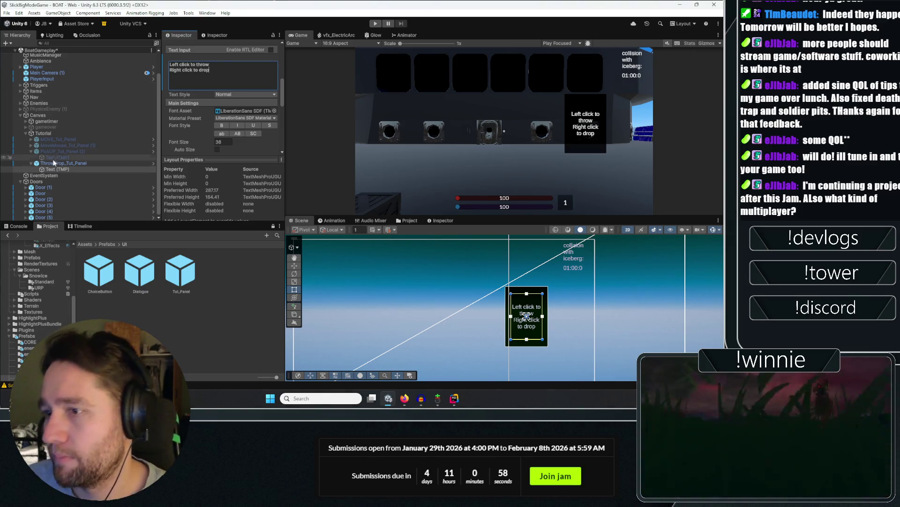
left_click(63, 163)
scroll(203, 60, "up", 5)
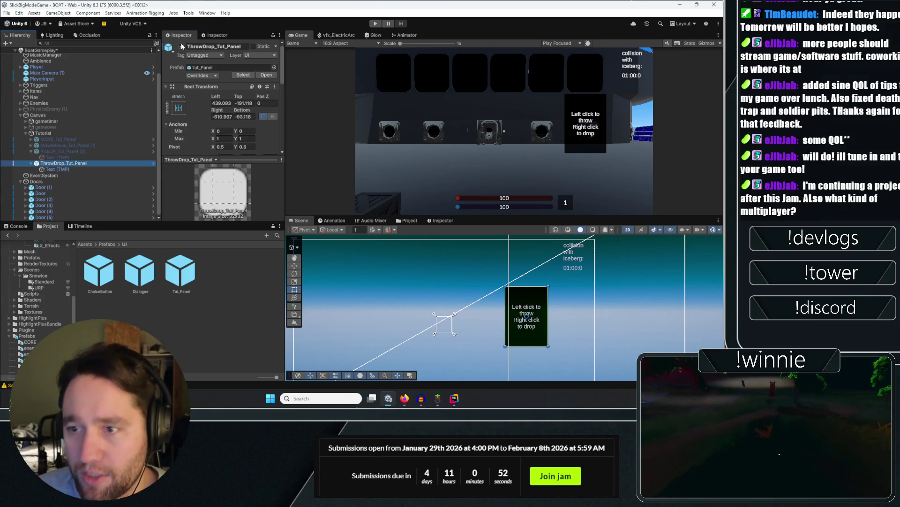
Collapse the PickUP and ThrowDrop panels, toggle ThrowDrop_Tut_Panel until it ends inactive, then select PickUP.
left_click(31, 151)
left_click(32, 163)
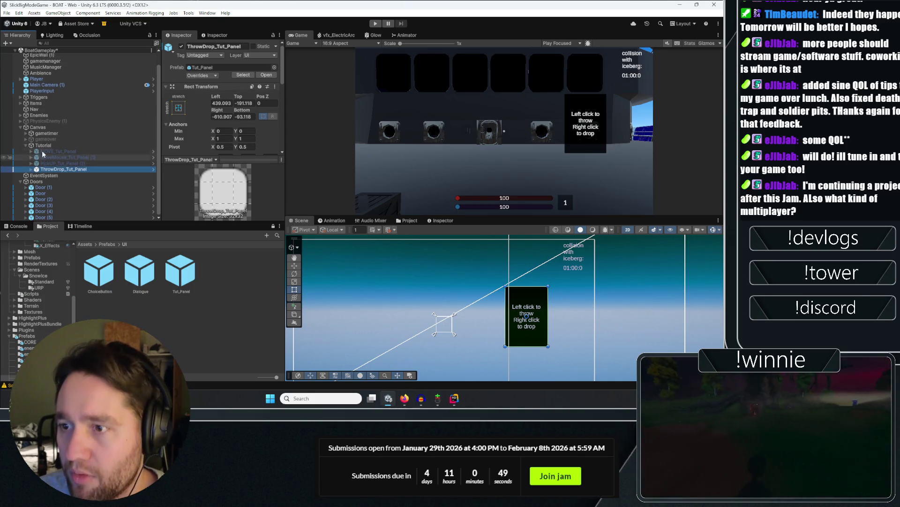
left_click(182, 46)
left_click(182, 47)
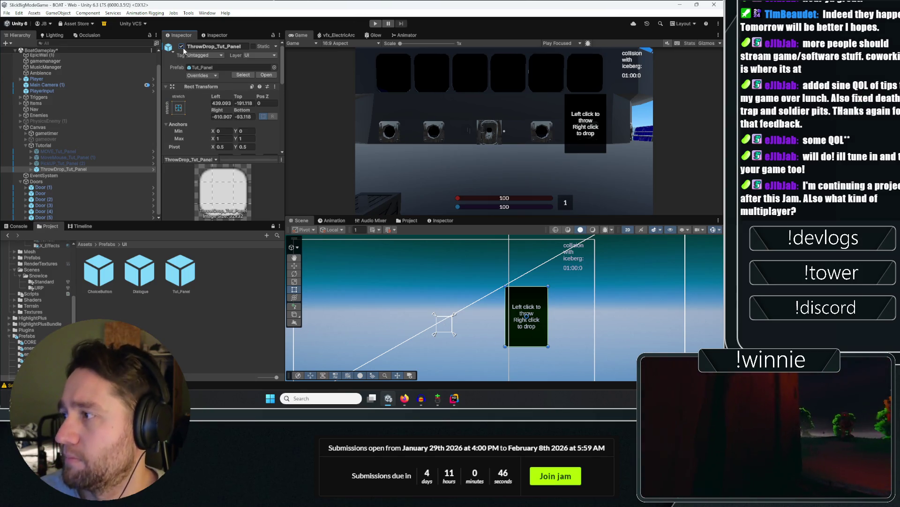
left_click(182, 47)
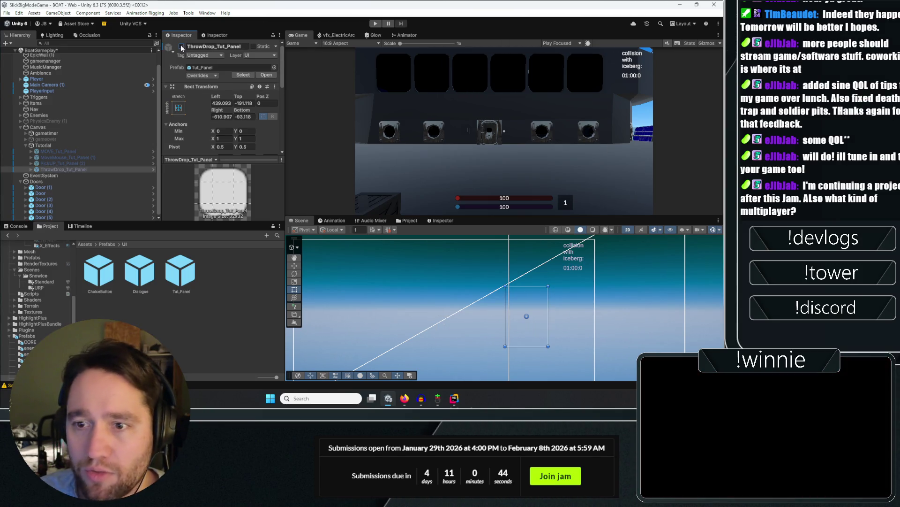
left_click(182, 46)
left_click(182, 46)
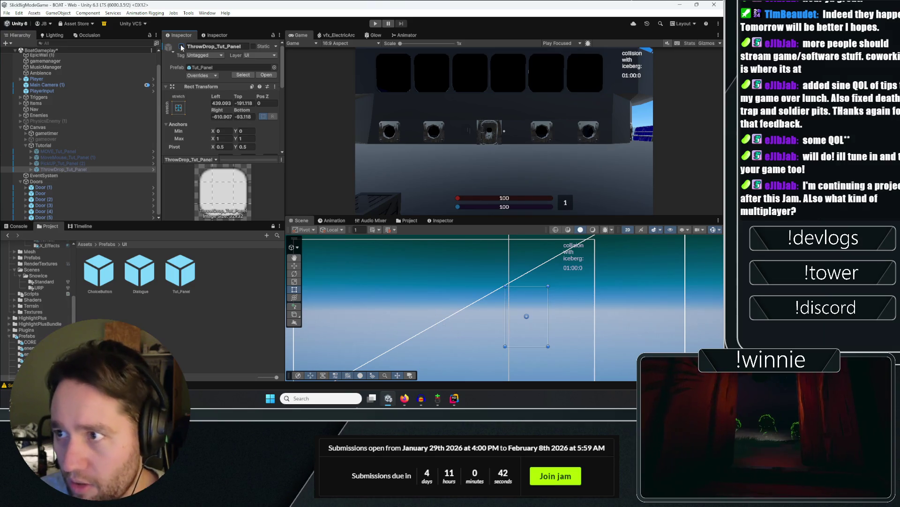
left_click(182, 46)
left_click(182, 47)
left_click(182, 47)
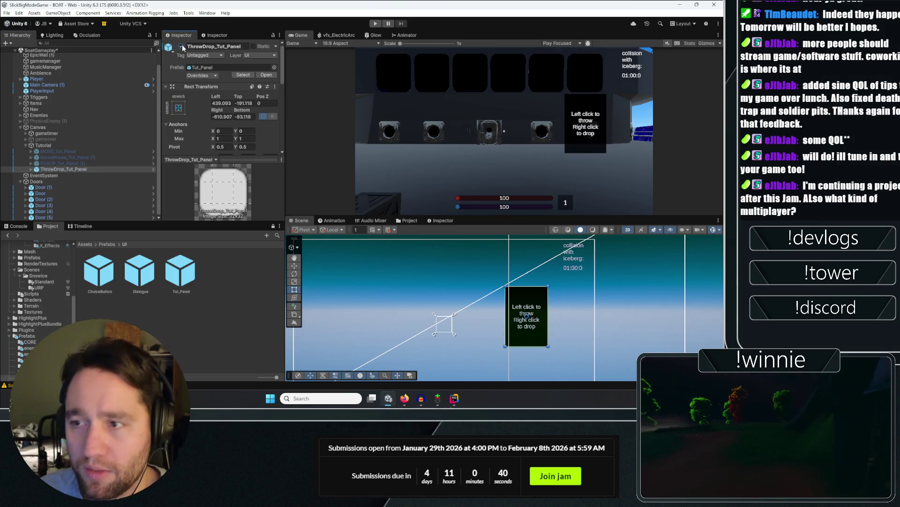
left_click(182, 47)
left_click(182, 47)
left_click(182, 46)
left_click(182, 46)
left_click(182, 46)
left_click(182, 46)
left_click(182, 47)
left_click(182, 47)
left_click(182, 46)
left_click(182, 46)
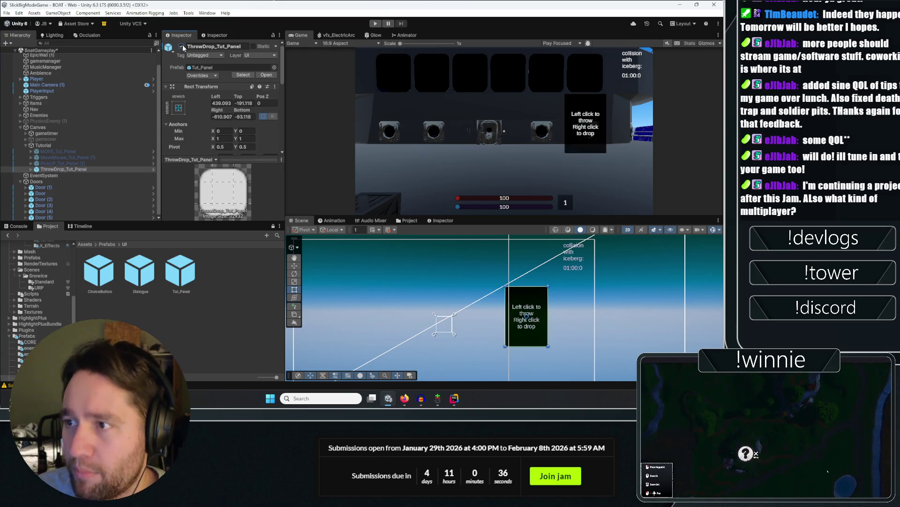
left_click(182, 46)
left_click(182, 47)
left_click(182, 47)
left_click(107, 163)
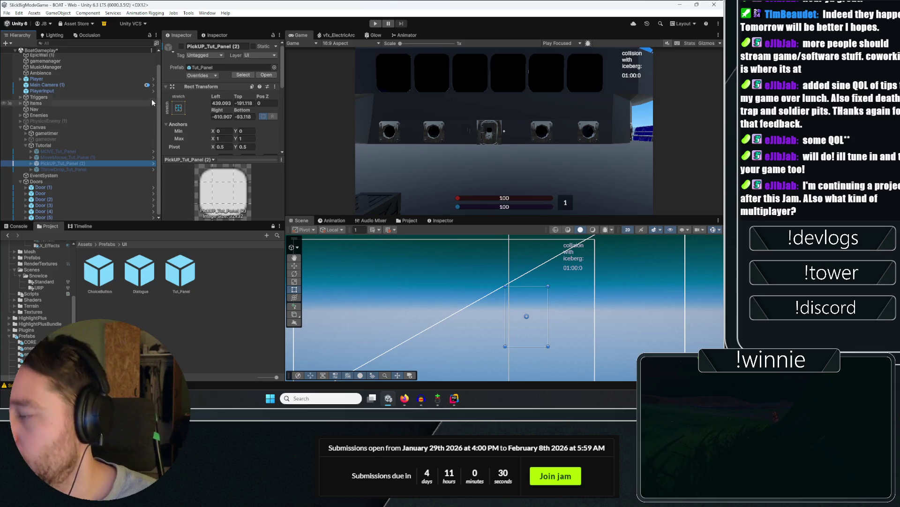
Briefly show then hide the MOVE, MoveMouse and PickUP hint panels.
left_click(86, 152)
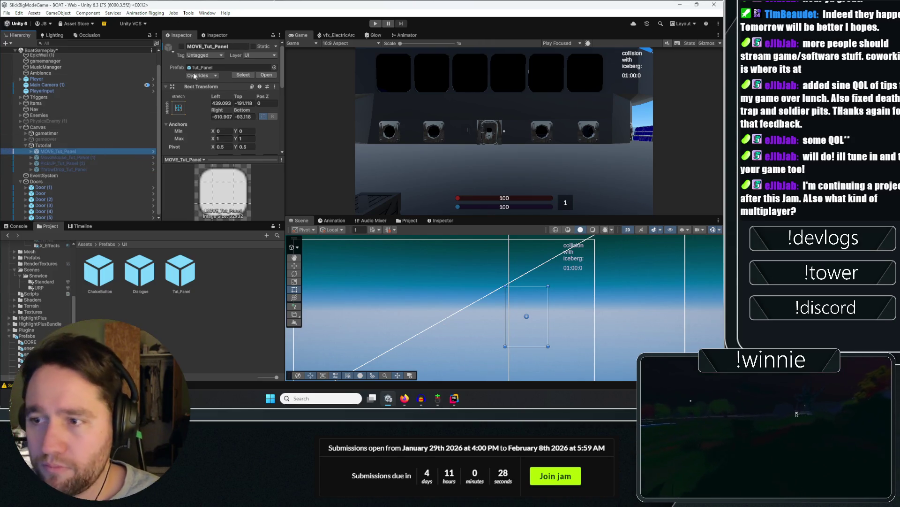
left_click(182, 47)
left_click(181, 47)
left_click(65, 158)
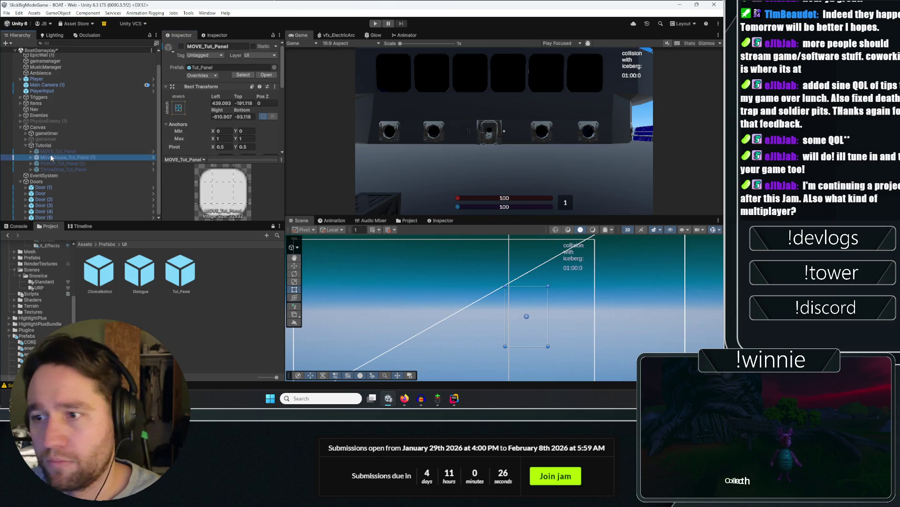
left_click(181, 46)
left_click(182, 47)
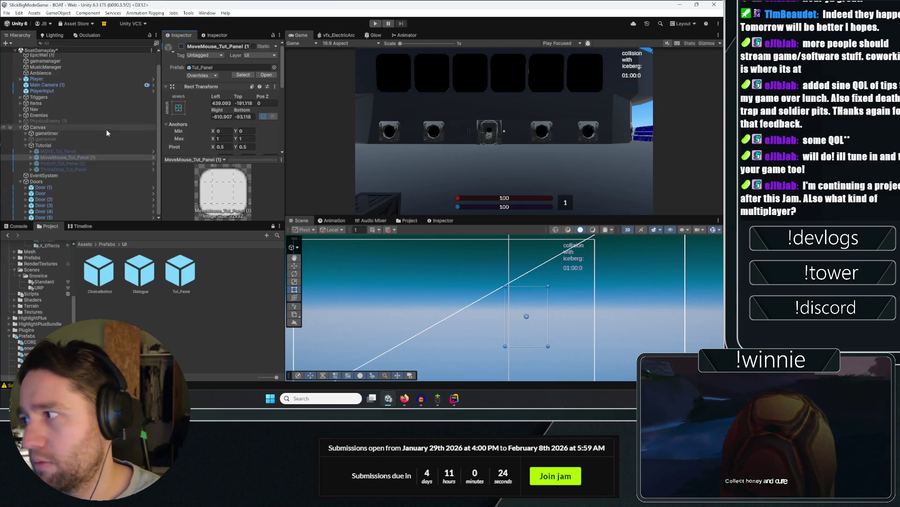
left_click(64, 163)
left_click(181, 46)
left_click(181, 47)
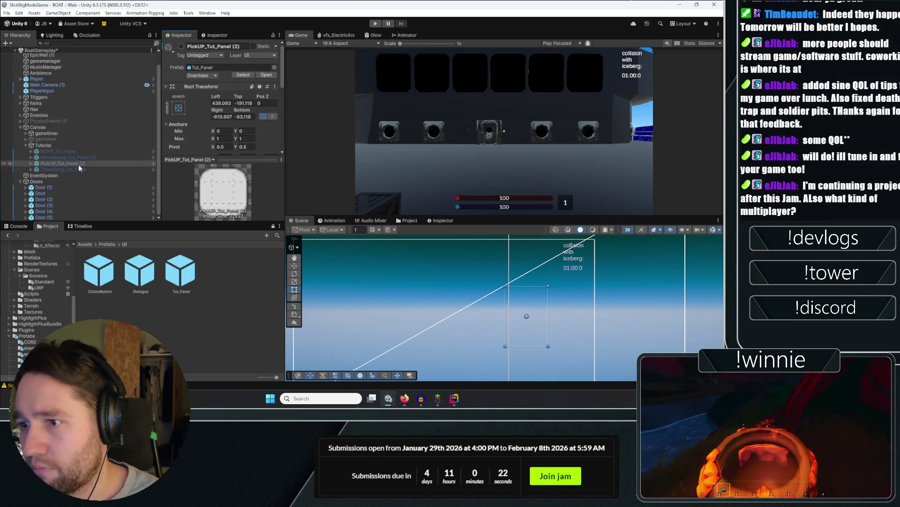
Preview ThrowDrop and PickUP again, expand both, and select PickUP's Text (TMP) child.
left_click(75, 170)
left_click(182, 47)
left_click(181, 46)
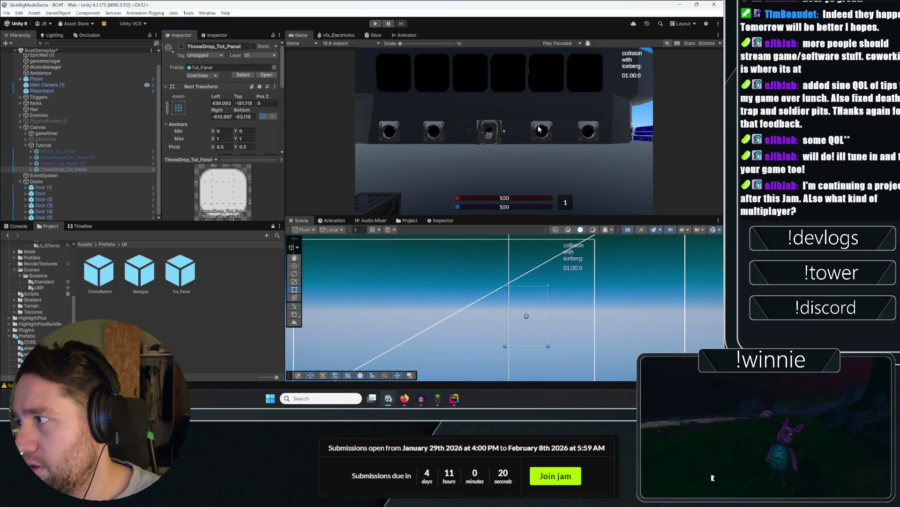
left_click(31, 169)
left_click(61, 163)
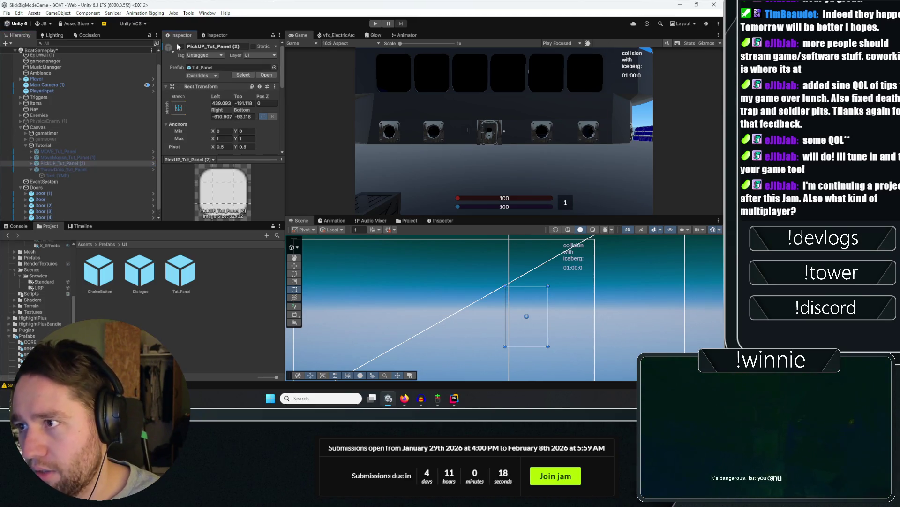
left_click(182, 47)
left_click(182, 46)
left_click(31, 164)
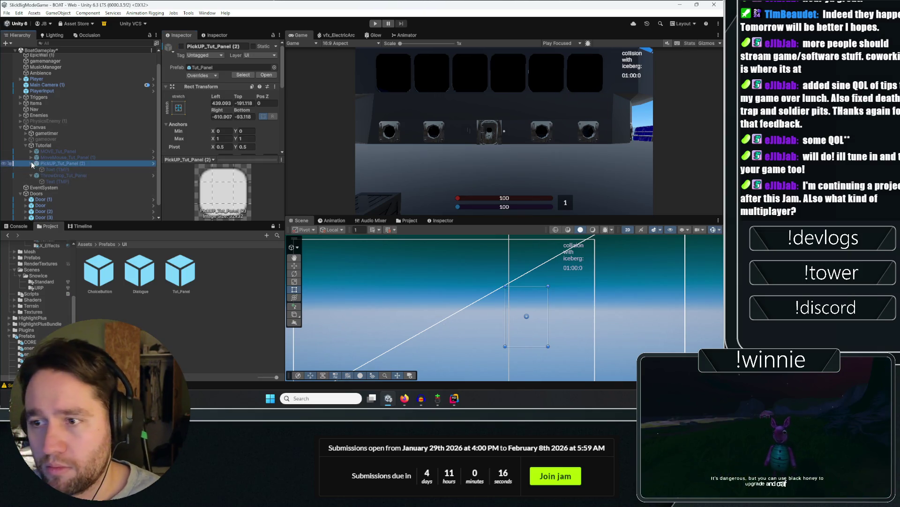
left_click(49, 169)
scroll(205, 125, "down", 3)
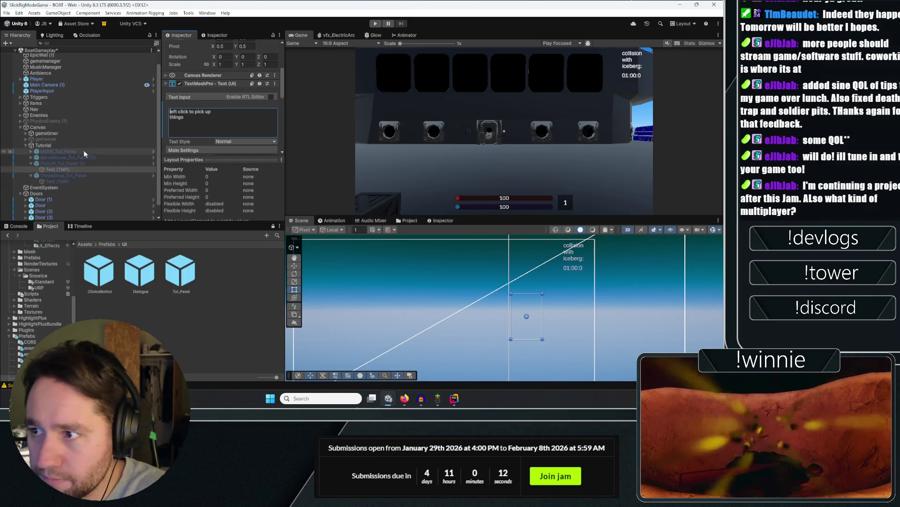
Lowercase 'Left' to 'left' in the ThrowDrop panel's Text (TMP) input and save the scene.
left_click(61, 181)
left_click(176, 116)
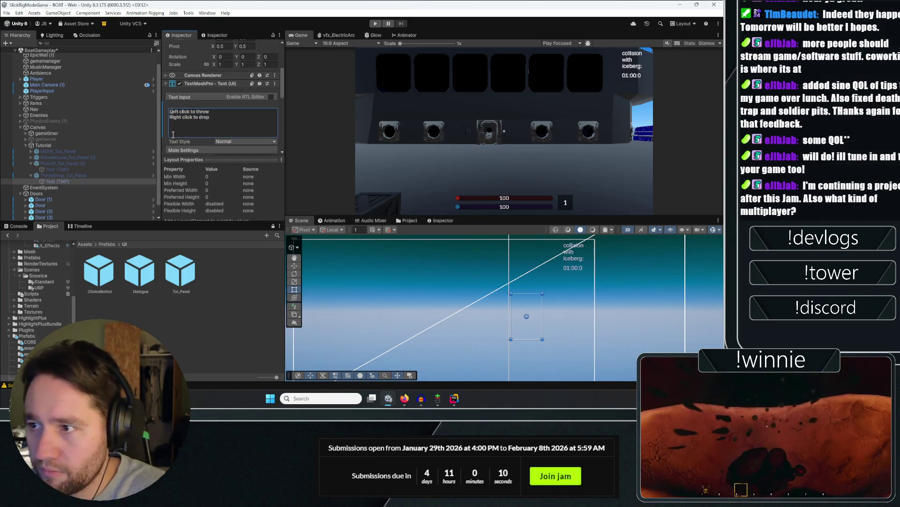
key("BackSpace")
type("l")
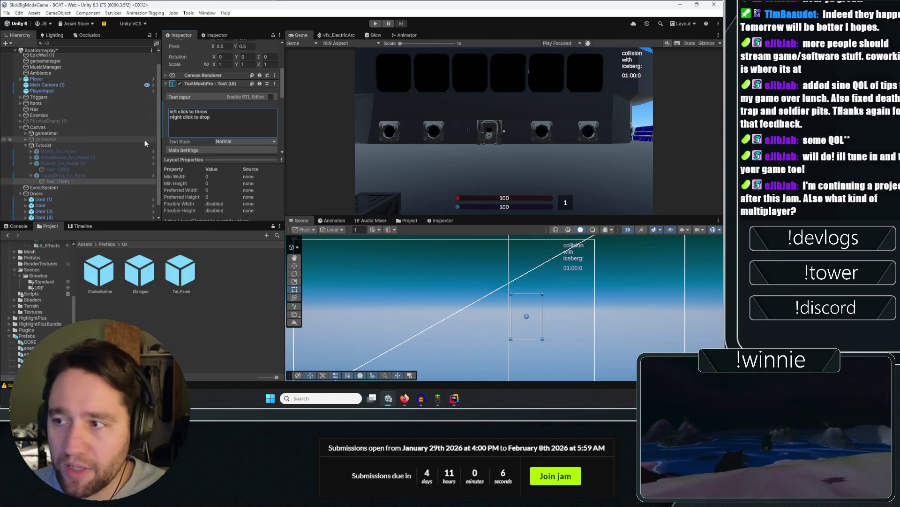
key("ctrl+s")
Check the wording of the PickUP, MoveMouse and MOVE panels' Text (TMP) objects.
left_click(77, 169)
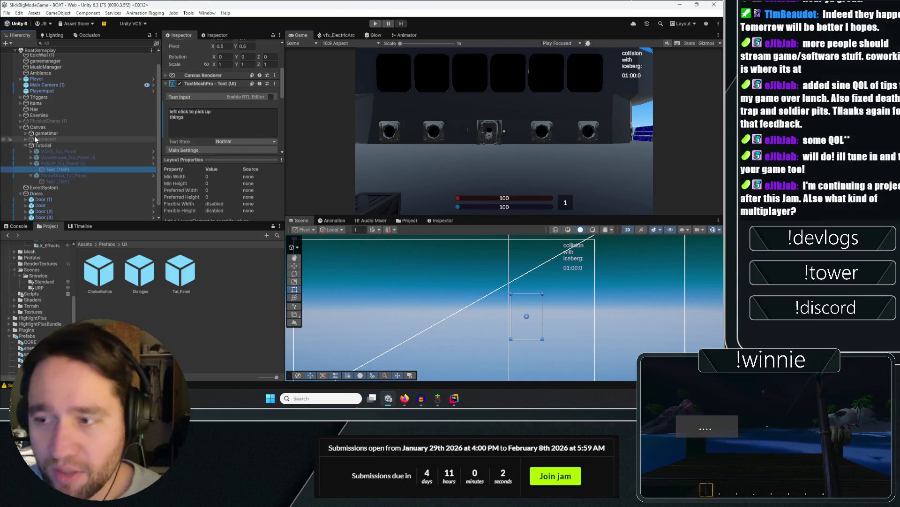
left_click(30, 158)
left_click(47, 163)
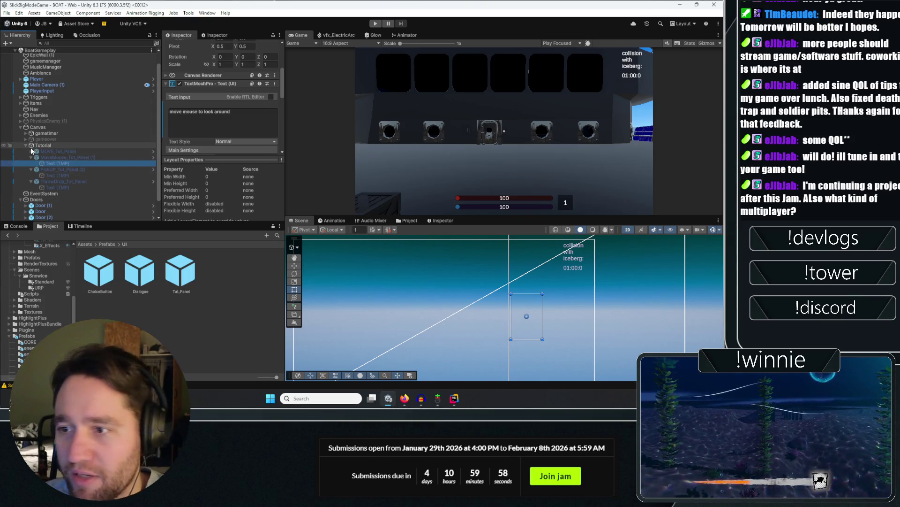
left_click(31, 151)
left_click(50, 158)
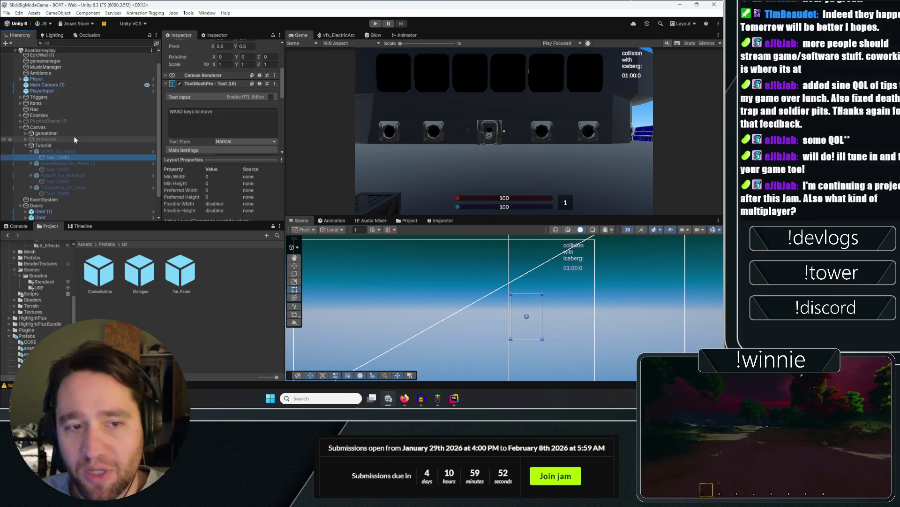
Delete the stray demo text from the MOVE hint so it reads 'WASD keys to move'.
left_click(249, 115)
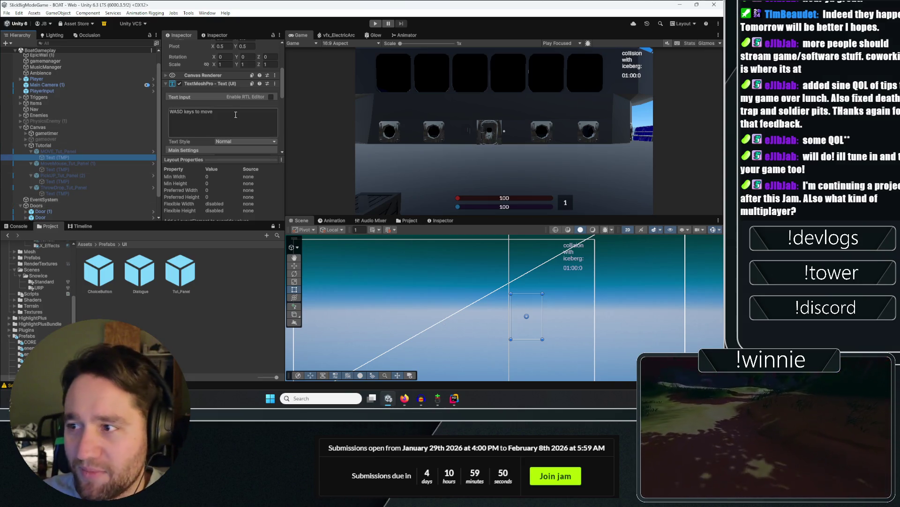
left_click(249, 115)
type("hello i went to t")
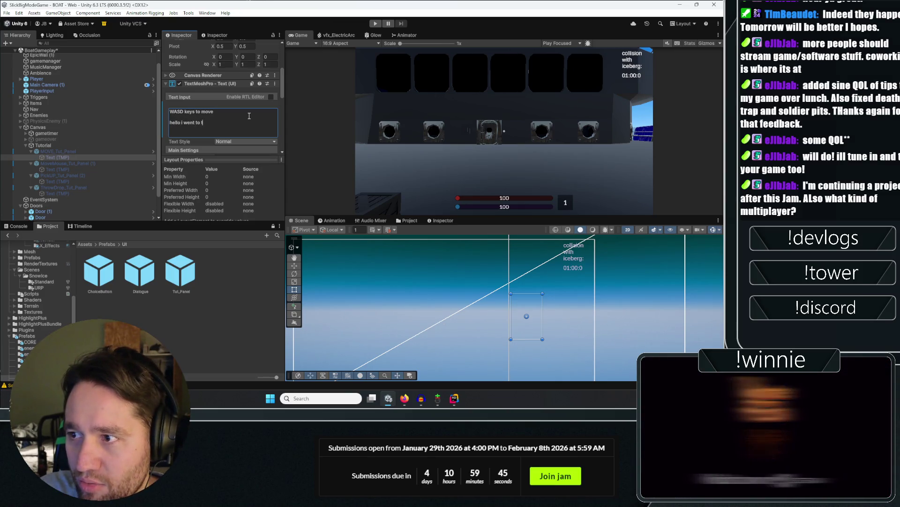
type("he store today")
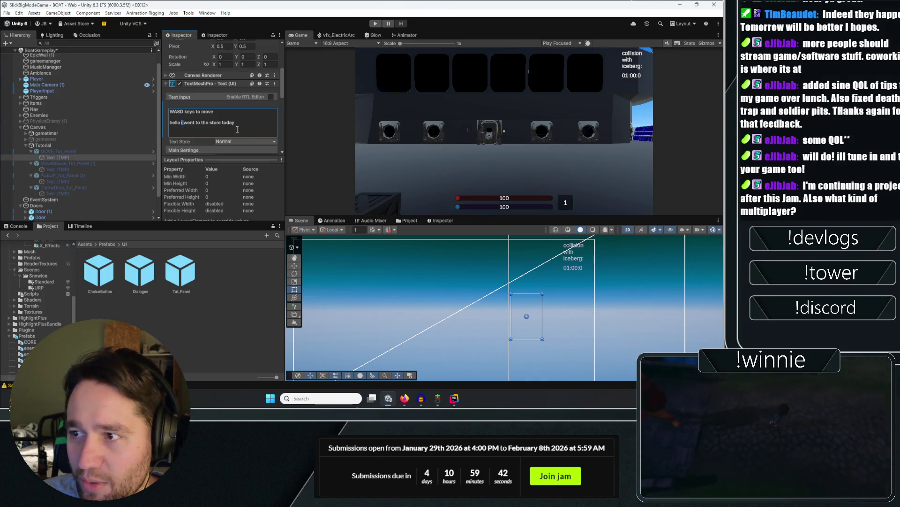
key("shift+Home")
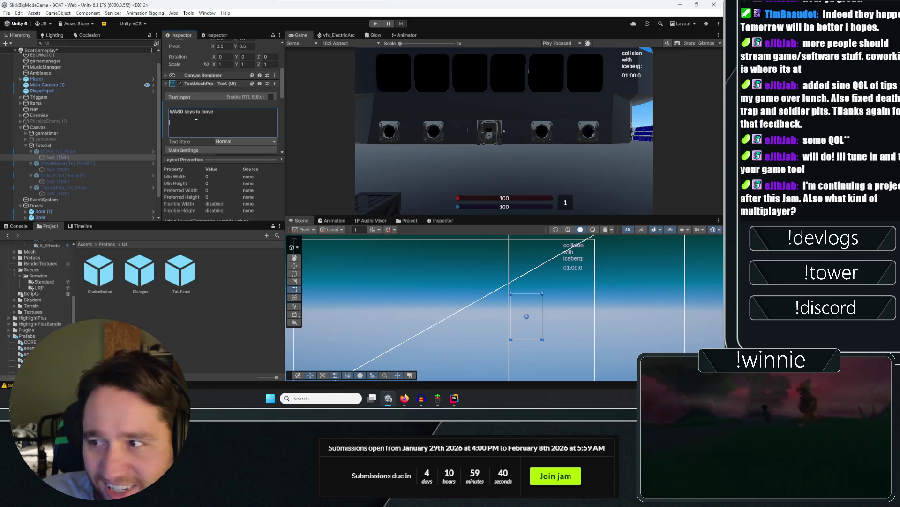
key("BackSpace")
left_click(110, 157)
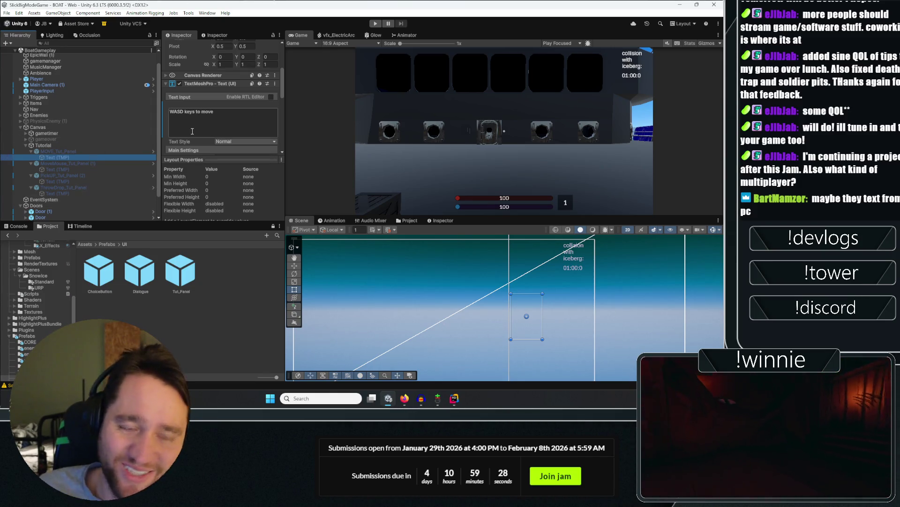
Select gameover and then the Tutorial group in the Hierarchy to show its Rect Transform.
left_click(73, 139)
left_click(67, 145)
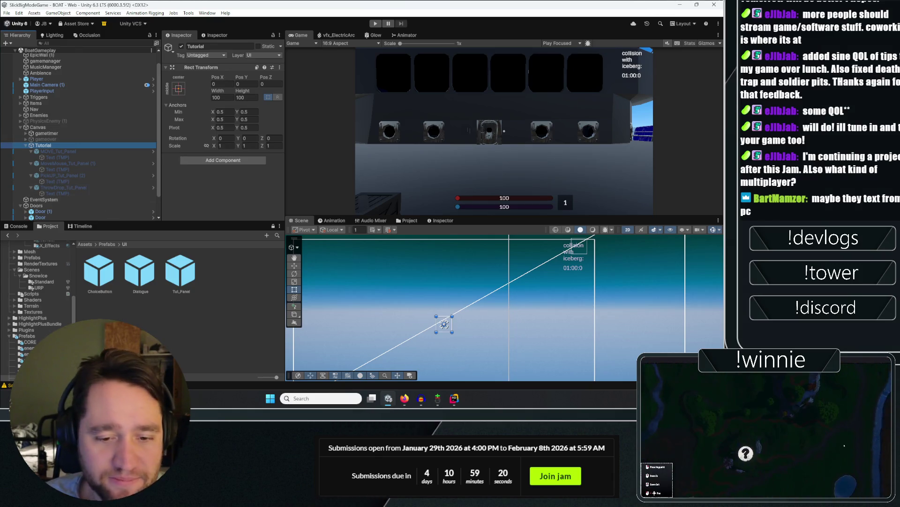
key("super+e")
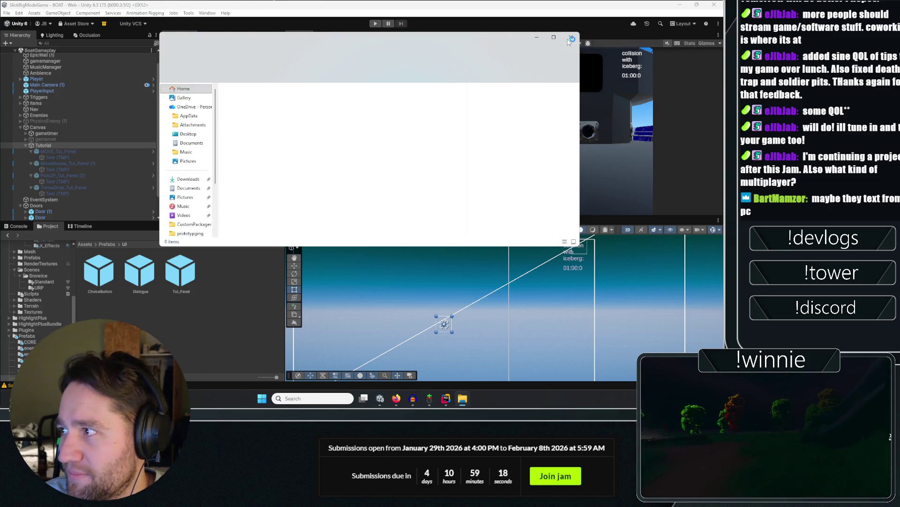
left_click(570, 37)
scroll(59, 67, "down", 2)
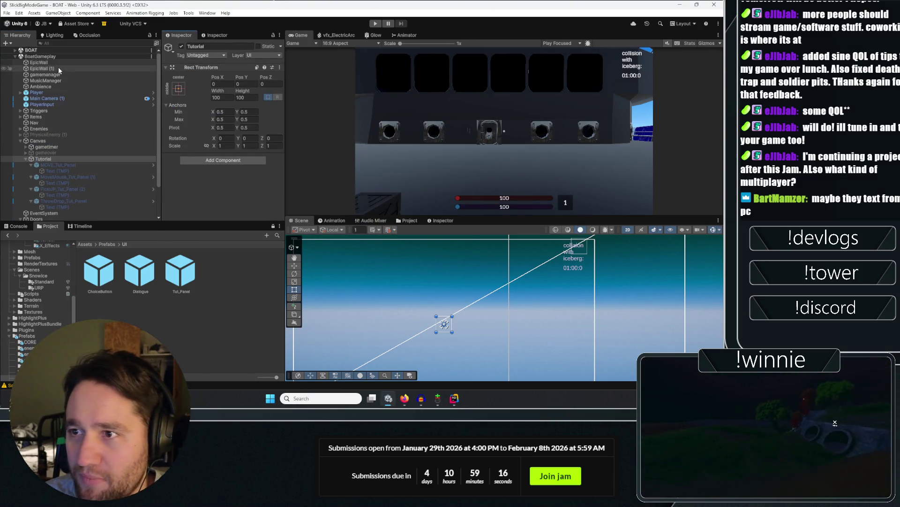
left_click(164, 334)
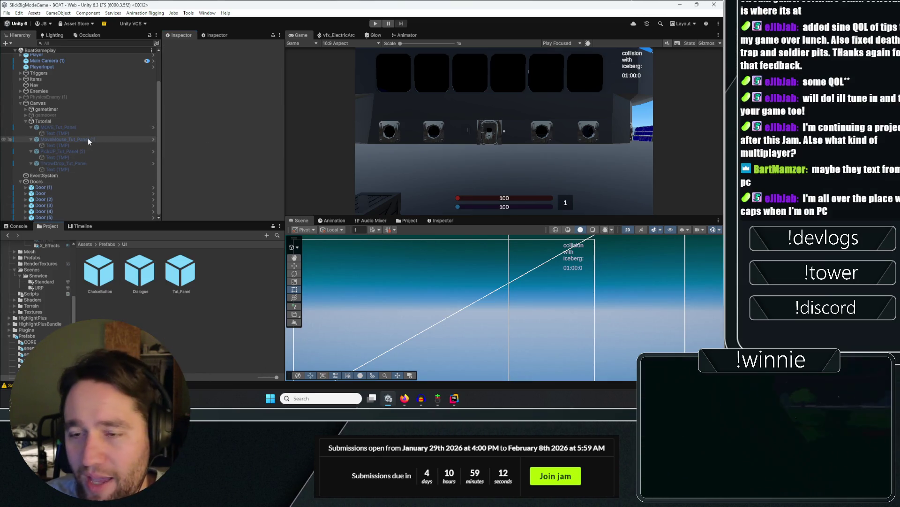
left_click(104, 127)
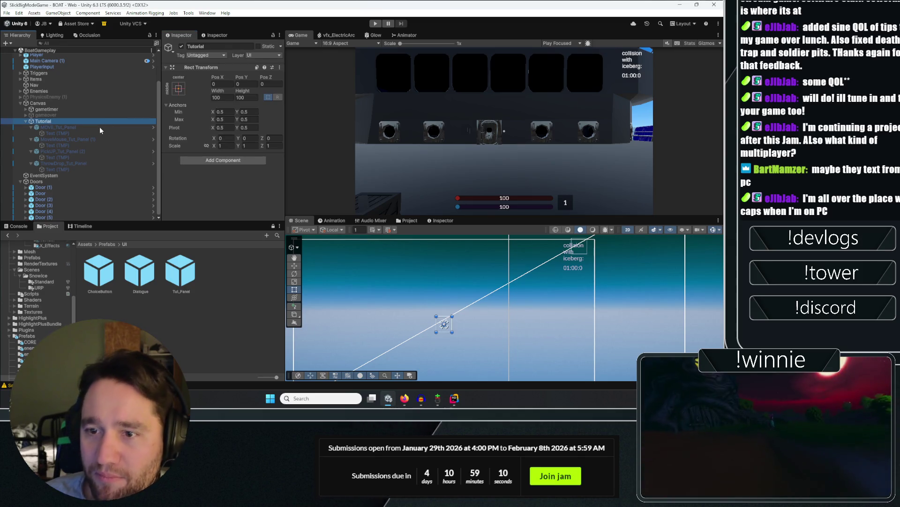
left_click(95, 121)
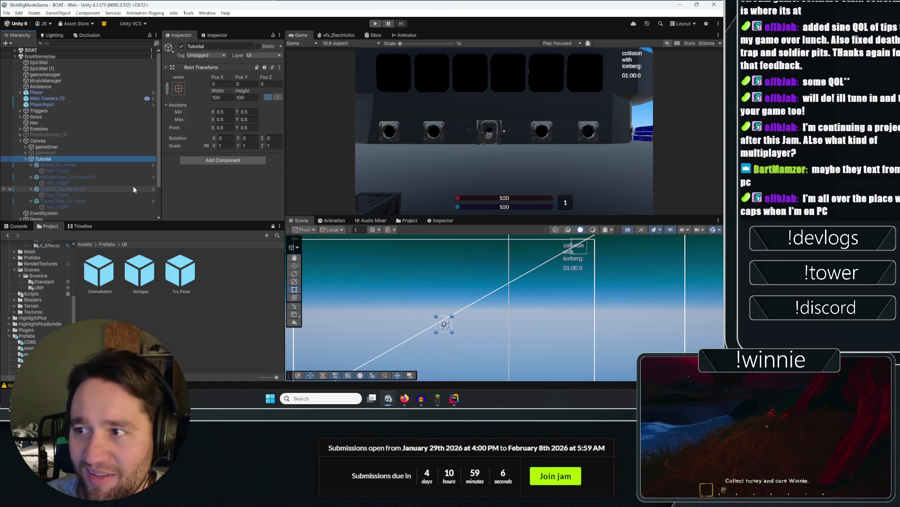
scroll(133, 184, "up", 3)
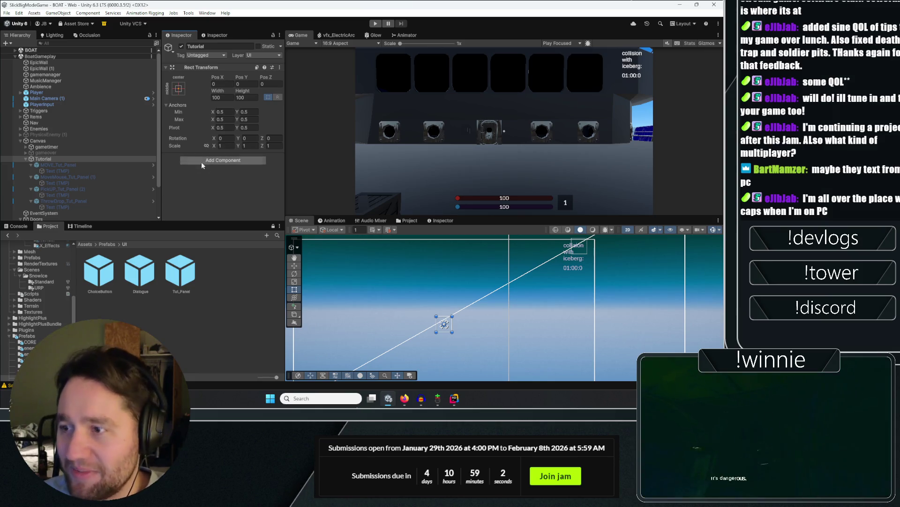
left_click(454, 398)
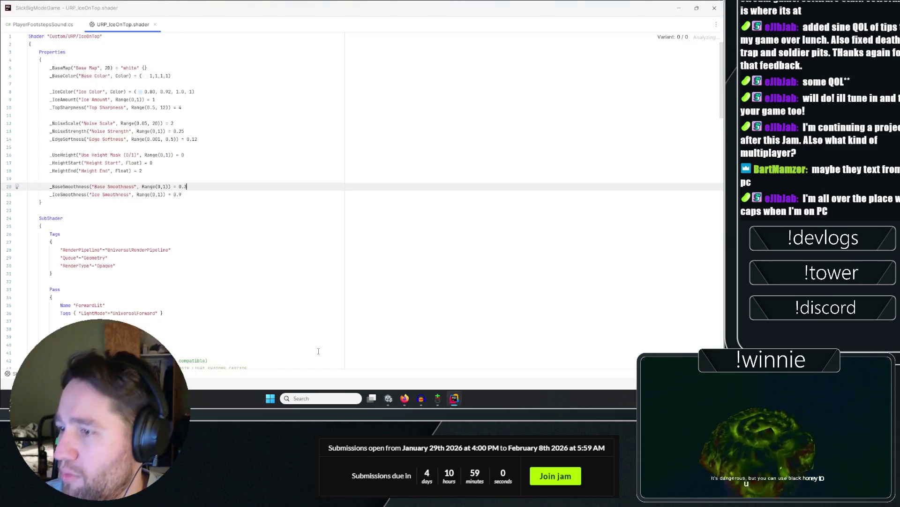
key("alt+Tab")
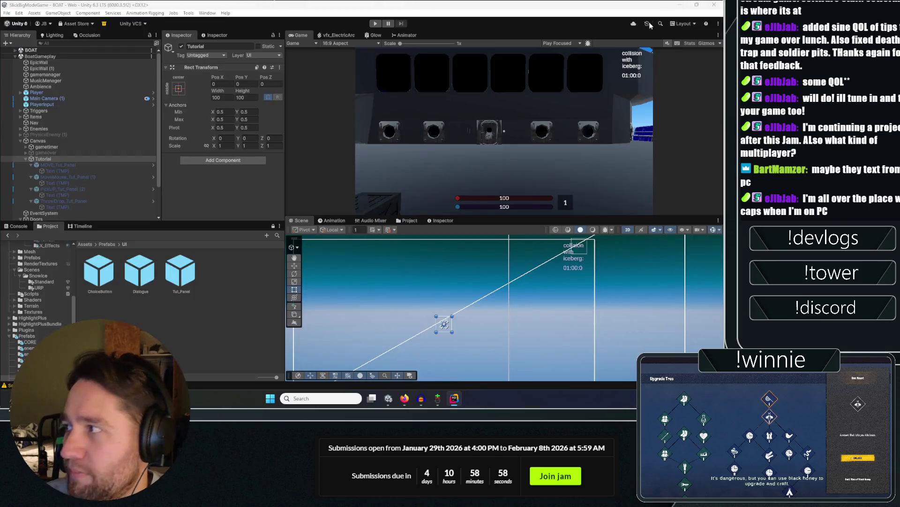
left_click(67, 164)
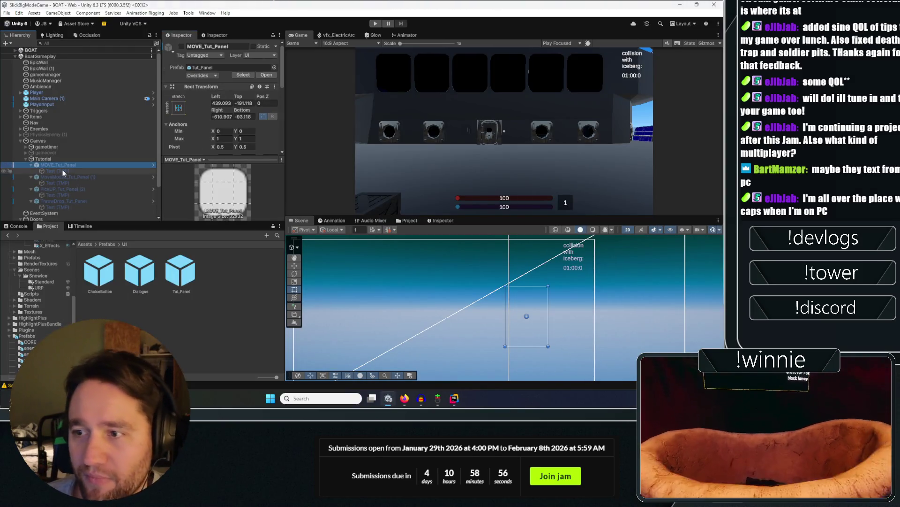
Inspect the MOVE panel's text and the PhysicsEnemy (1) object in the Hierarchy.
left_click(58, 170)
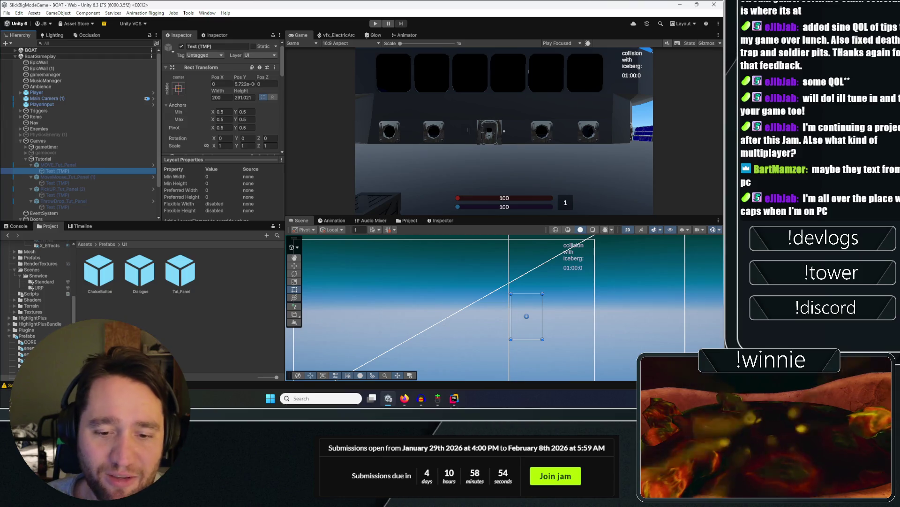
left_click(83, 133)
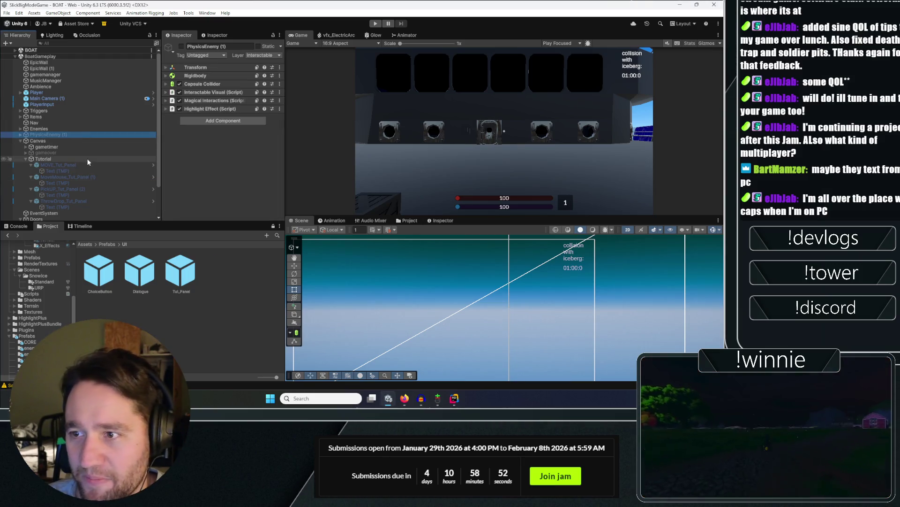
left_click(87, 158)
Create a new MonoBehaviour script inside Assets > Scripts > UI.
left_click(209, 314)
left_click(85, 244)
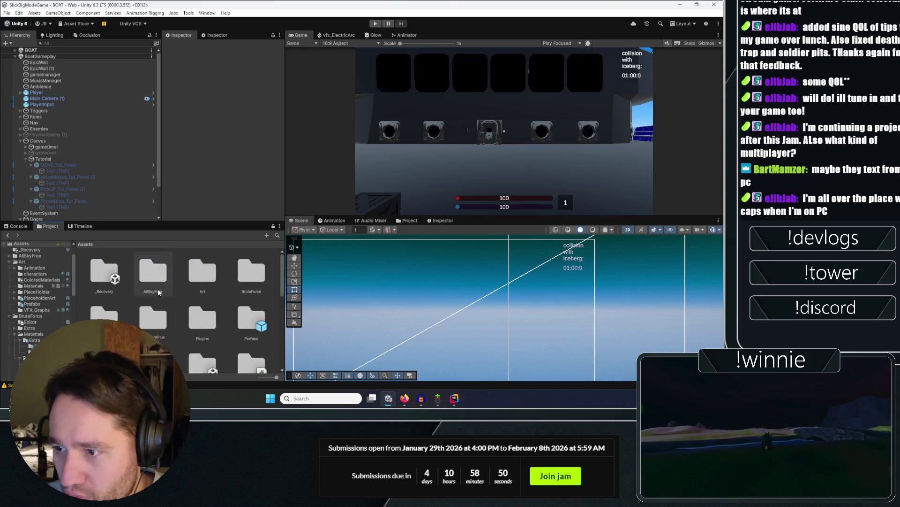
scroll(164, 300, "down", 3)
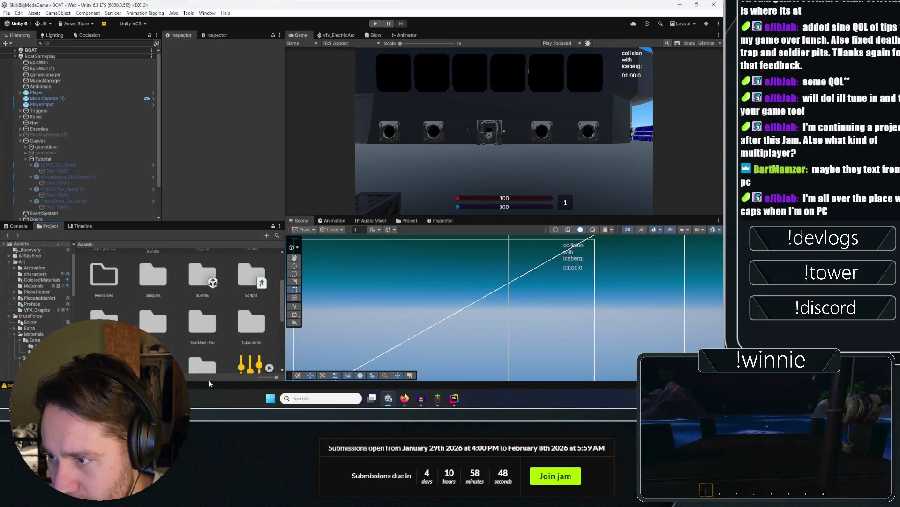
double_click(251, 277)
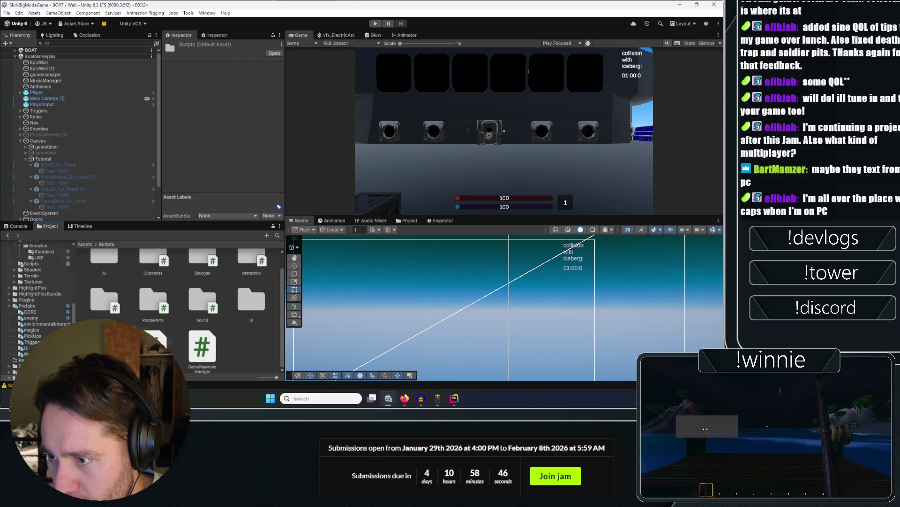
double_click(250, 318)
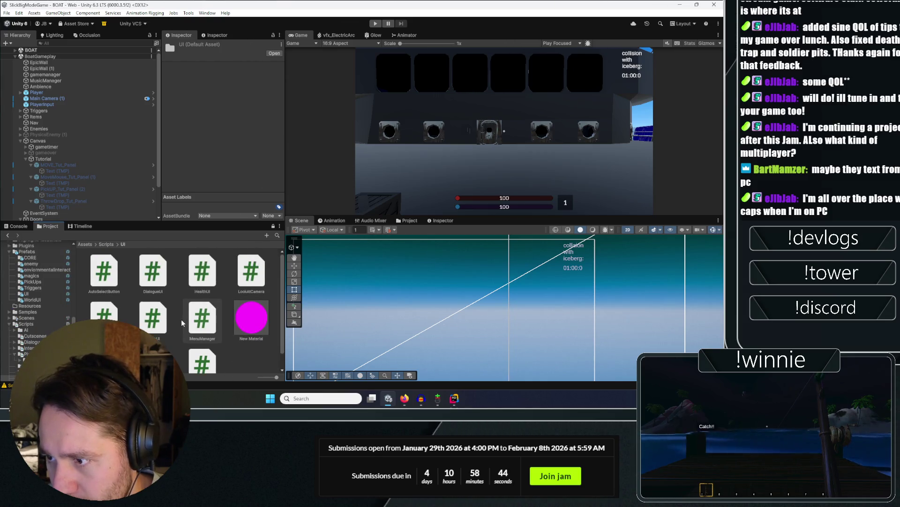
right_click(256, 331)
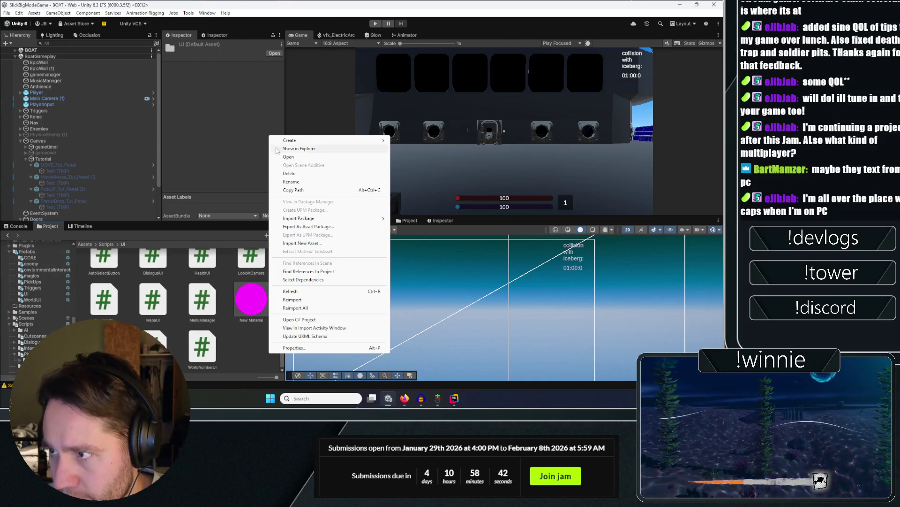
mouse_move(305, 140)
left_click(411, 128)
type("TutorialUI")
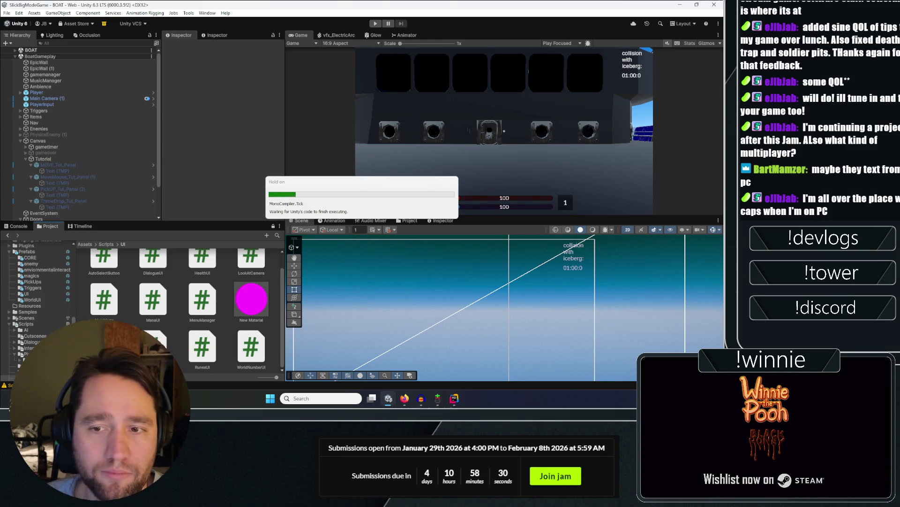
Select the Tutorial group in the Hierarchy after the TutorialUI script compiles.
left_click(49, 162)
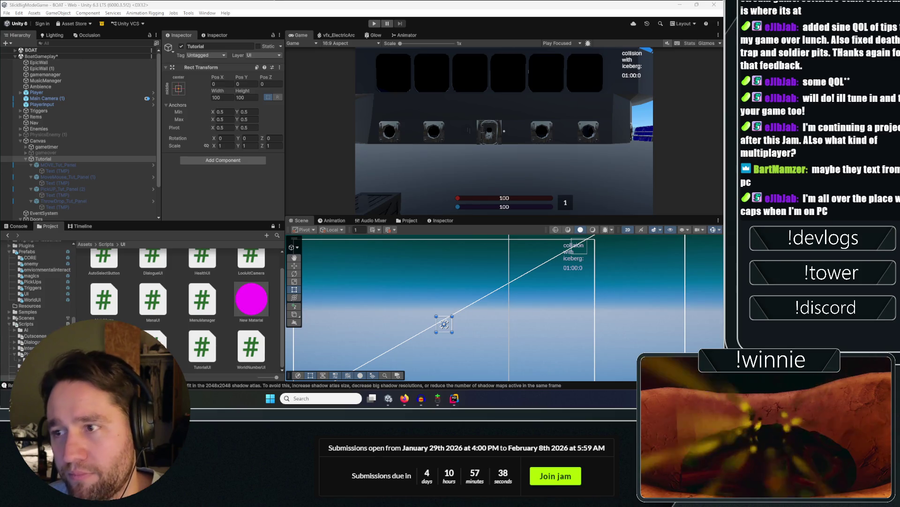
Clear the Console, save the BoatGameplay scene, and clear the new serialization warnings.
left_click(11, 226)
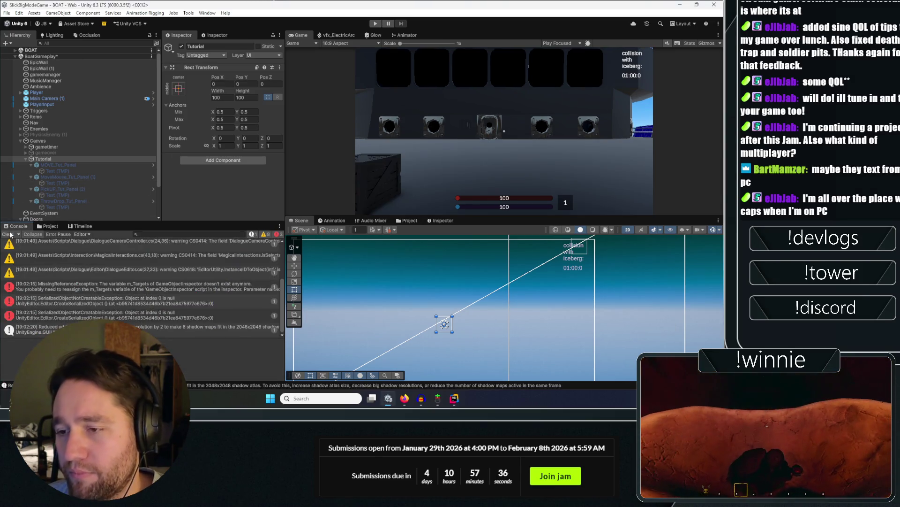
left_click(8, 234)
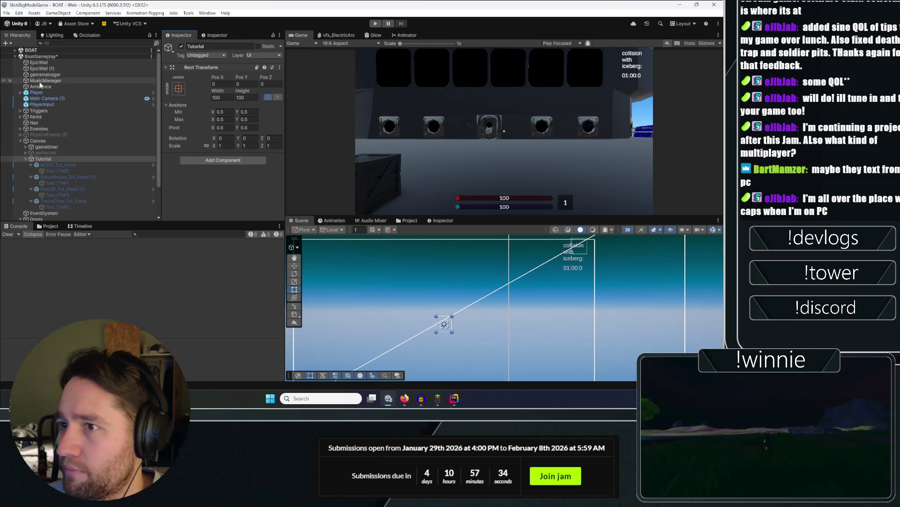
left_click(85, 56)
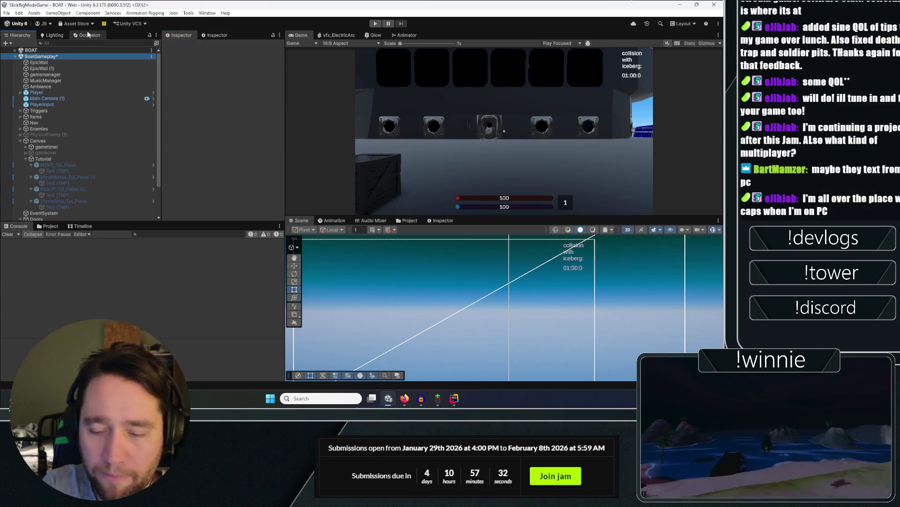
key("ctrl+s")
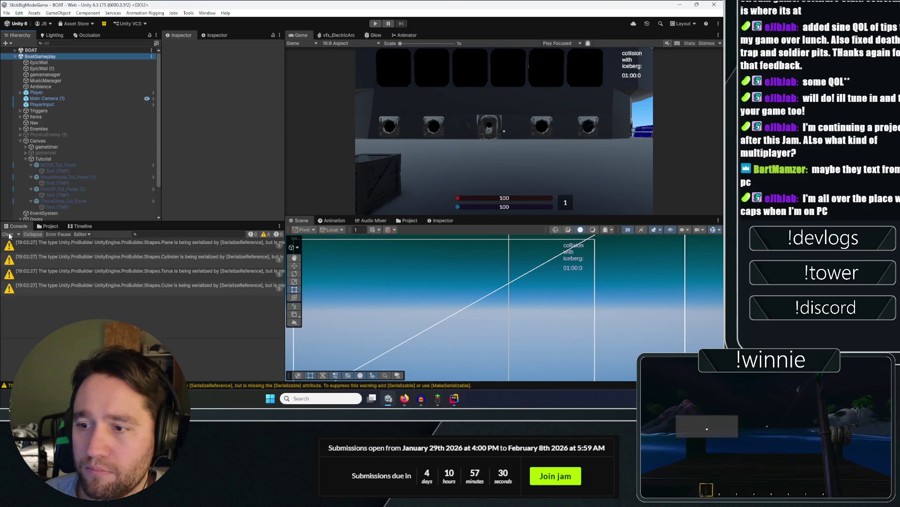
left_click(8, 235)
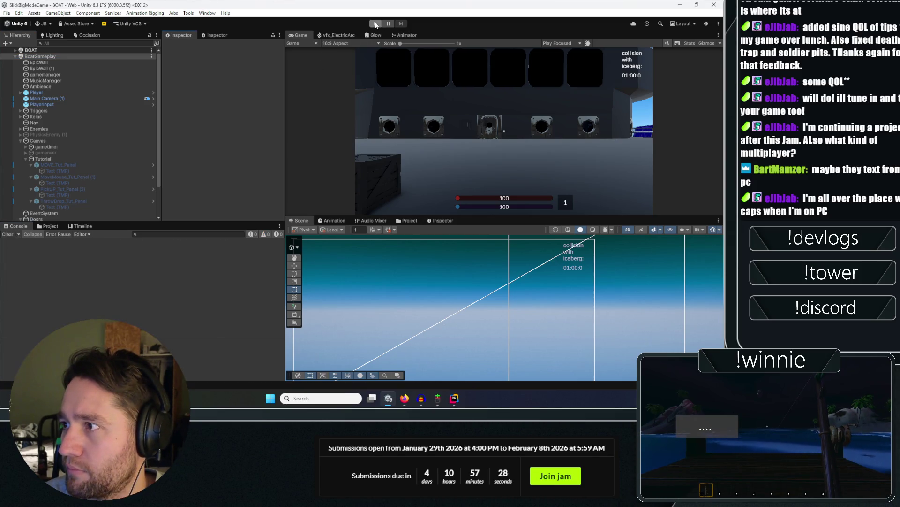
Close URP_IceOnTop.shader in Rider, re-dock its window, and reselect Tutorial in Unity.
left_click(454, 399)
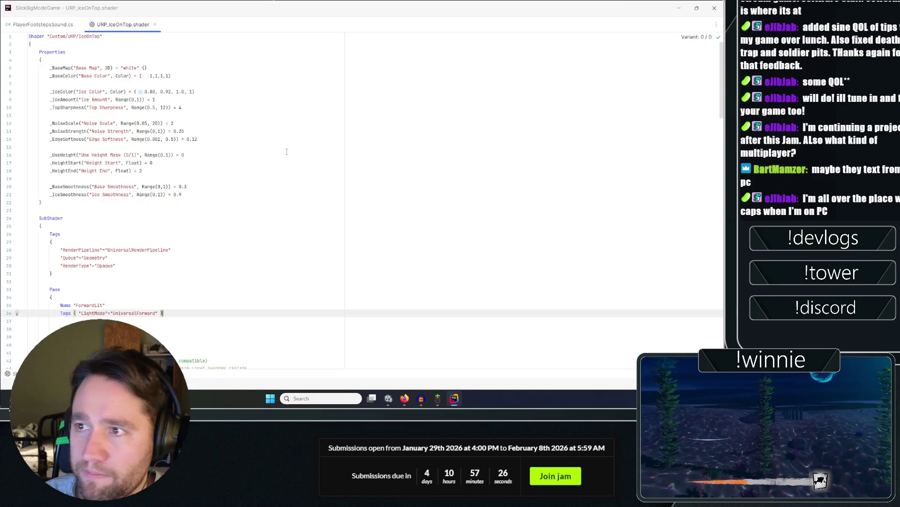
left_click(155, 25)
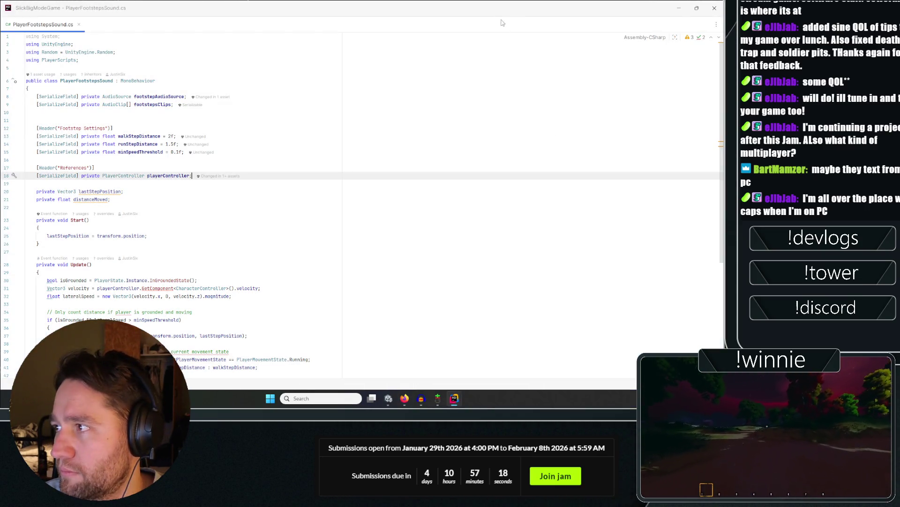
left_click_drag(502, 23, 625, 171)
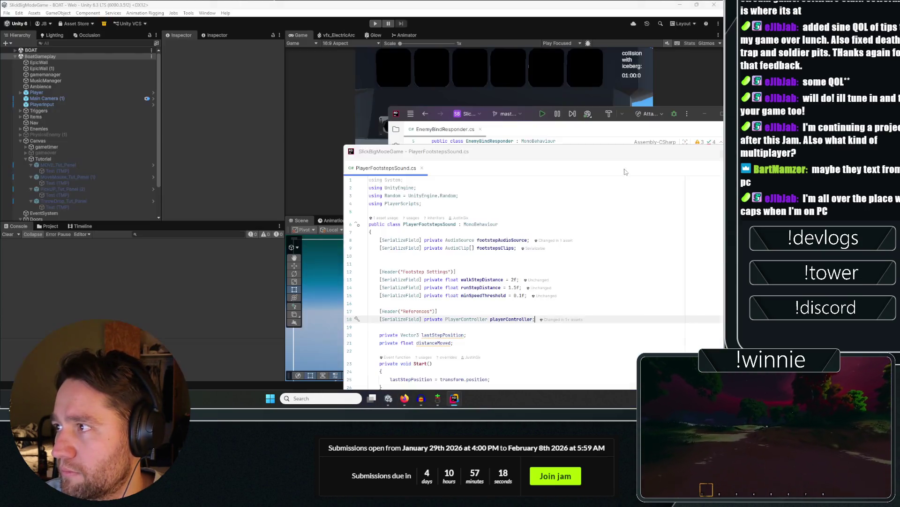
mouse_move(387, 171)
left_mouse_down()
mouse_move(412, 141)
mouse_move(441, 129)
left_mouse_up()
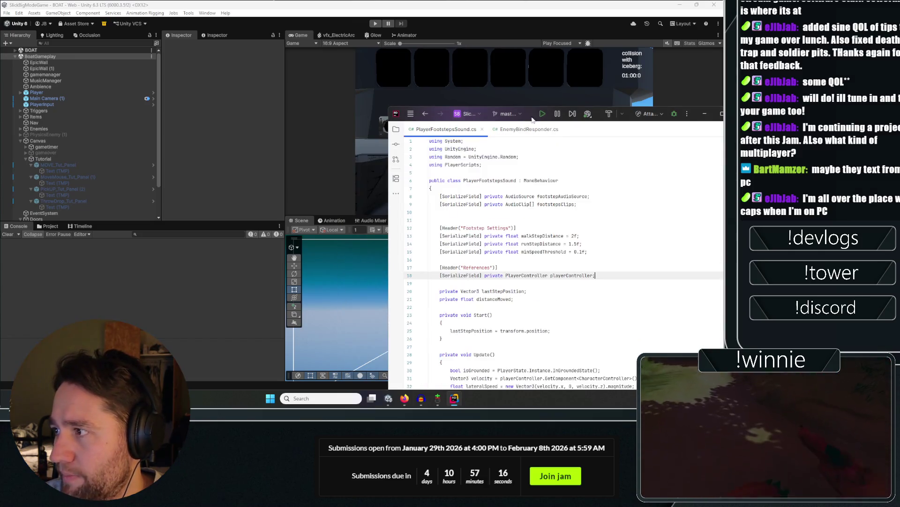
double_click(533, 115)
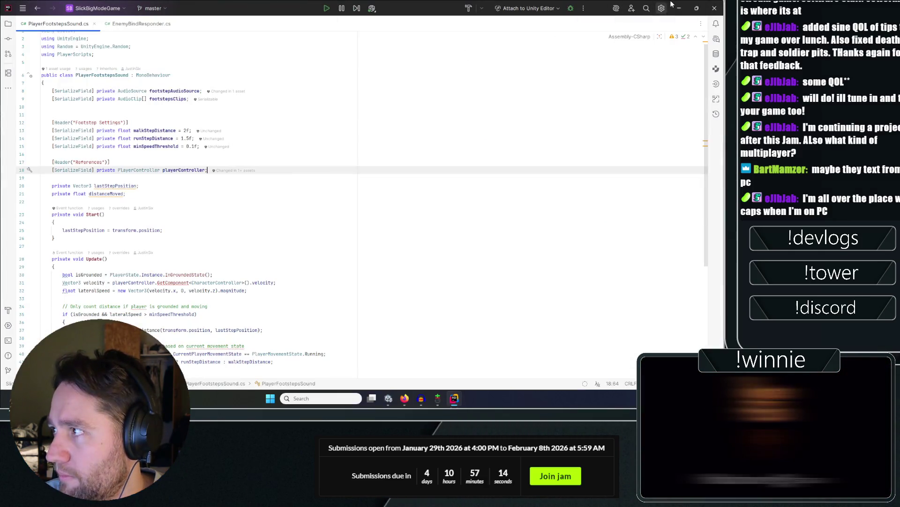
key("alt+Tab")
left_click(43, 158)
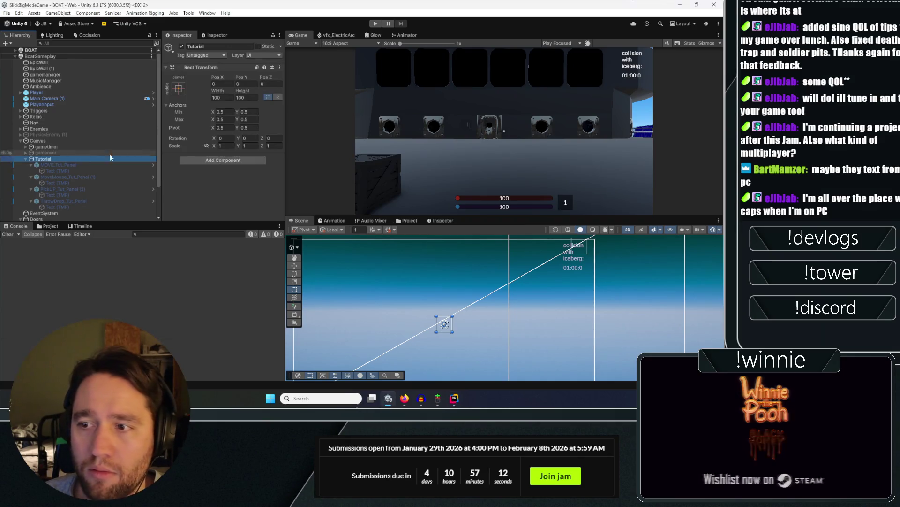
Add the Tutorial UI component to Tutorial and open TutorialUI.cs in Rider.
left_click(223, 160)
type("tutorial")
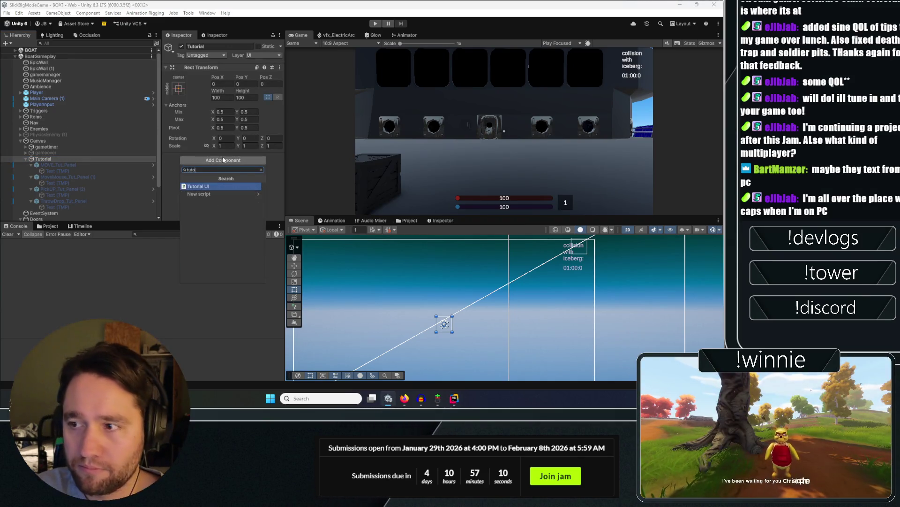
key("Return")
left_click(280, 157)
left_click(286, 265)
Replace the default Start and Update methods with a [SerializeField] private CanvasGroup canvasGroup field.
key("Down")
key("Down")
key("Down")
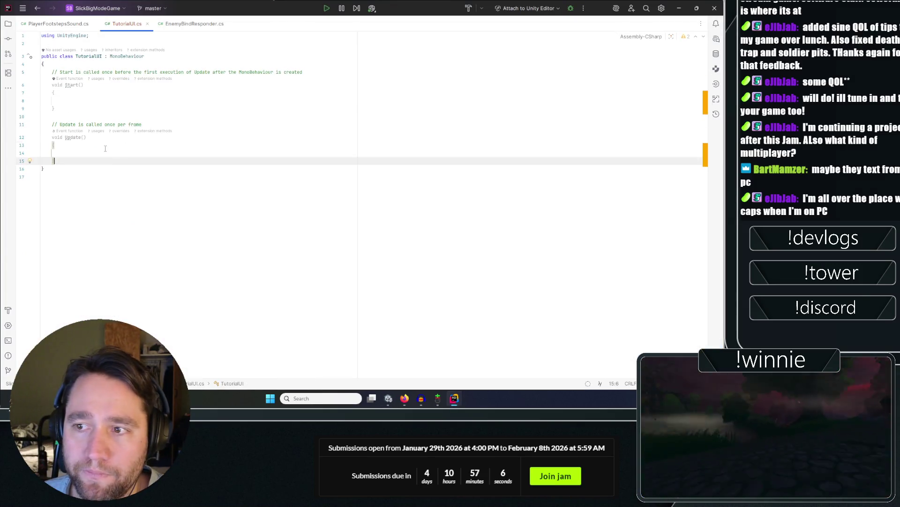
key("shift+Up")
key("shift+Up")
key("shift+Up")
key("Delete")
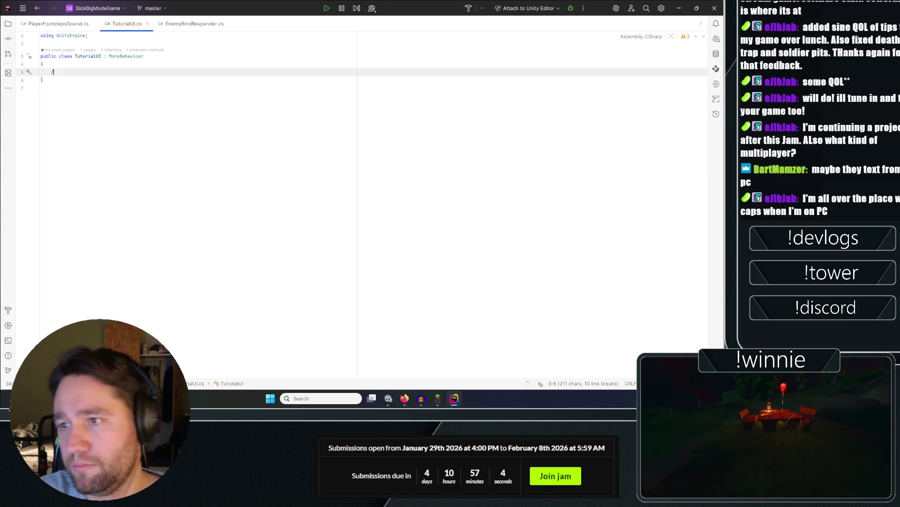
type("ser")
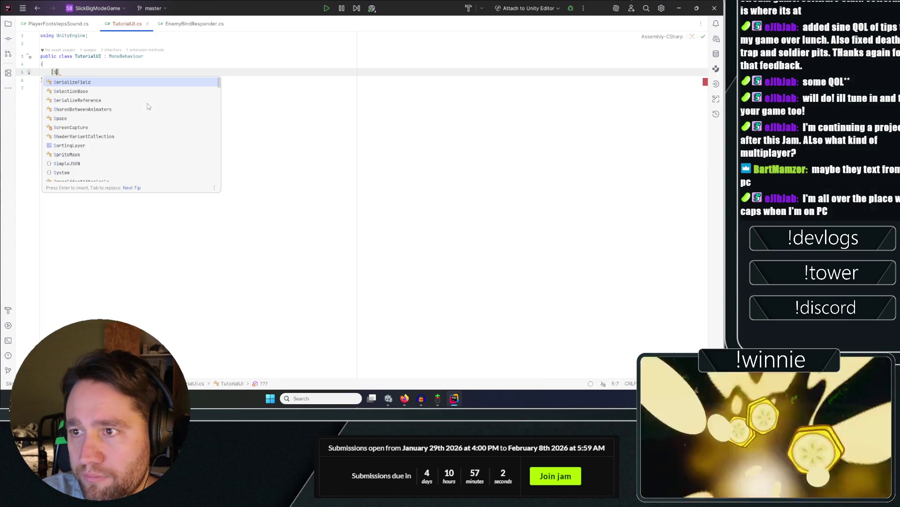
key("Return")
type("private ")
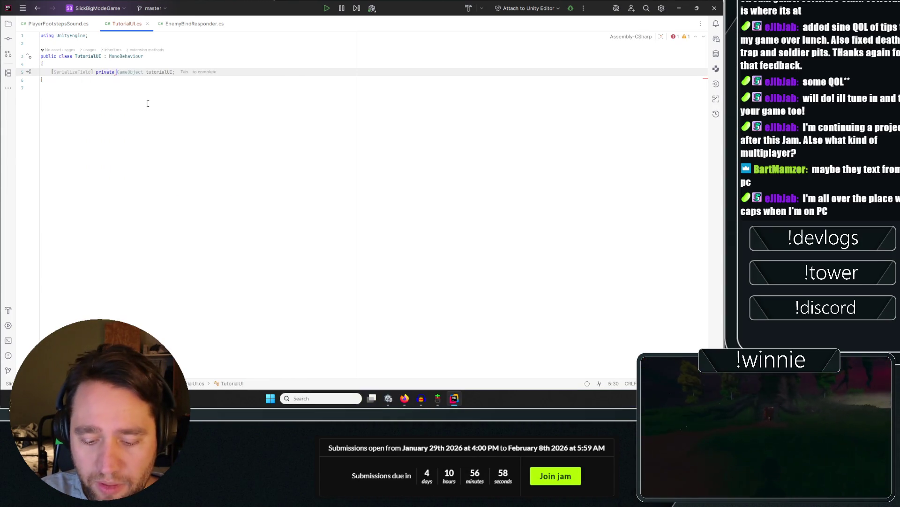
type("Canvas")
key("Return")
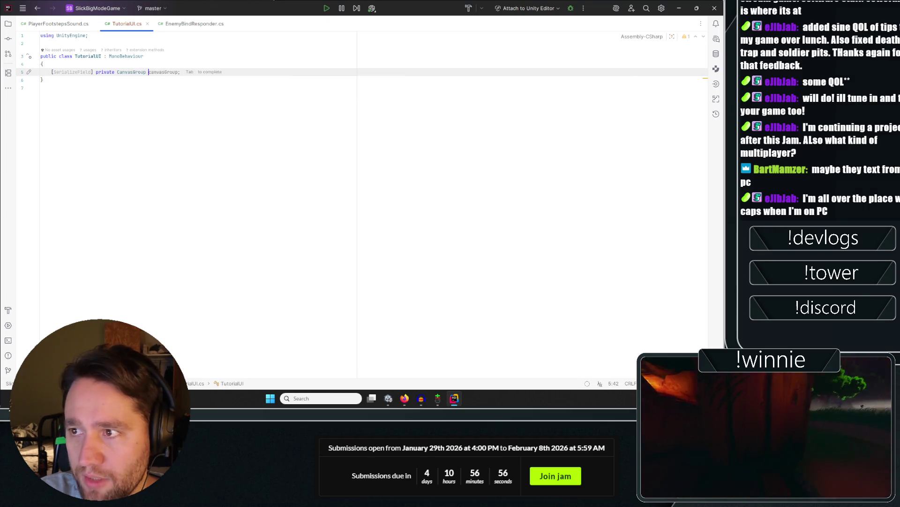
key("Tab")
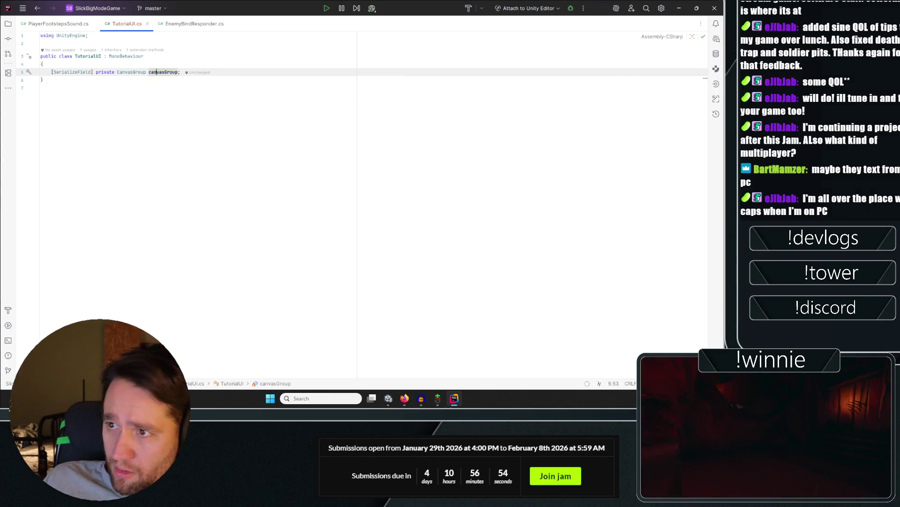
Turn the field into an array named tutorialCanvasGroupArray.
left_click(147, 71)
type("[]")
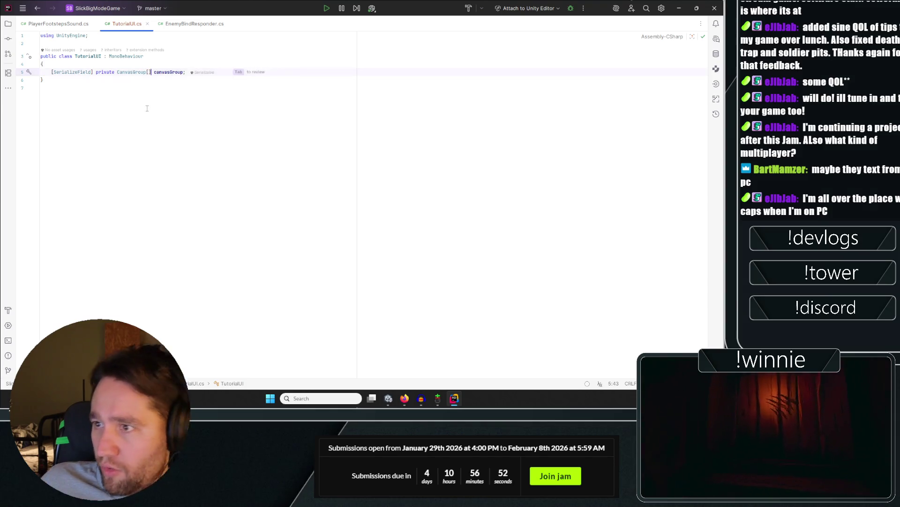
left_click(38, 88)
left_click(225, 74)
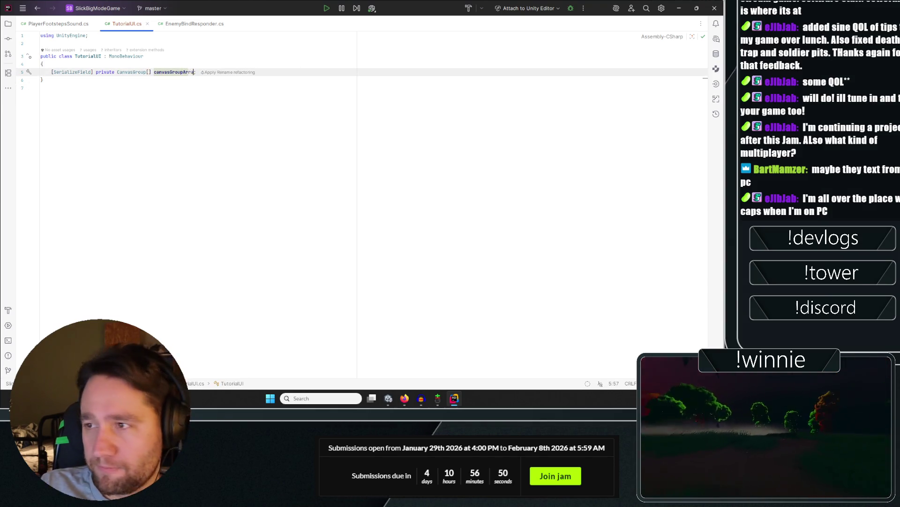
type("Array")
left_click(198, 85)
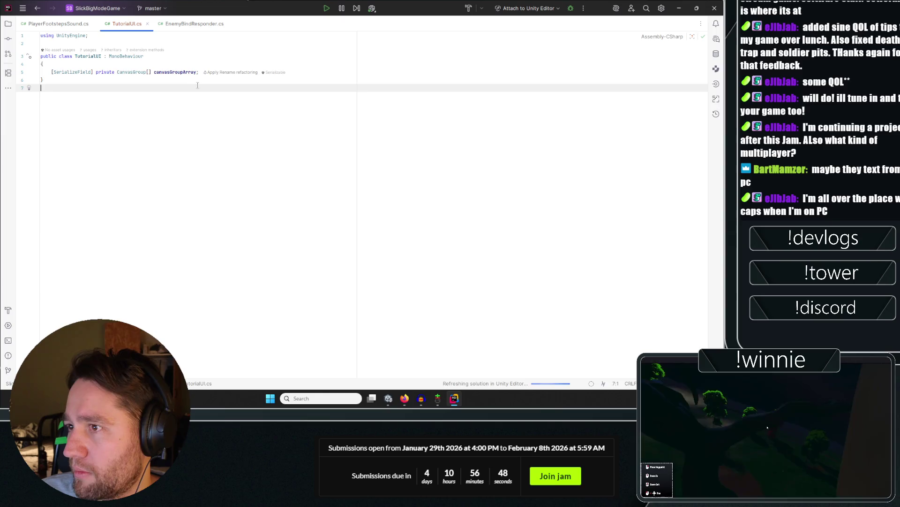
left_click(155, 72)
key("Delete")
type("to")
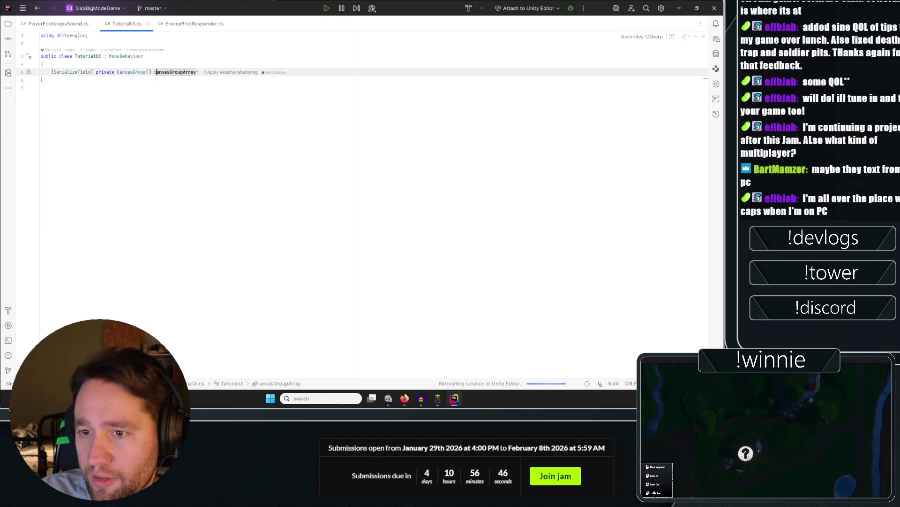
type("rialC")
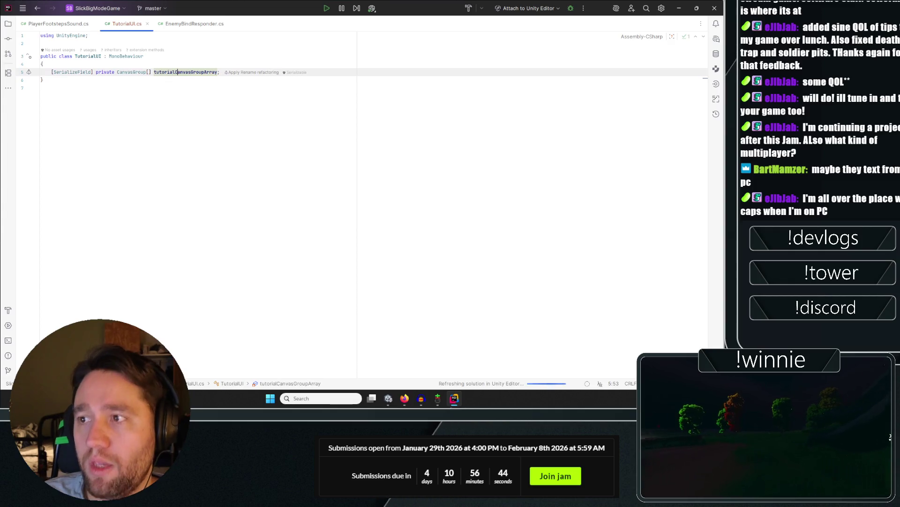
left_click(451, 99)
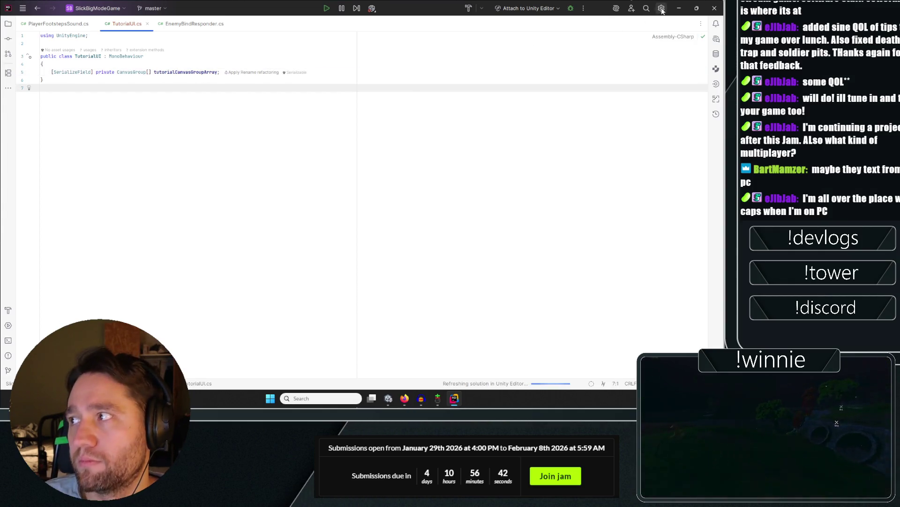
Add an 's' to make the field tutorialCanvasGroupsArray and return to Unity.
left_click(205, 72)
type("s")
left_click(223, 103)
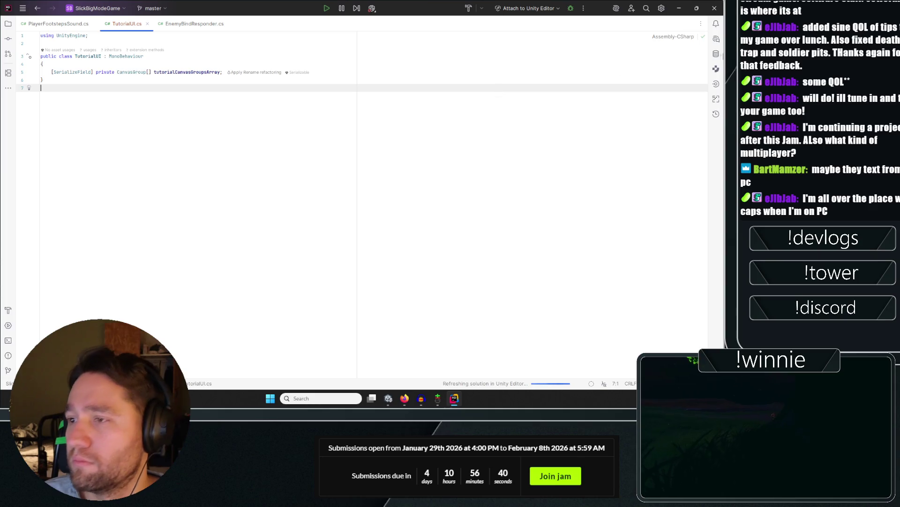
key("alt+Tab")
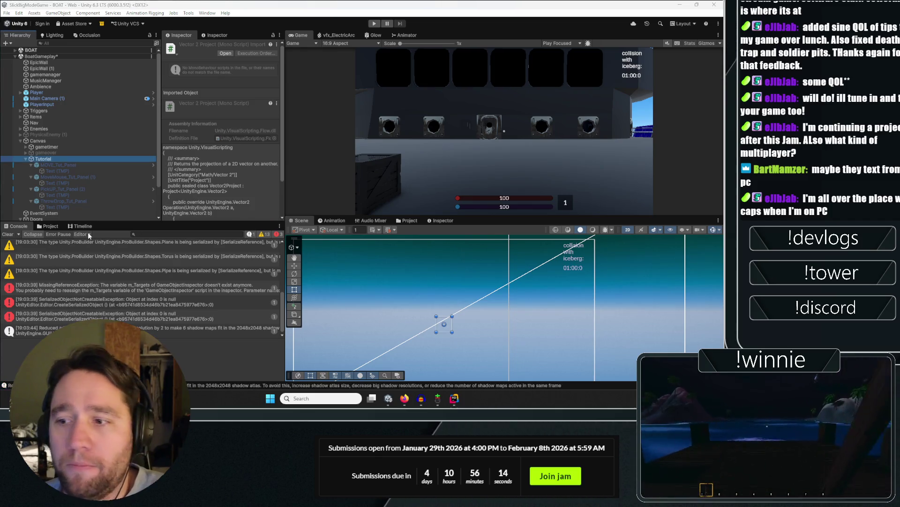
Clear the Console log once Unity finishes recompiling the TutorialUI script.
left_click(14, 235)
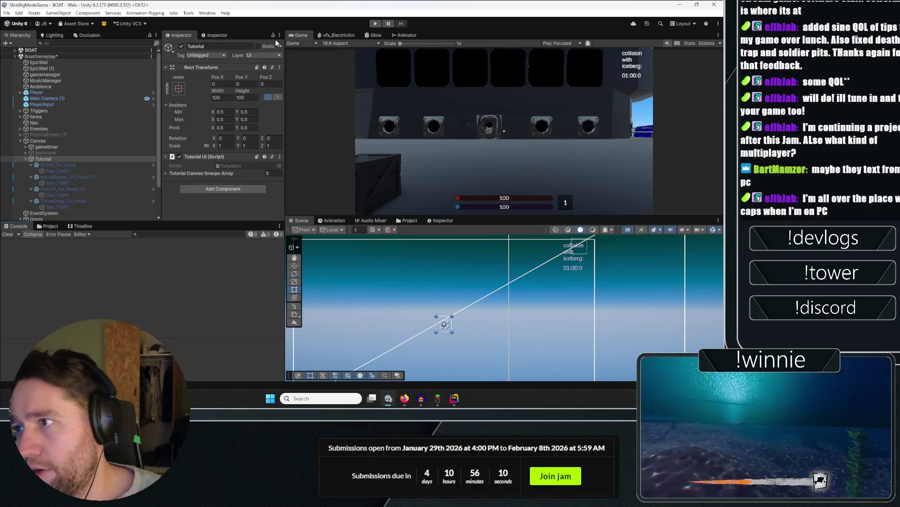
Drag the MOVE, MoveMouse (1), PickUP (2) and ThrowDrop panels into Tutorial Canvas Groups Array.
left_click(51, 164)
left_click(29, 165)
left_click(31, 171)
left_click(31, 177)
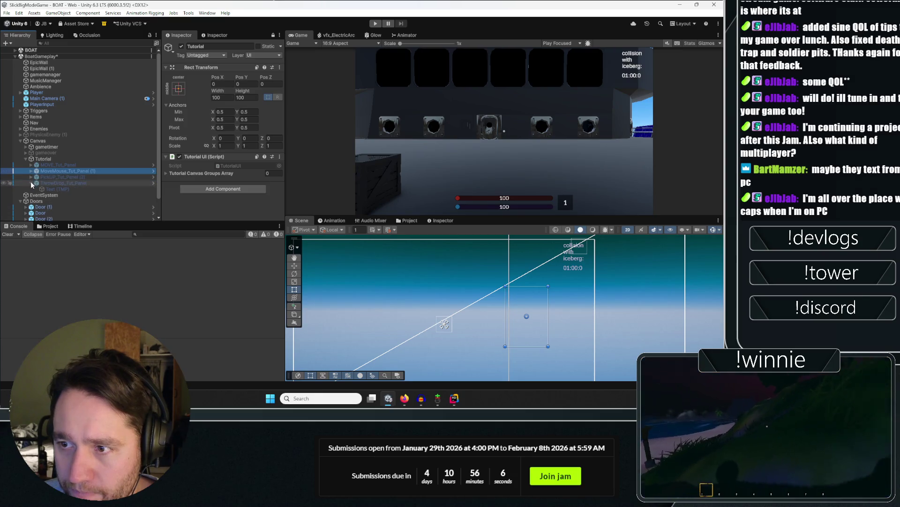
left_click(31, 189)
left_click(51, 164)
left_click(51, 182, "shift")
left_click_drag(49, 175, 204, 177)
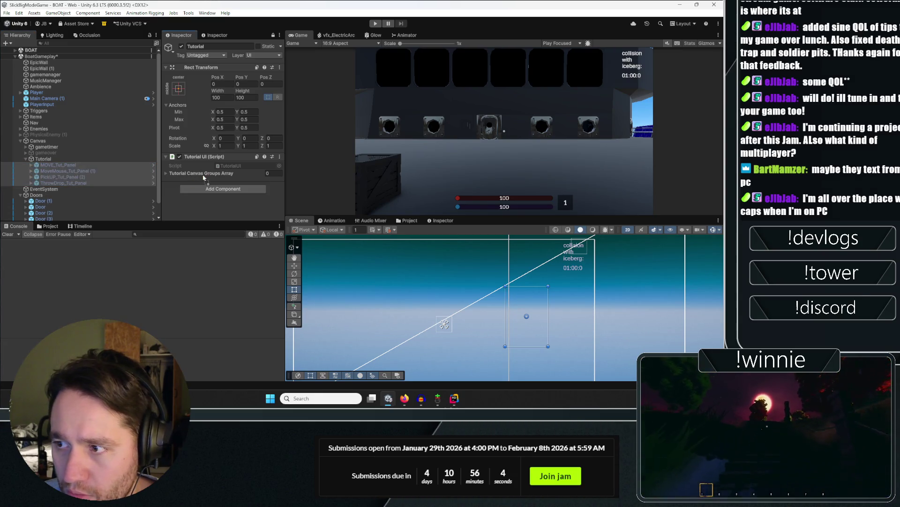
left_click(198, 170)
scroll(198, 170, "down", 1)
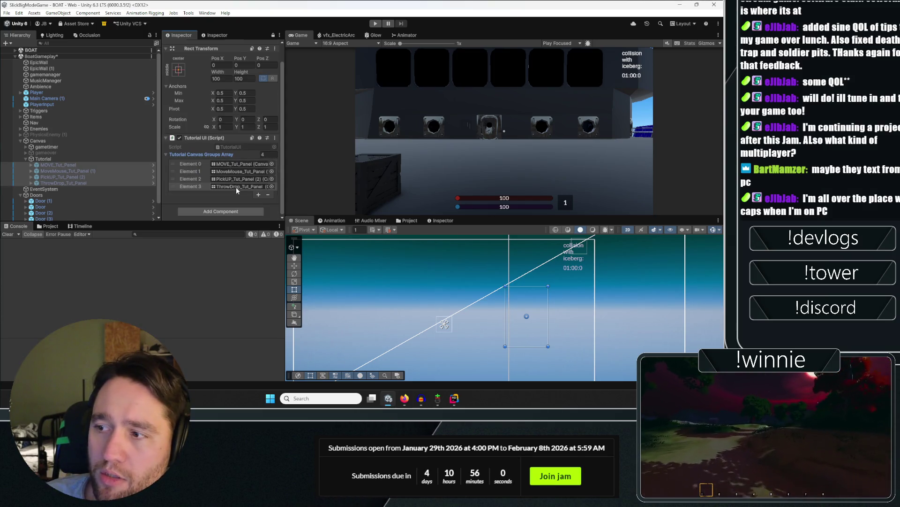
Preview the ThrowDrop and PickUP (2) panels by toggling each on and off.
left_click(65, 159)
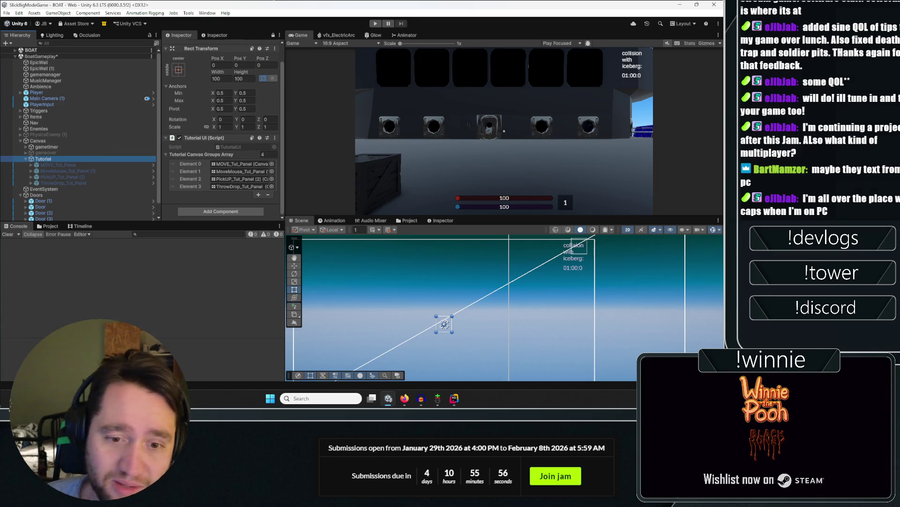
left_click(124, 183)
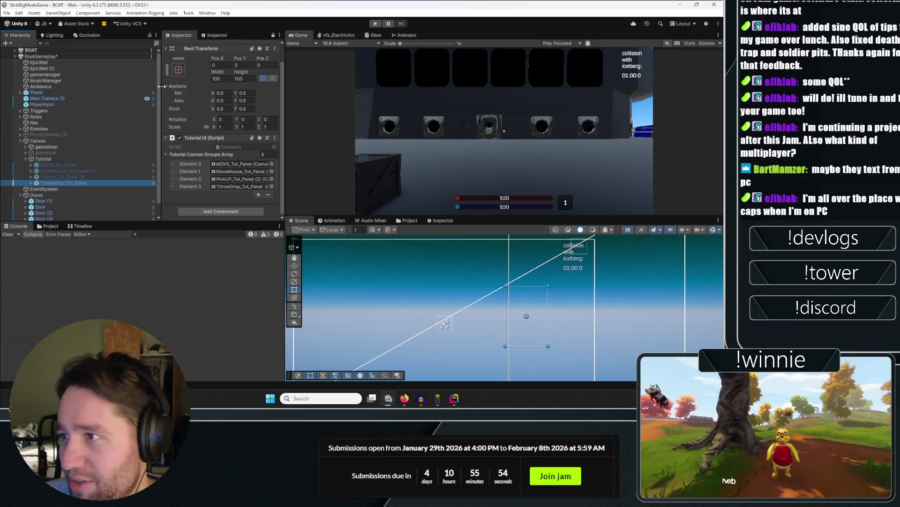
scroll(196, 55, "up", 1)
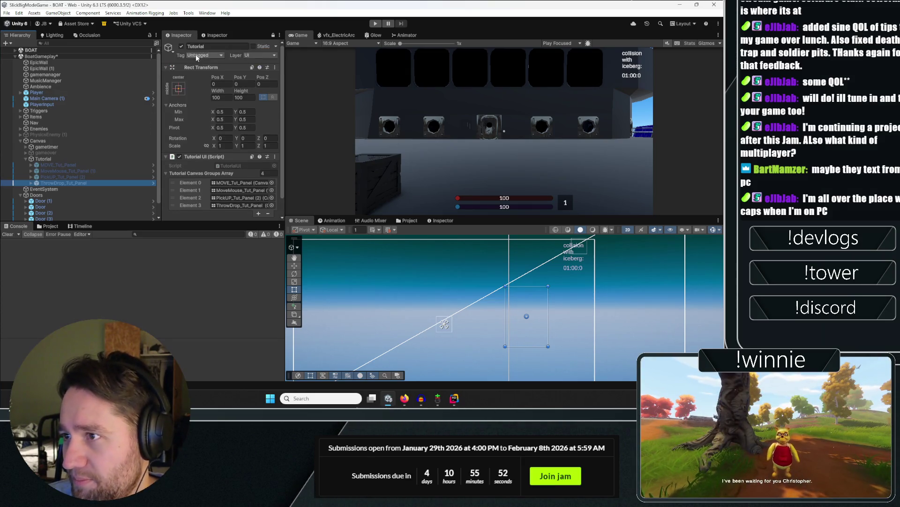
left_click(273, 35)
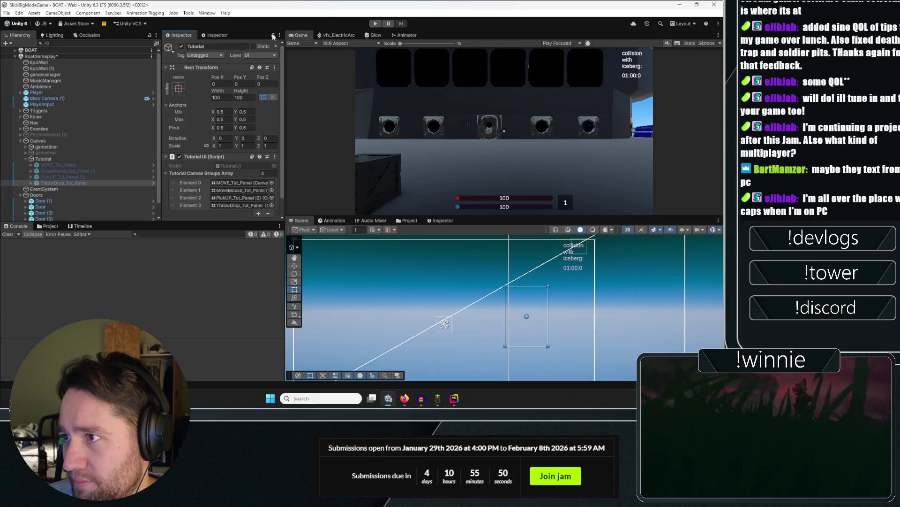
left_click(182, 46)
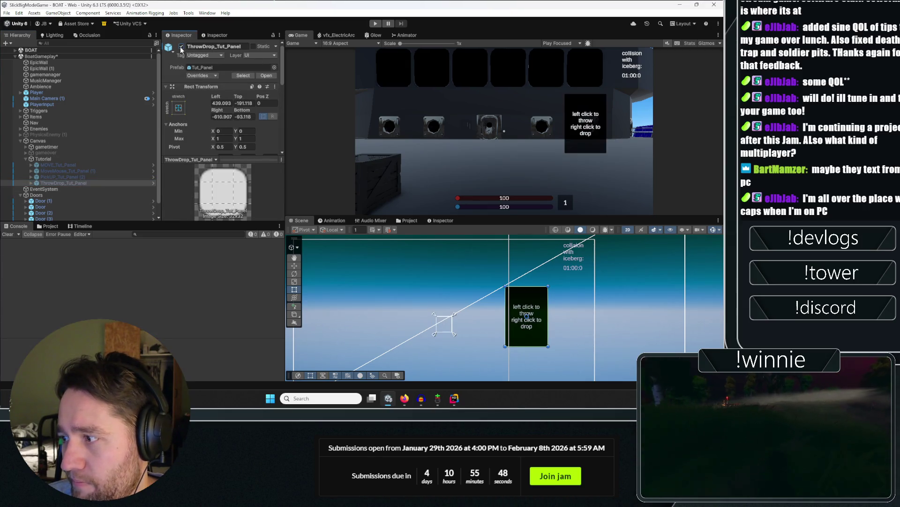
left_click(181, 46)
key("Up")
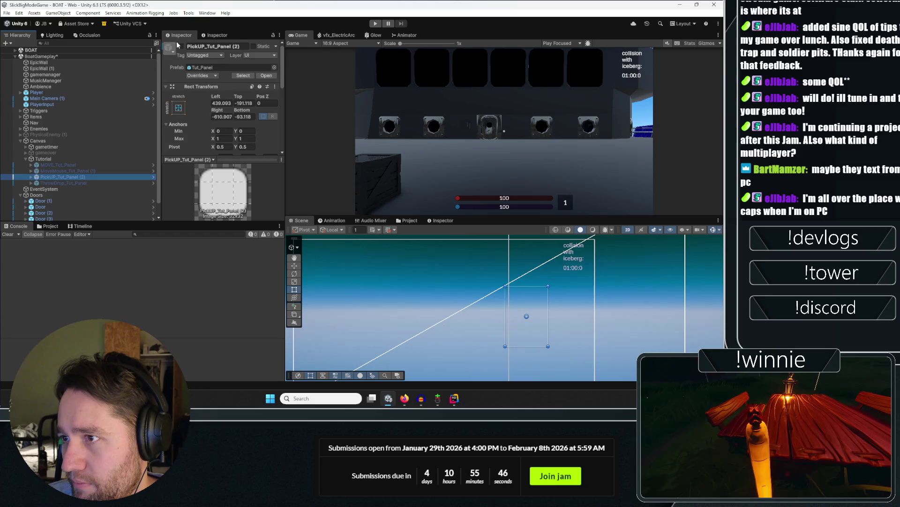
left_click(181, 46)
left_click(182, 46)
key("Up")
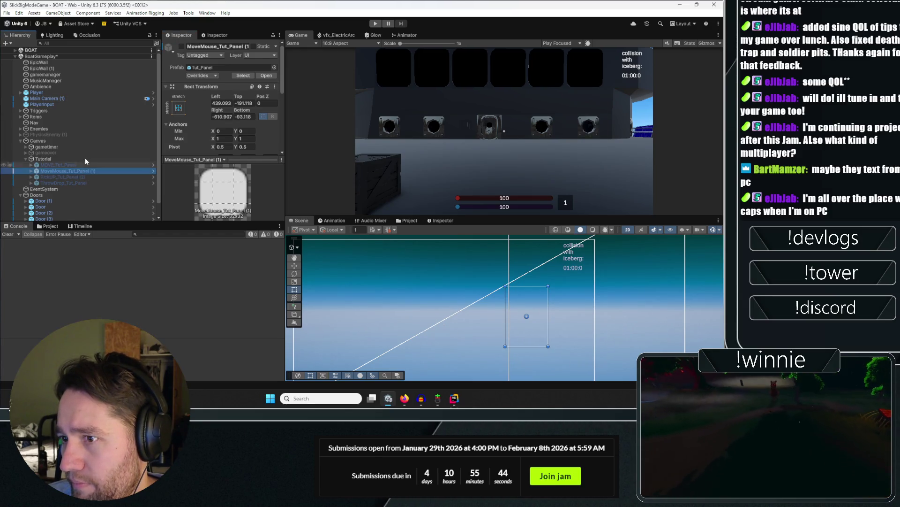
left_click(181, 46)
left_click(181, 47)
key("Up")
left_click(181, 46)
left_click(181, 47)
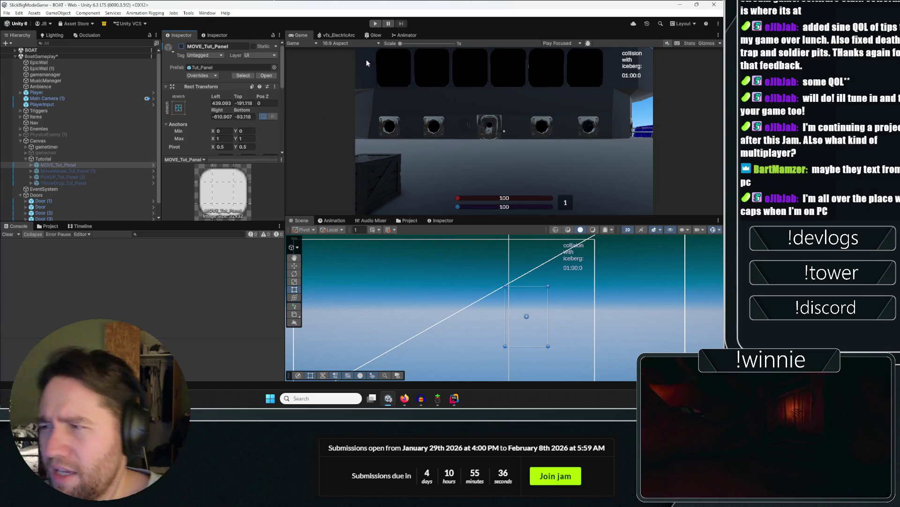
left_click(380, 23)
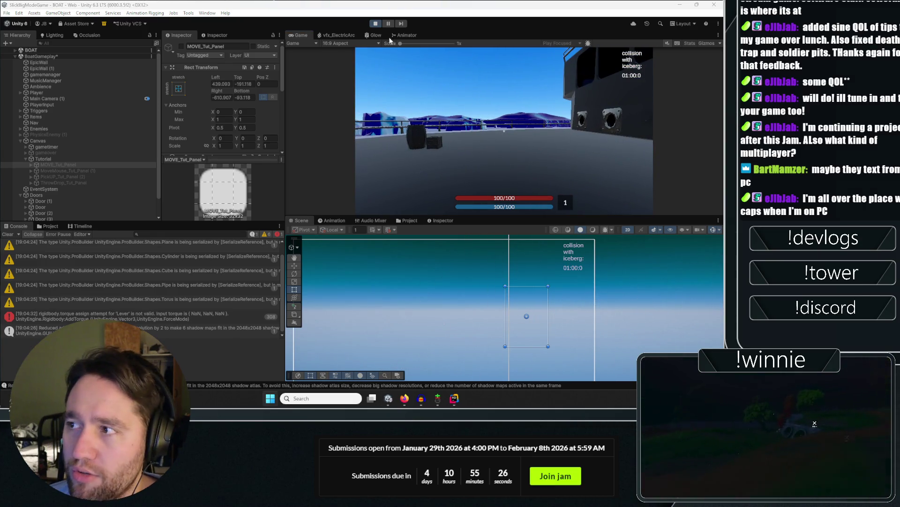
left_click(375, 24)
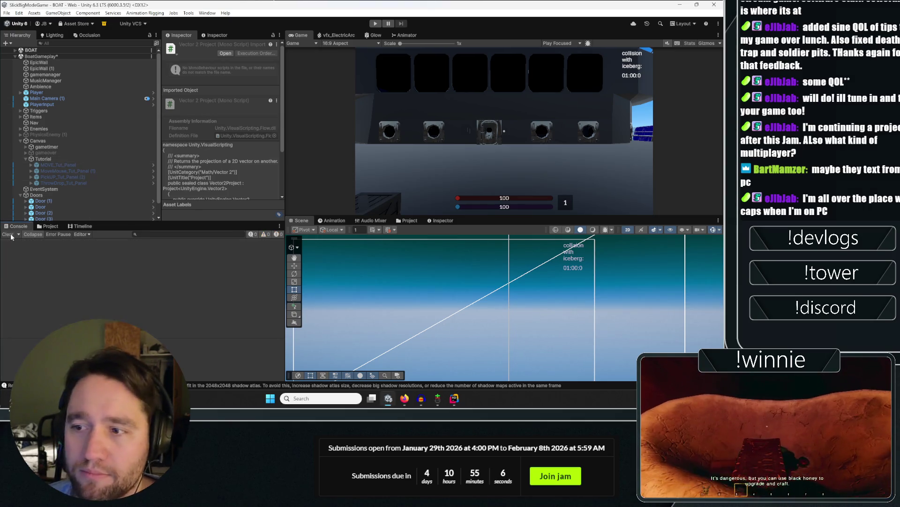
left_click(55, 183)
Duplicate ThrowDrop_Tut_Panel, enable the copy, and rename it Spinning_Tut_Panel.
key("ctrl+d")
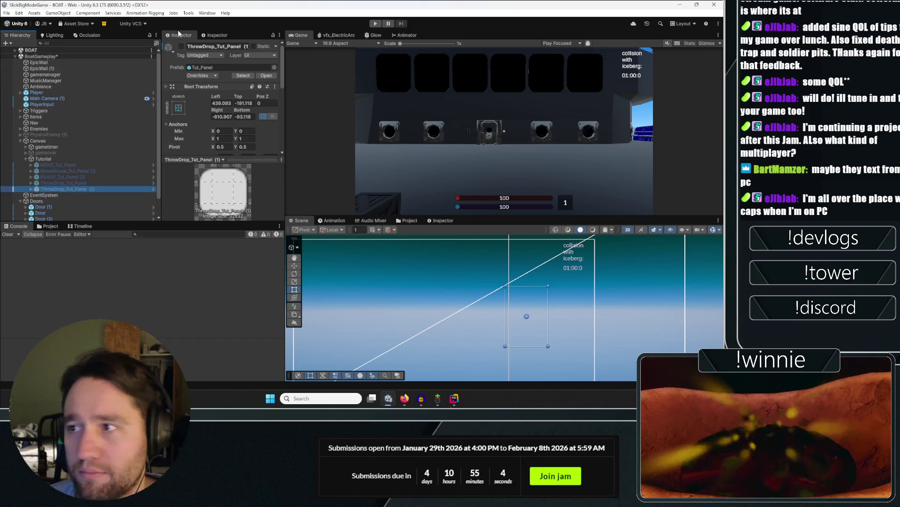
left_click(182, 46)
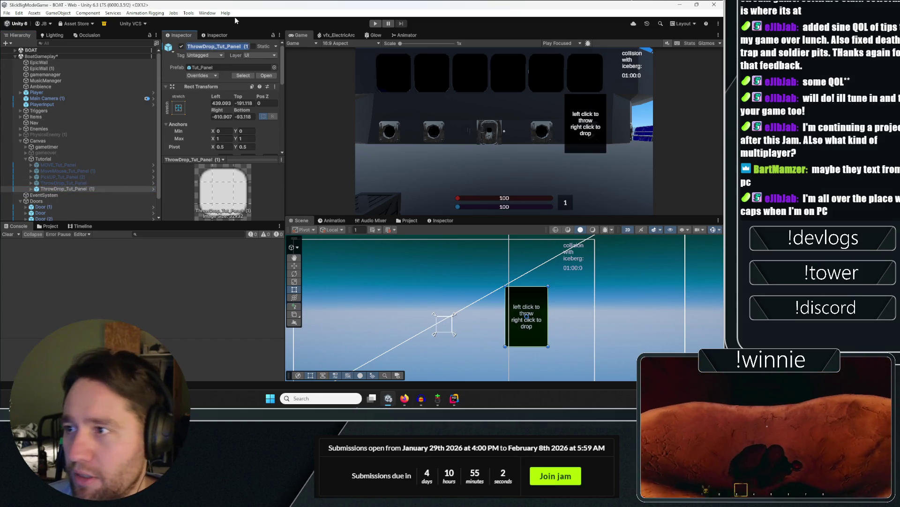
key("End")
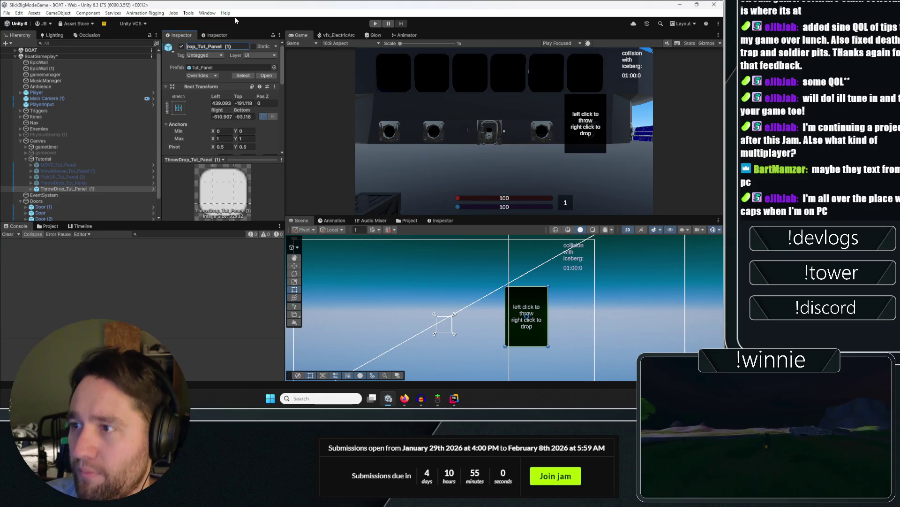
key("Home")
key("Delete")
key("Delete")
key("Delete")
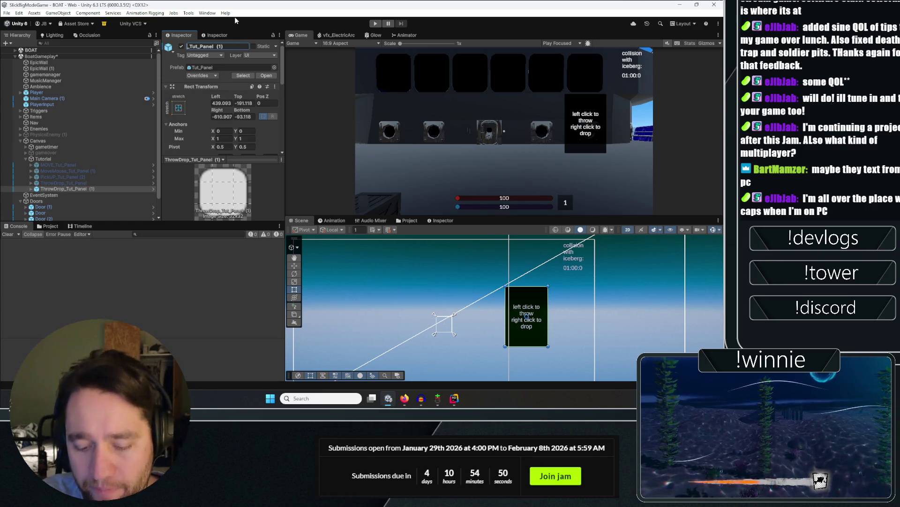
type("Spinnign")
key("BackSpace")
key("BackSpace")
type("ng")
Set its Text (TMP) to 'press Q while touching an object to make it spin'.
scroll(220, 117, "down", 5)
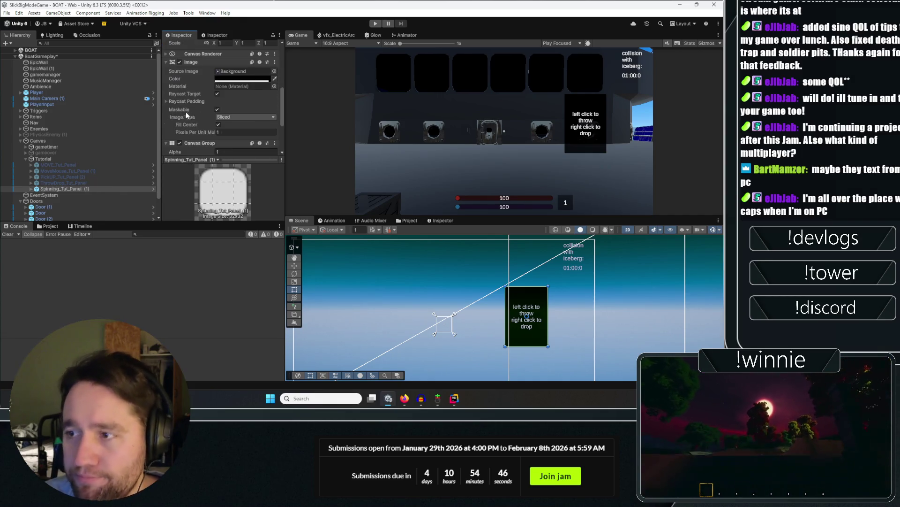
scroll(158, 121, "down", 1)
left_click(30, 169)
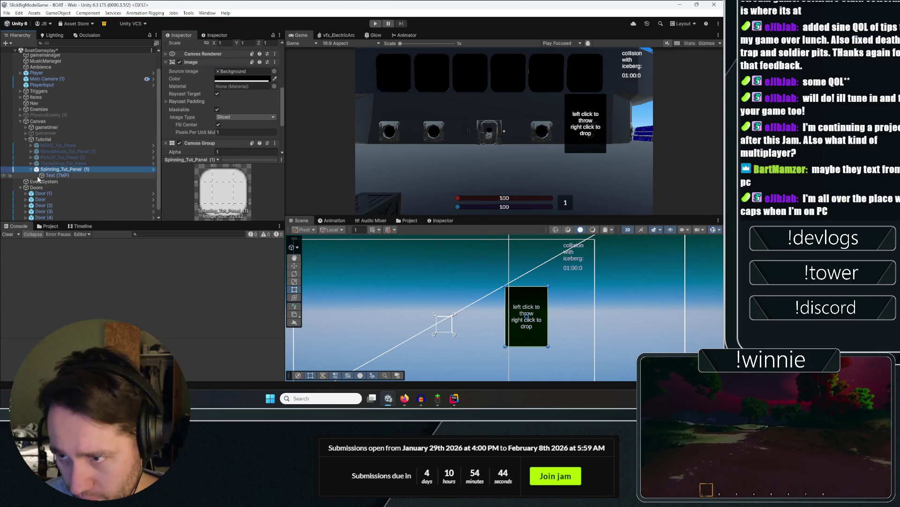
left_click(56, 175)
left_click(222, 89)
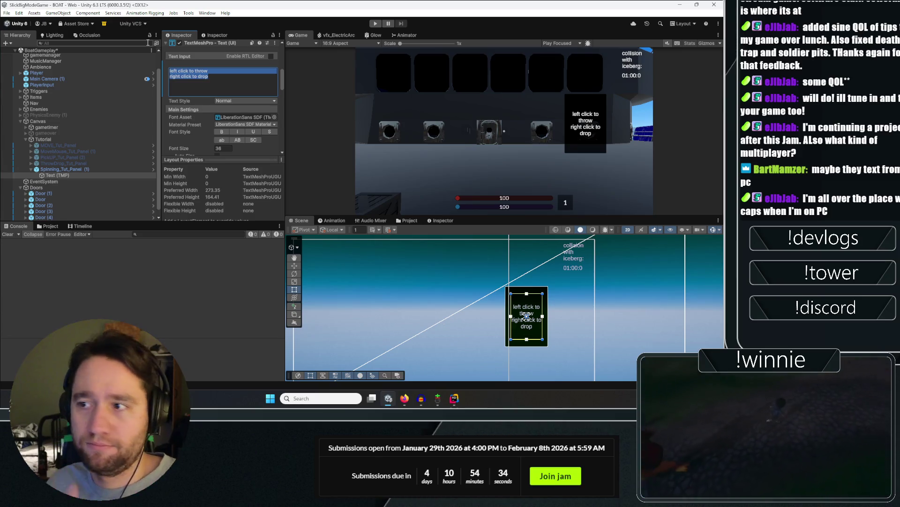
type("D")
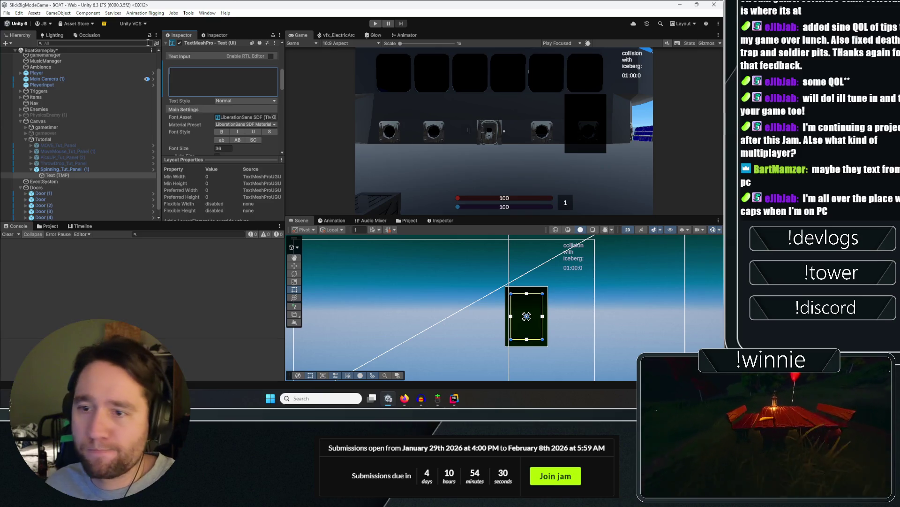
type("press Q while")
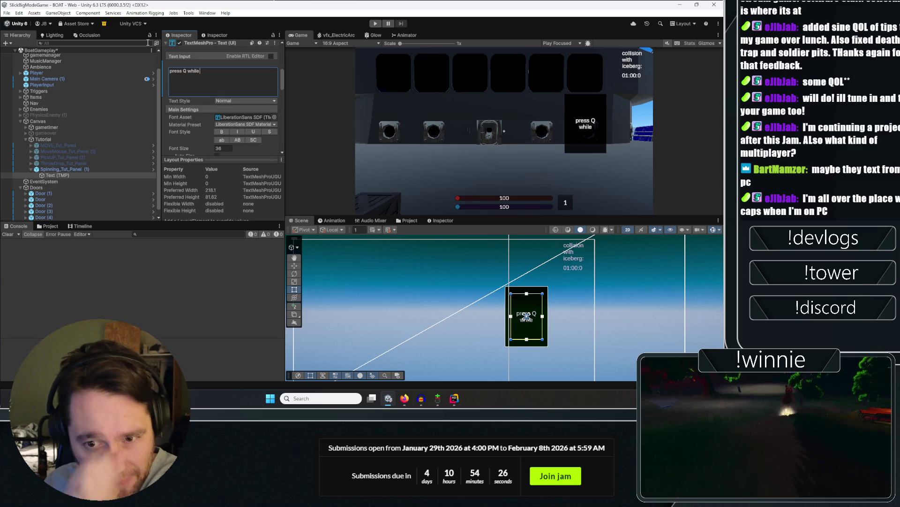
type(" touching an ")
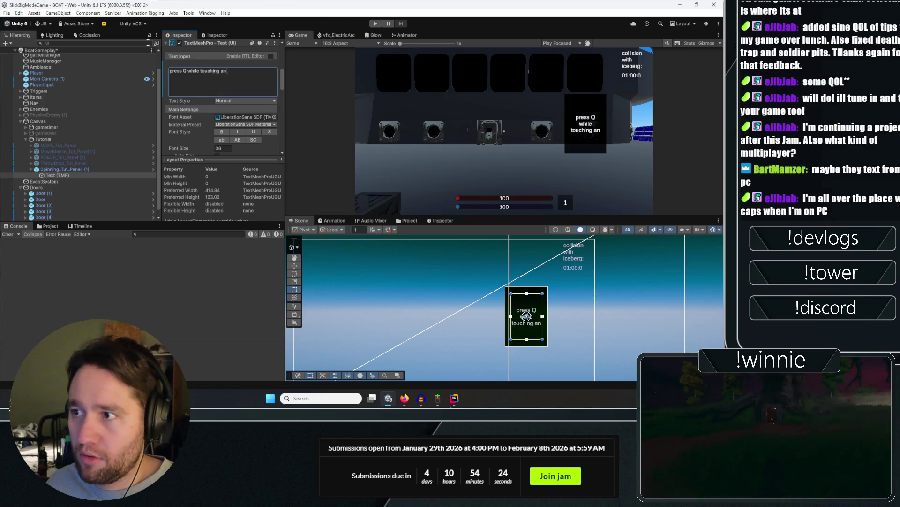
type("objec to make it spin")
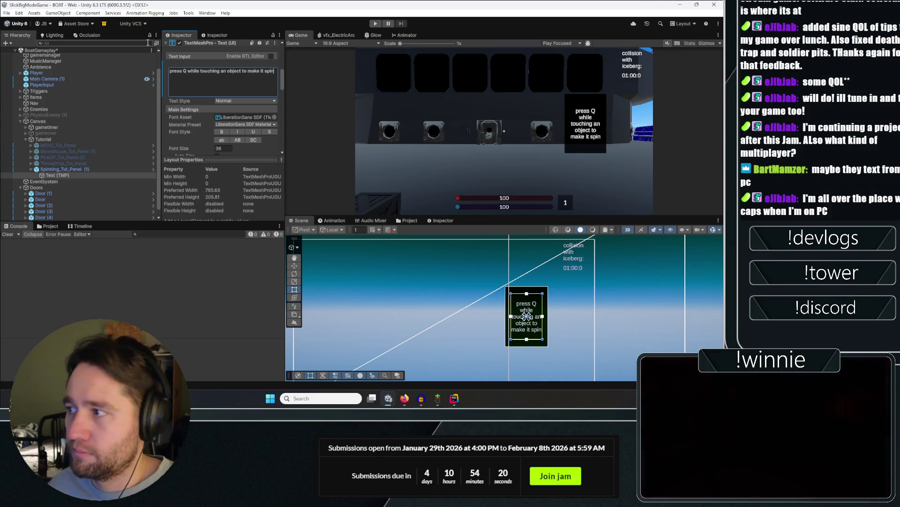
Duplicate Spinning_Tut_Panel (1) to make a second copy.
left_click(86, 170)
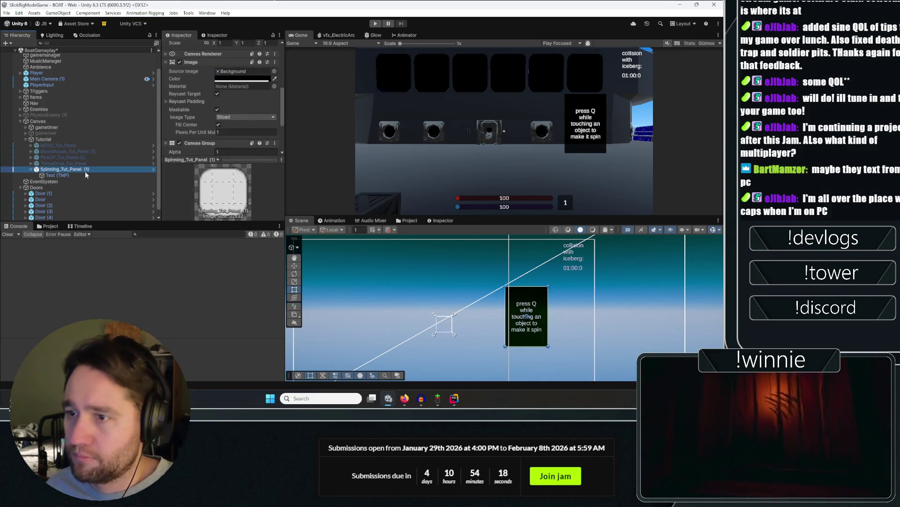
key("ctrl+d")
scroll(205, 54, "up", 5)
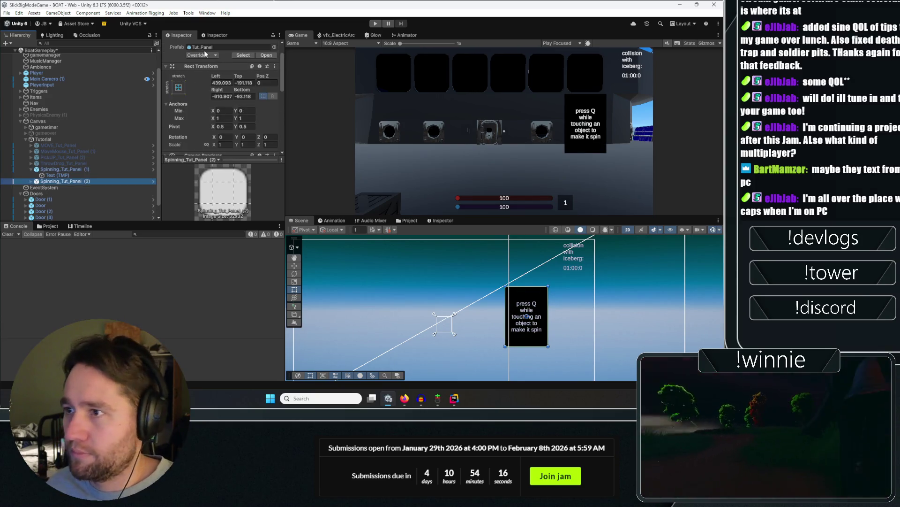
Rename the Spinning_Tut_Panel (2) copy to Binding.
scroll(208, 51, "up", 2)
left_click(207, 45)
type("Binddin")
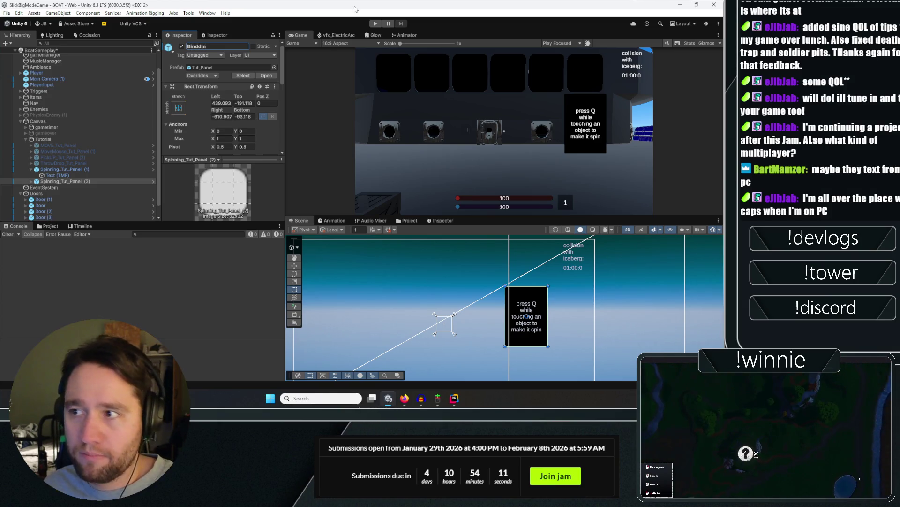
key("BackSpace")
key("BackSpace")
key("Return")
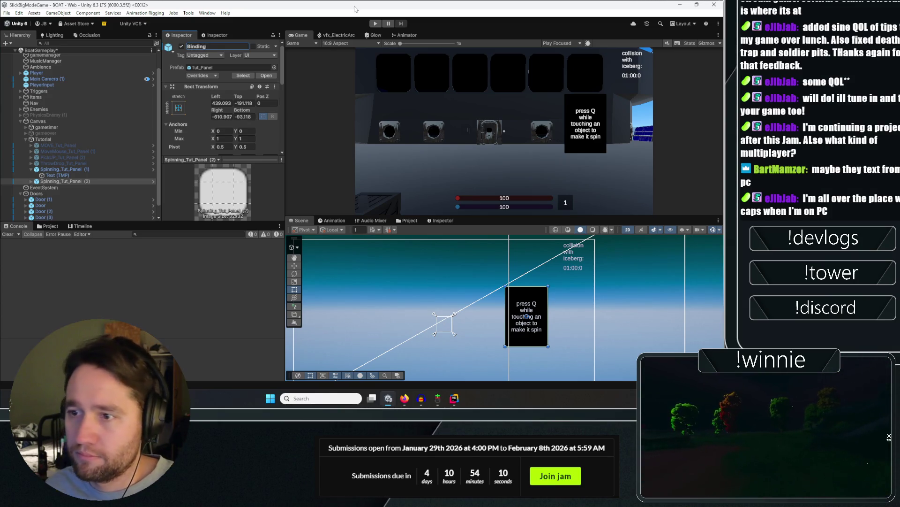
Change the Binding hint to 'press F while touching an object to mark it for binding'.
left_click(31, 181)
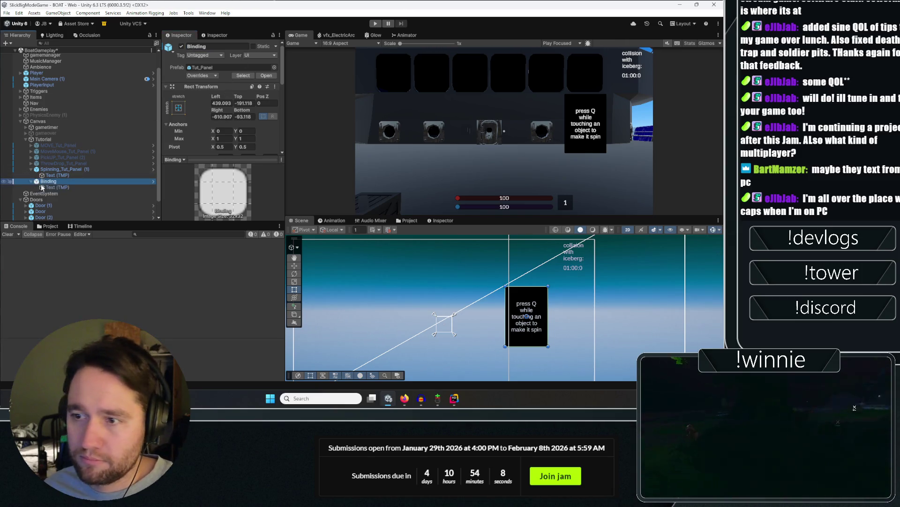
left_click(56, 188)
scroll(204, 127, "down", 3)
left_click(217, 122)
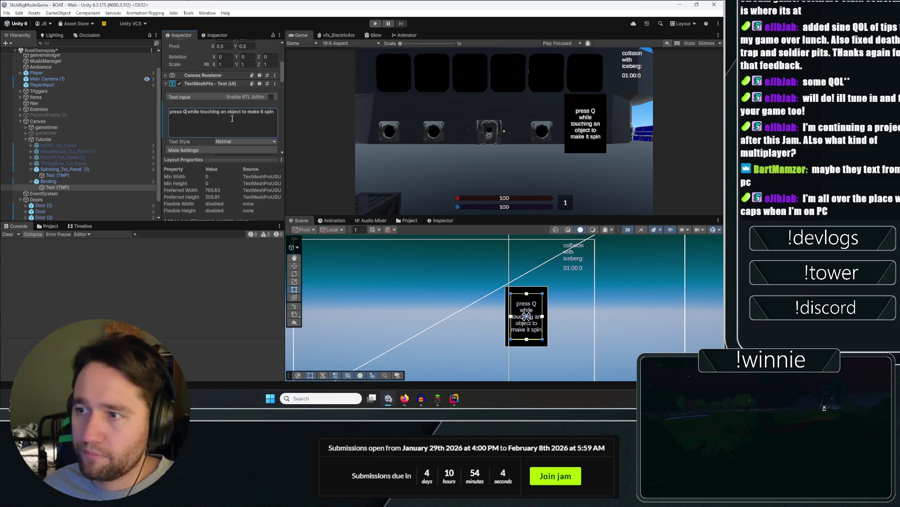
key("BackSpace")
type("F")
key("ctrl+Right")
key("ctrl+Right")
key("ctrl+Right")
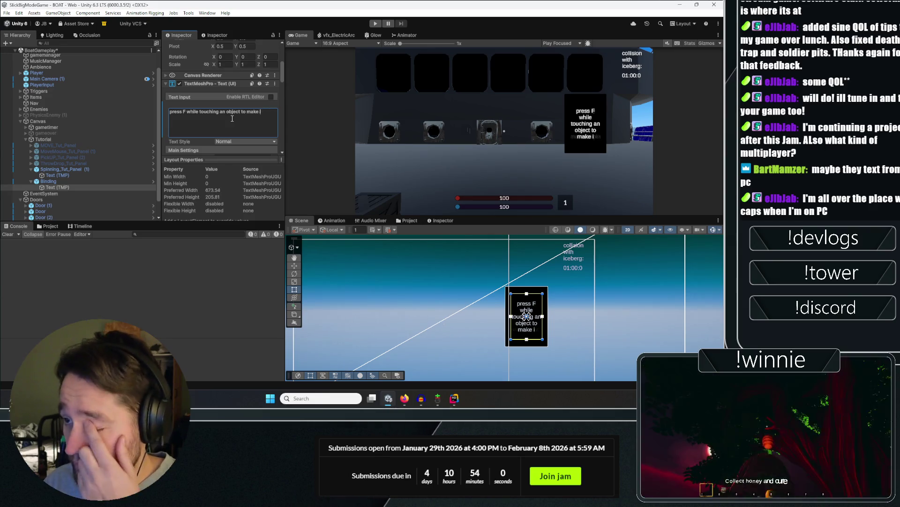
key("BackSpace")
key("BackSpace")
key("BackSpace")
type("ct to")
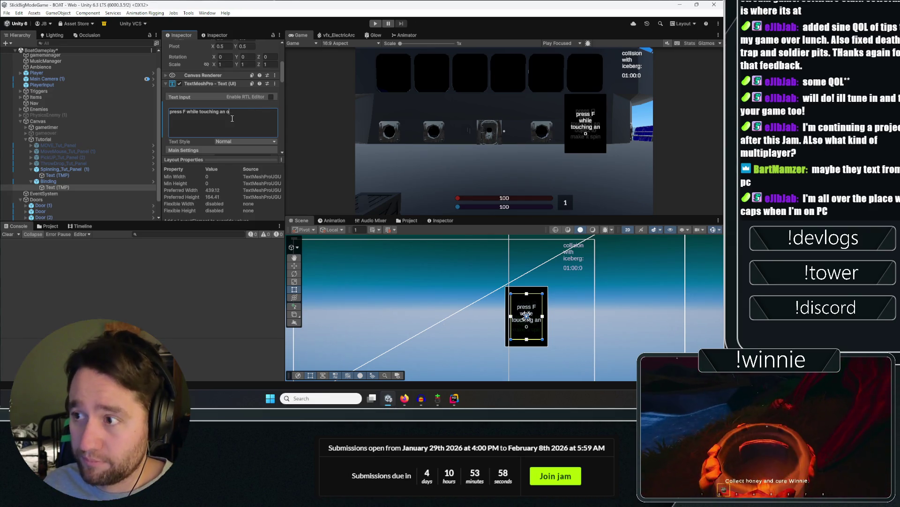
type(" mark")
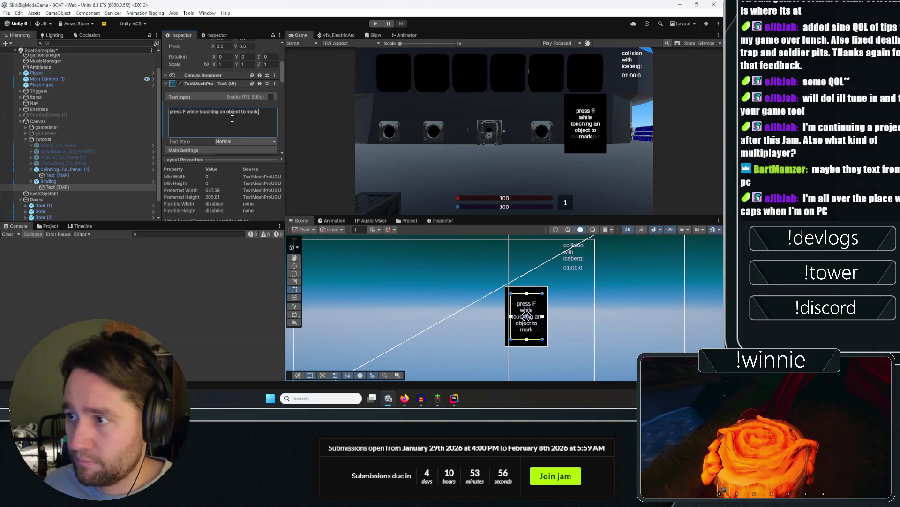
type(" it for binding")
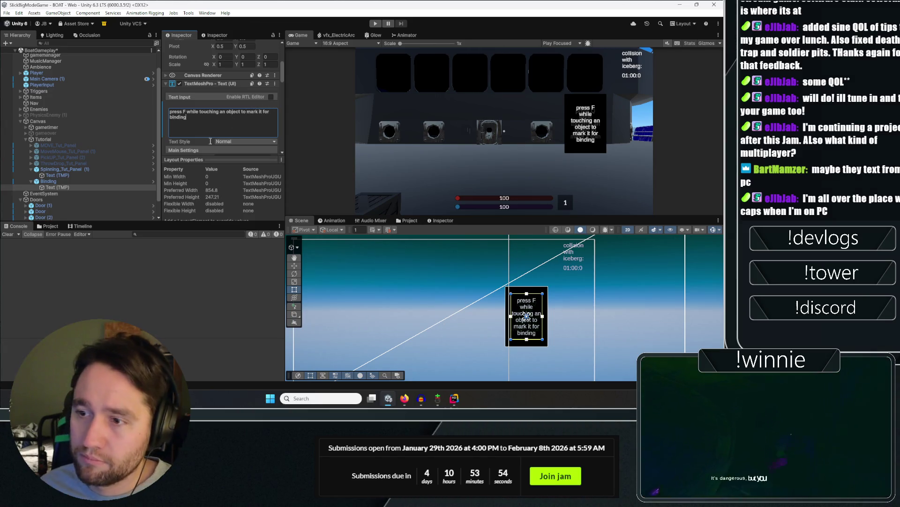
Duplicate the Binding panel as BindingToggle and select its Text (TMP) child.
left_click(80, 181)
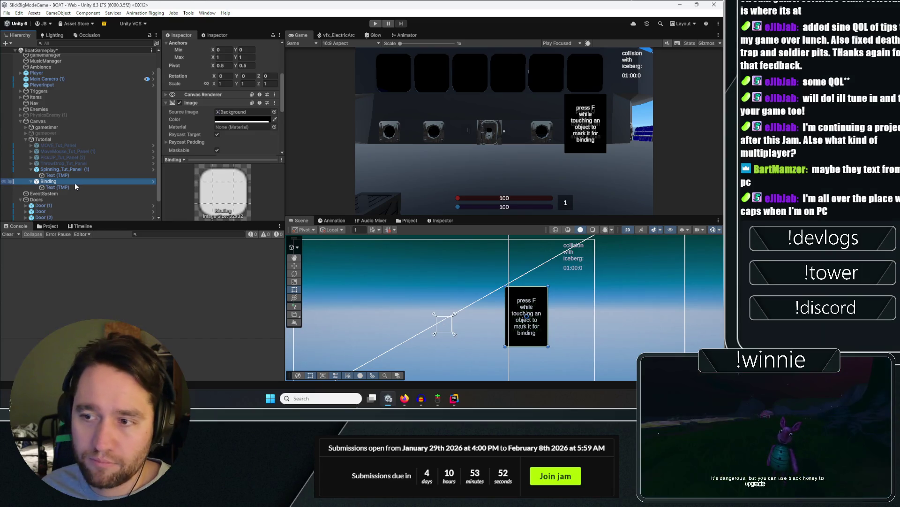
key("ctrl+d")
left_click(209, 46)
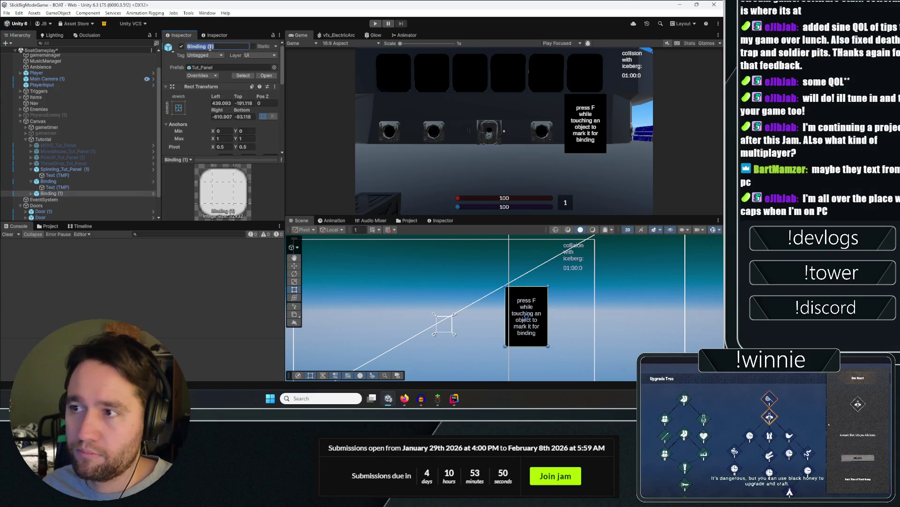
type("BindingToggle")
key("Return")
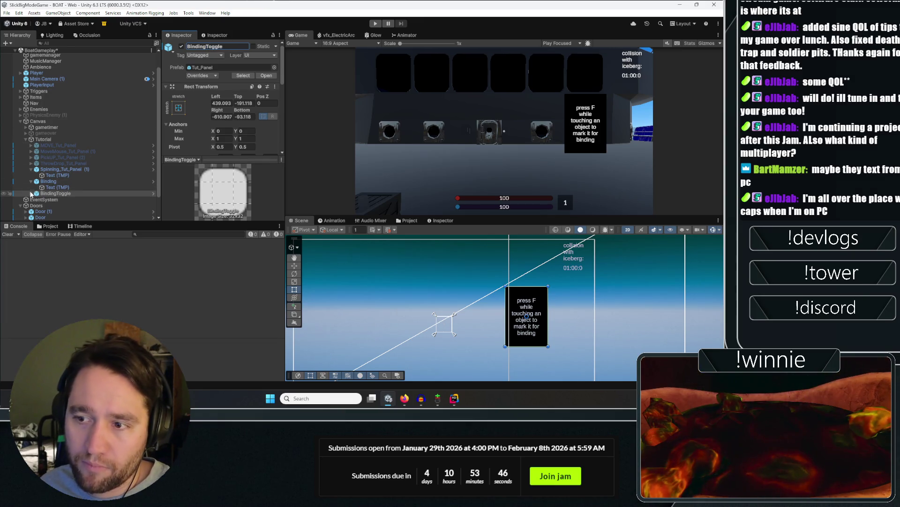
left_click(31, 193)
left_click(54, 200)
Rewrite BindingToggle's Text (TMP) hint to the press-R 'marked for binding to pull them together' message.
scroll(213, 121, "down", 4)
left_click(214, 121)
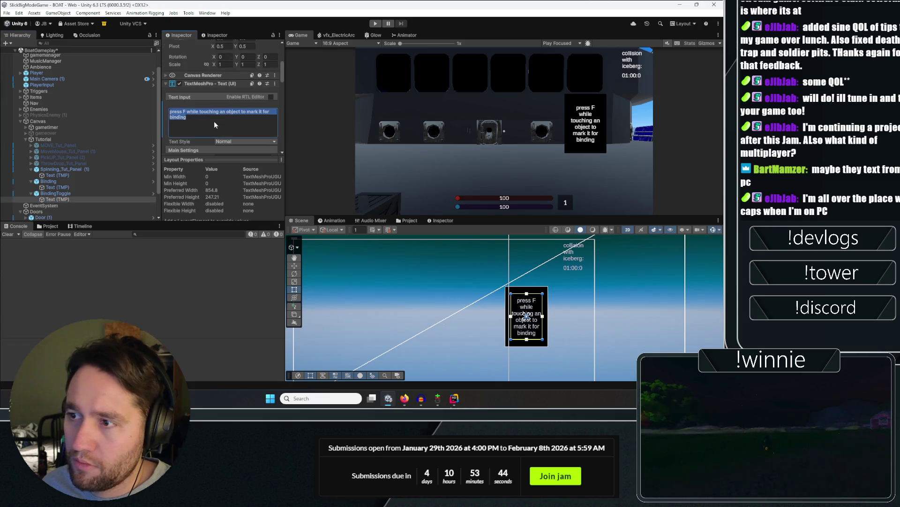
type("P")
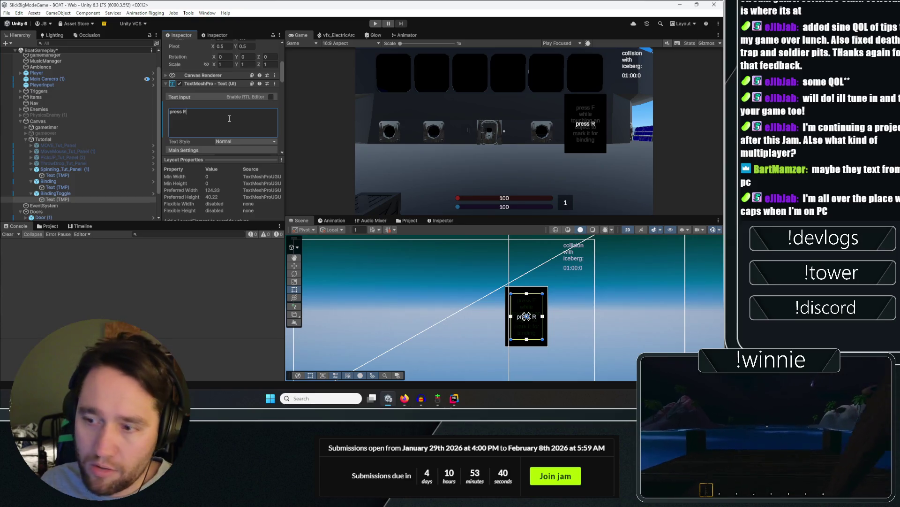
type(" with at least two objects")
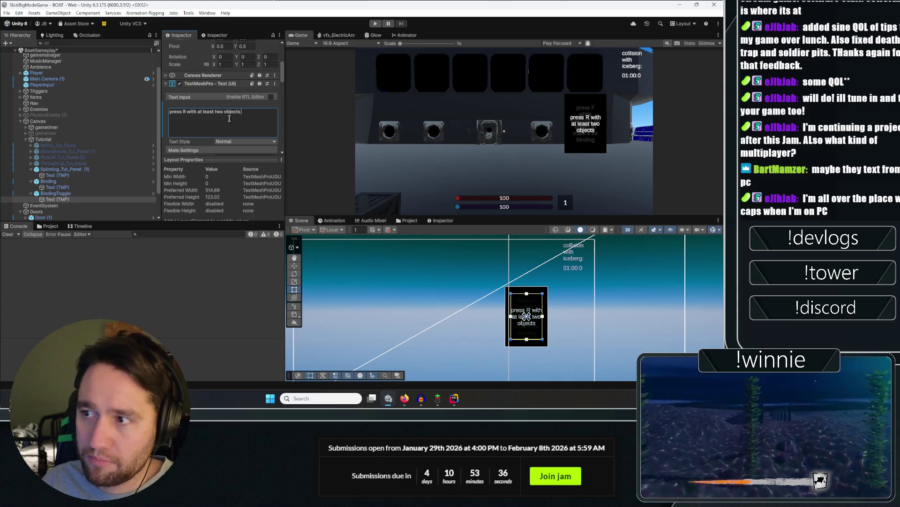
type("mark")
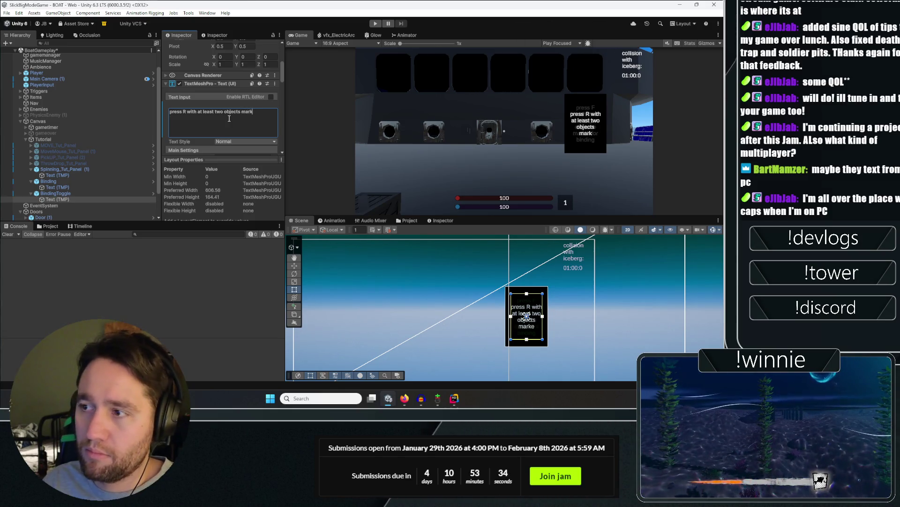
type("ed for binding to")
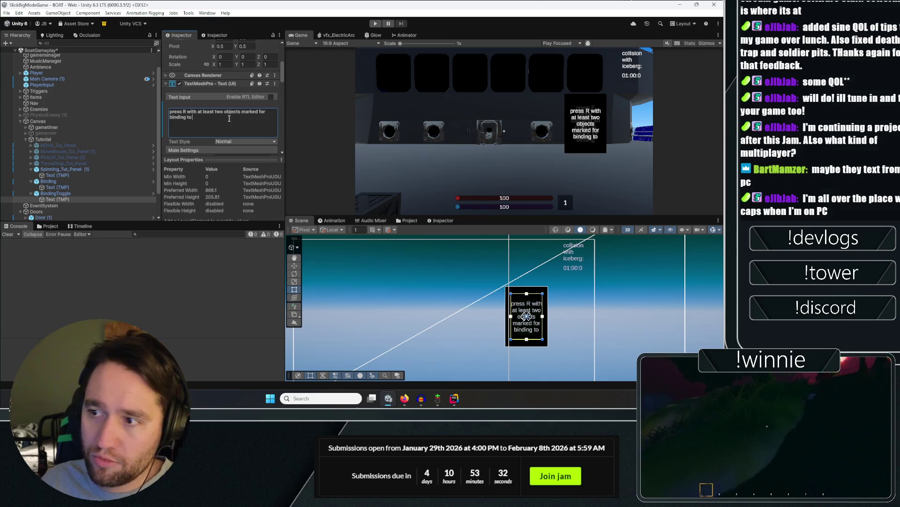
type(" pull them together")
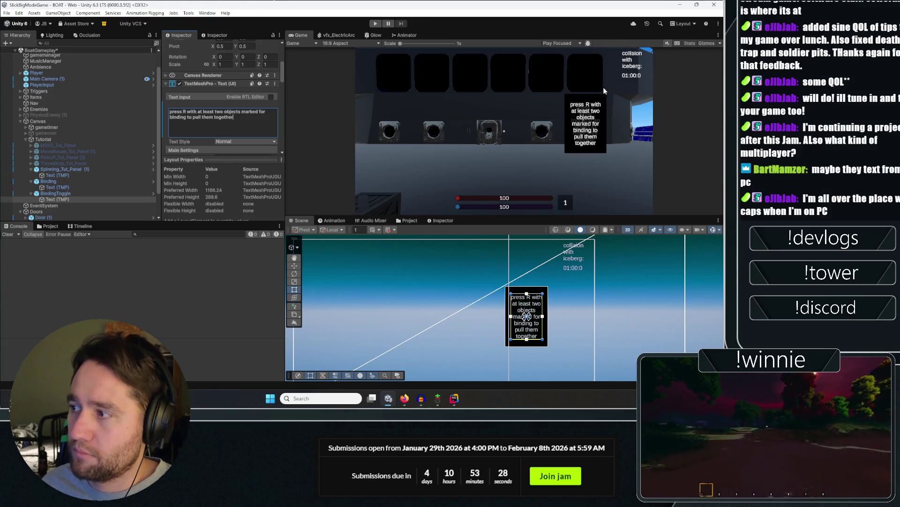
Rename the Spinning_Tut_Panel (1) panel to Spinning_Tut_Panel.
left_click(51, 169)
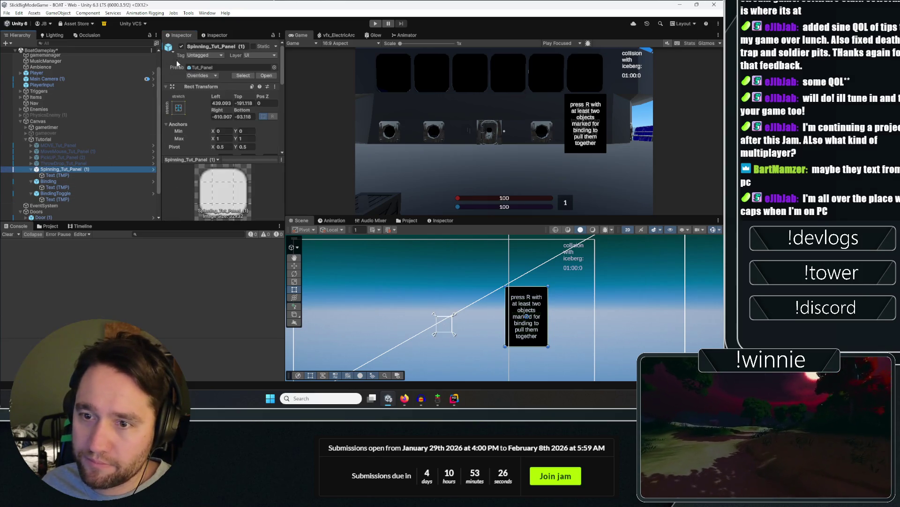
left_click(31, 169)
left_click(31, 175)
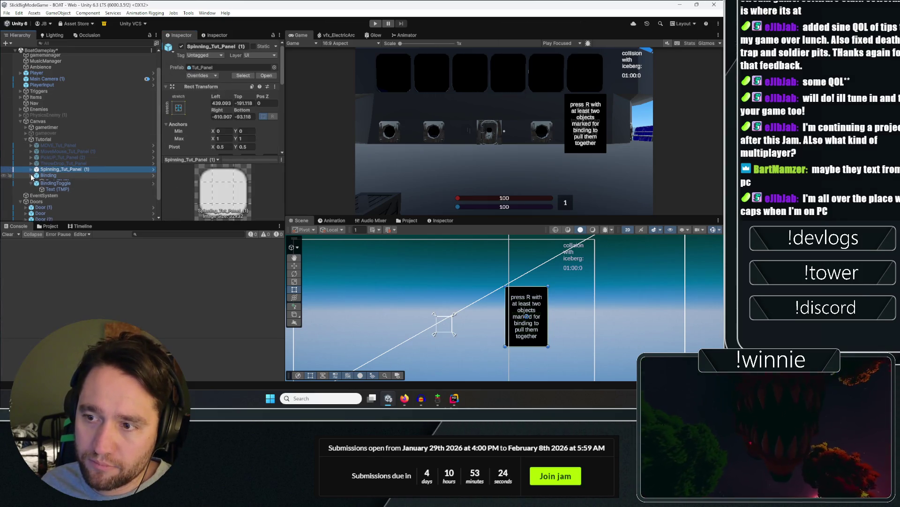
left_click(31, 182)
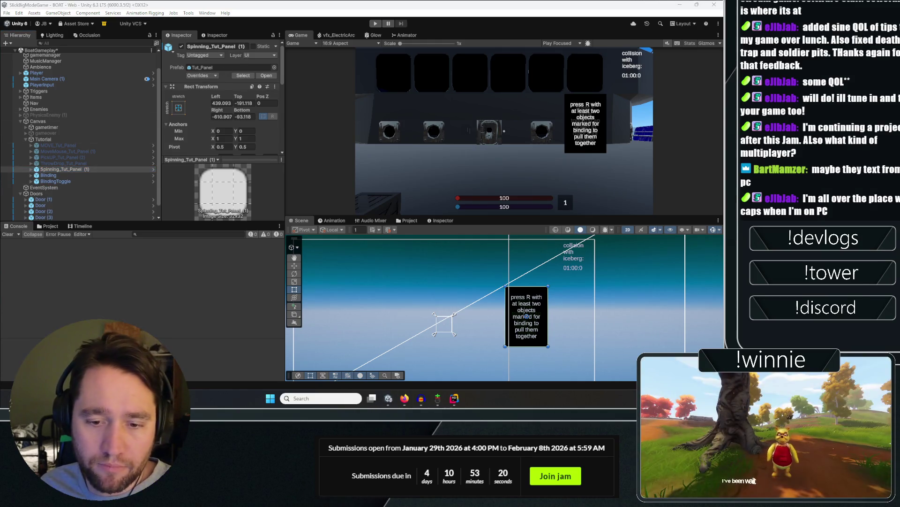
left_click(242, 47)
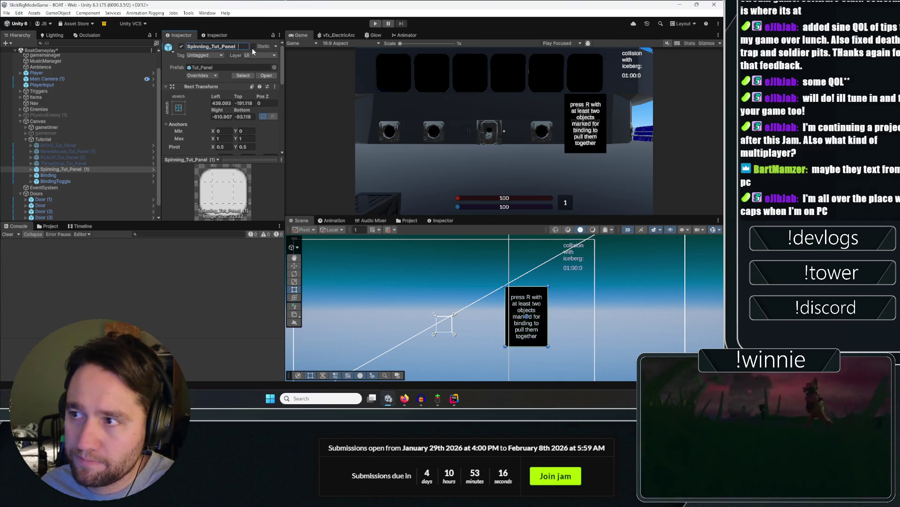
key("BackSpace")
key("BackSpace")
key("BackSpace")
key("Return")
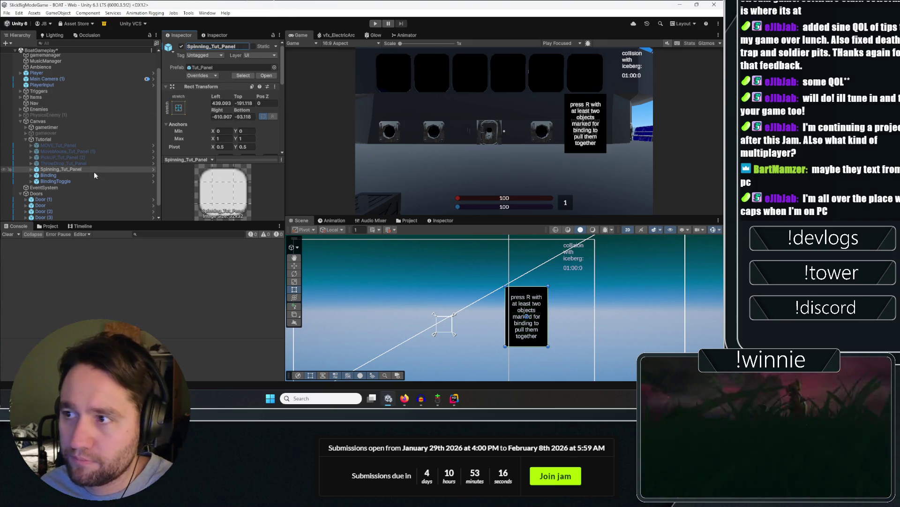
Rename the Binding panel to BindingMark.
left_click(72, 181)
double_click(74, 175)
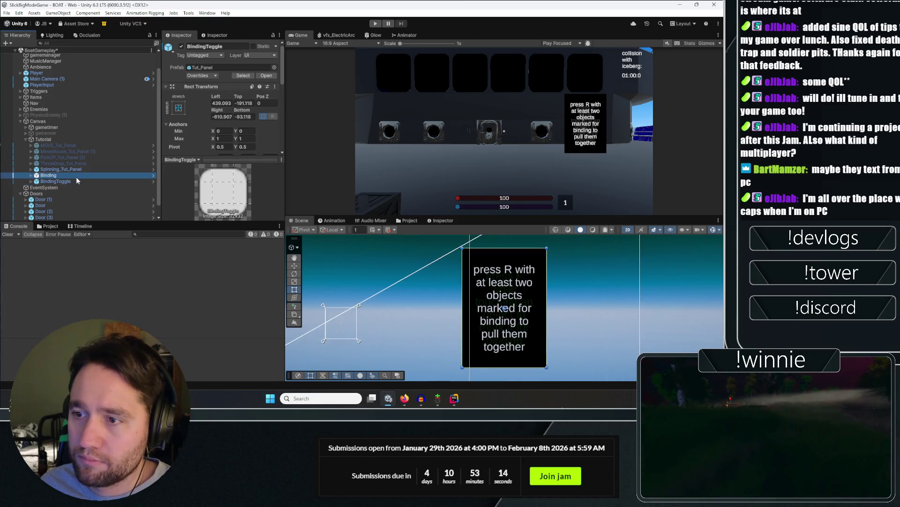
left_click(219, 45)
type("Mark")
key("Return")
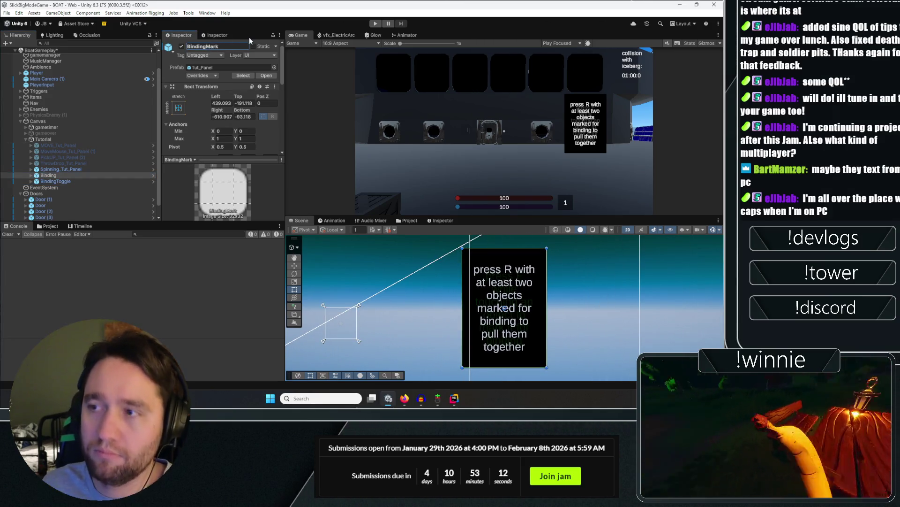
Deactivate the three tutorial panels together, then clear the selection.
left_click(61, 168)
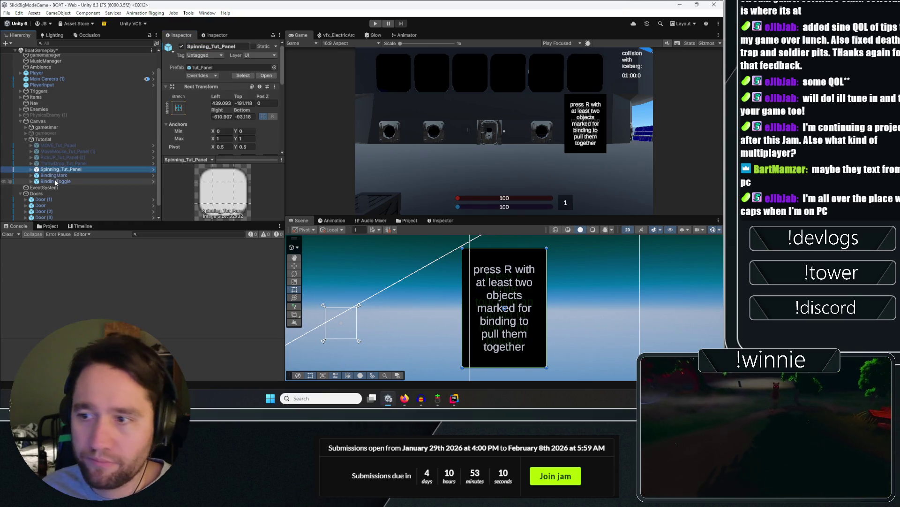
left_click(56, 181, "shift")
left_click(181, 46)
left_click(97, 49)
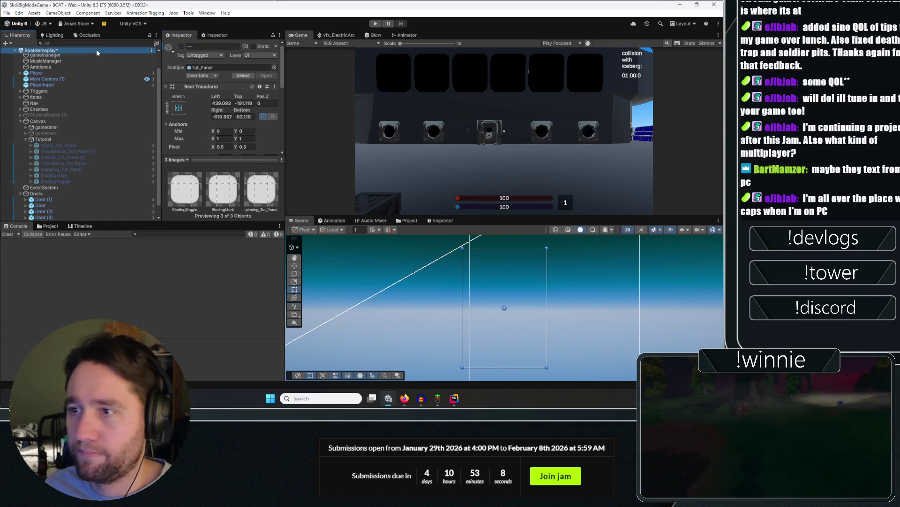